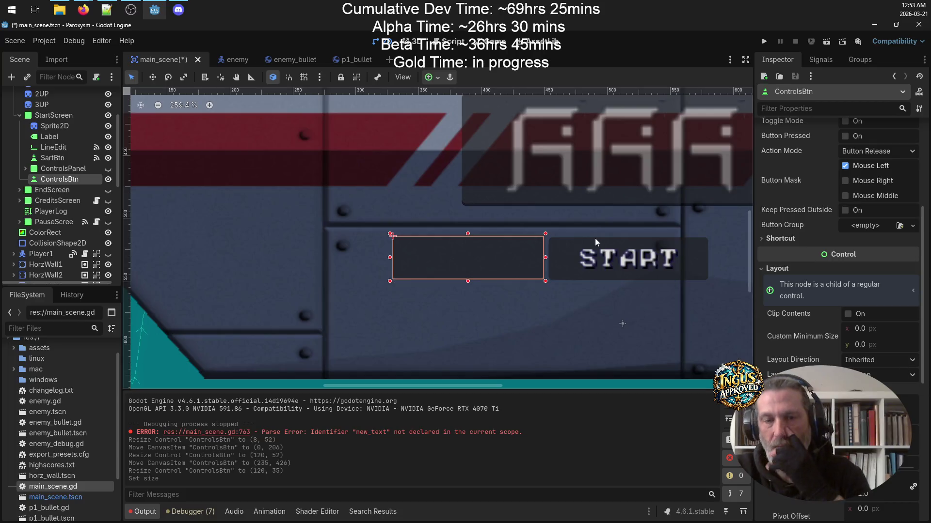
Set ControlsBtn's Text property to 'Controls' in the Inspector.
{"action": "scroll", "coordinate": [844, 163], "scroll_direction": "up", "scroll_amount": 5}
{"action": "left_click", "coordinate": [856, 180]}
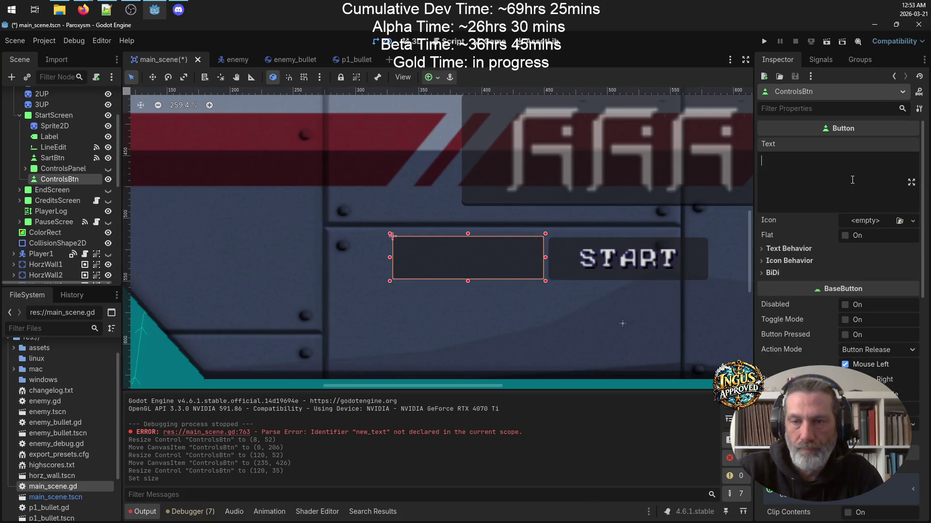
{"action": "type", "text": "Controls"}
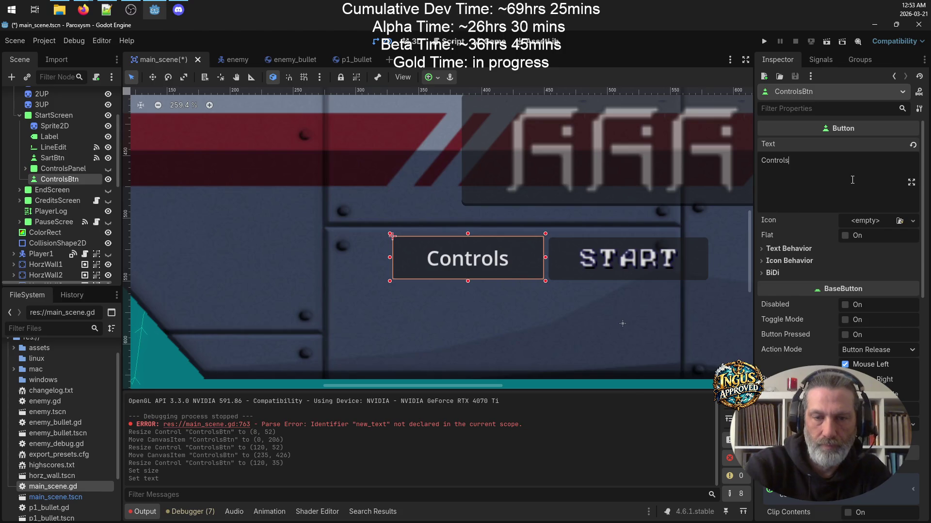
Load assets/fonts/font_formula.png as the button's Theme Overrides font.
{"action": "scroll", "coordinate": [856, 218], "scroll_direction": "down", "scroll_amount": 10}
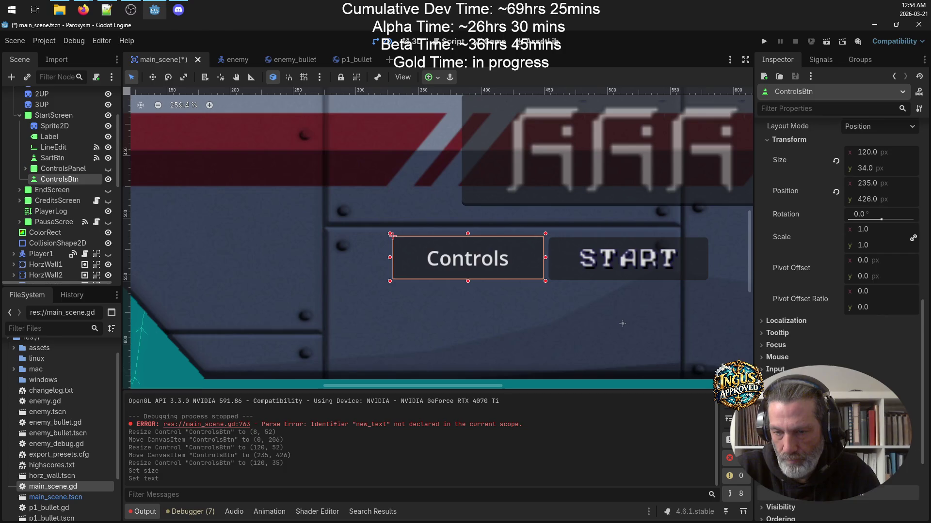
{"action": "scroll", "coordinate": [772, 336], "scroll_direction": "down", "scroll_amount": 3}
{"action": "left_click", "coordinate": [780, 305]}
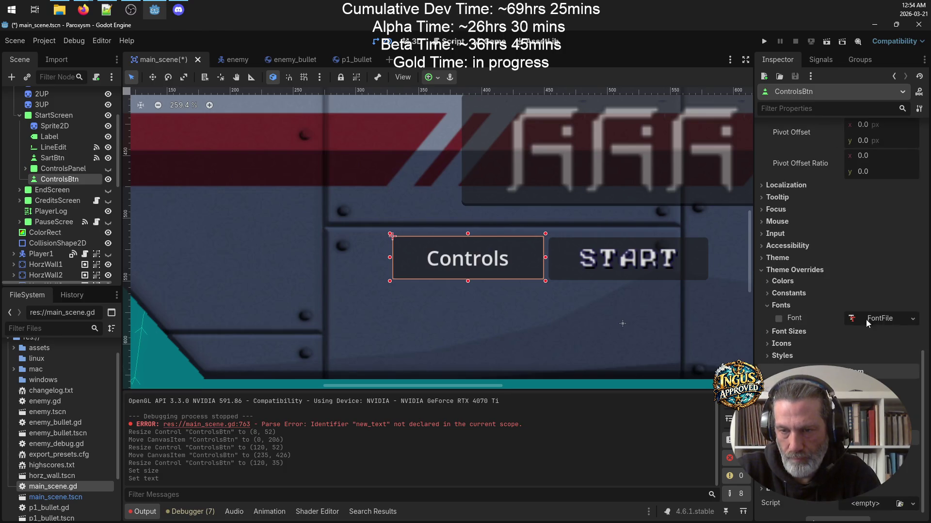
{"action": "left_click", "coordinate": [913, 319]}
{"action": "left_click", "coordinate": [858, 384]}
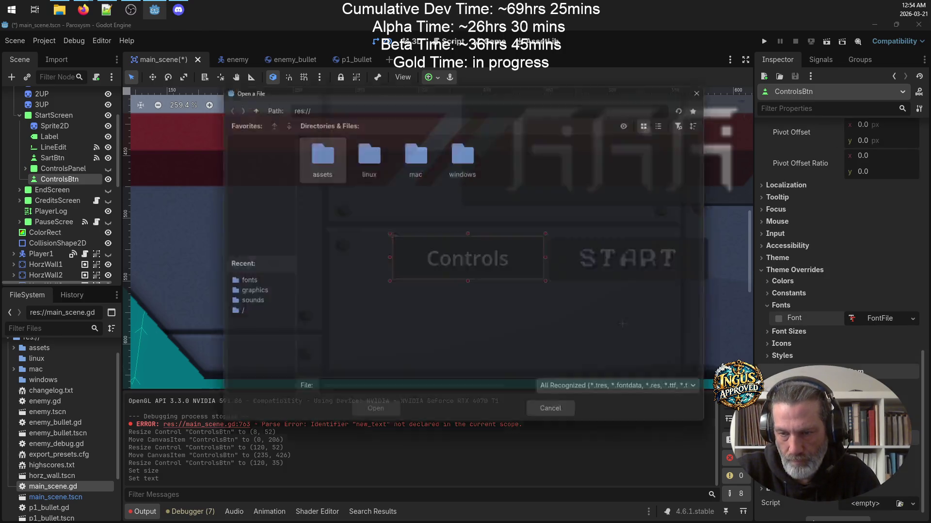
{"action": "double_click", "coordinate": [312, 168]}
{"action": "double_click", "coordinate": [306, 159]}
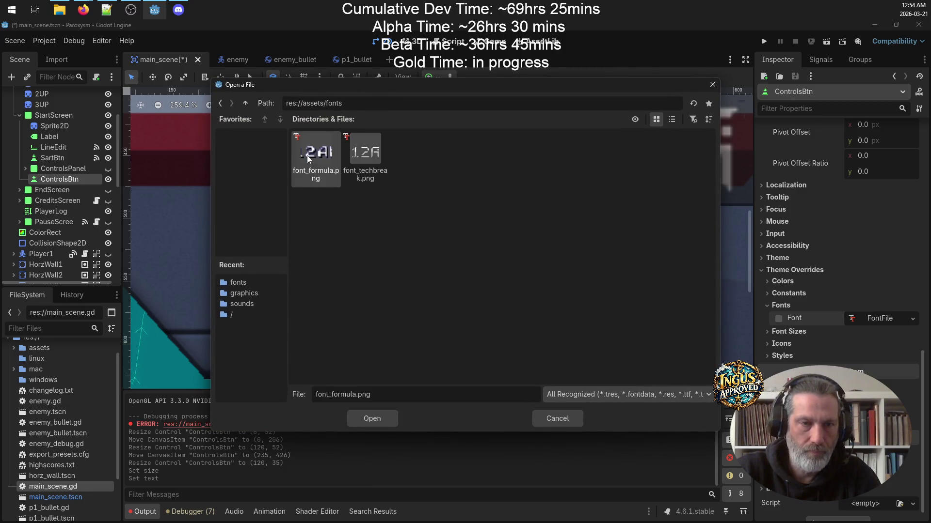
{"action": "double_click", "coordinate": [309, 160]}
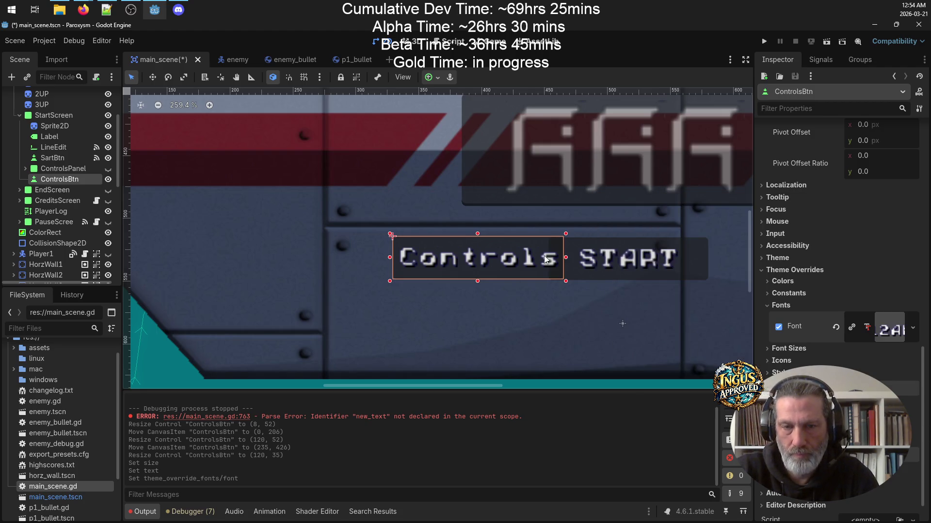
Widen the Controls button, drop it below START at (333, 478), and save main_scene.
{"action": "left_click_drag", "start_coordinate": [390, 260], "coordinate": [345, 259]}
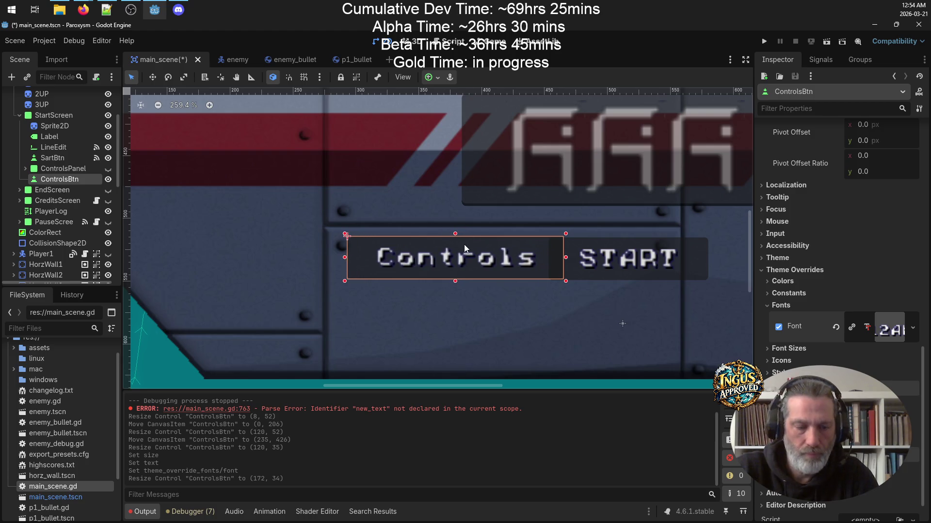
{"action": "left_click_drag", "start_coordinate": [474, 252], "coordinate": [643, 318]}
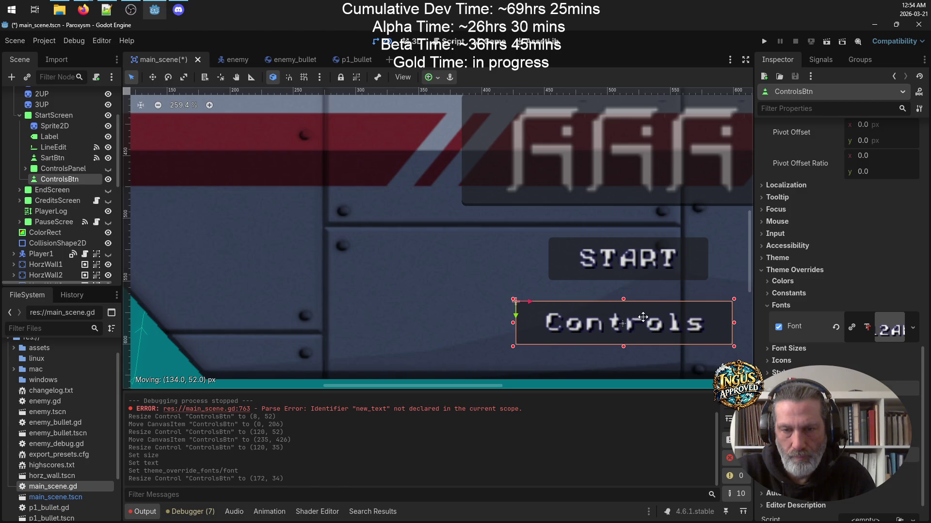
{"action": "left_click_drag", "start_coordinate": [643, 316], "coordinate": [643, 316]}
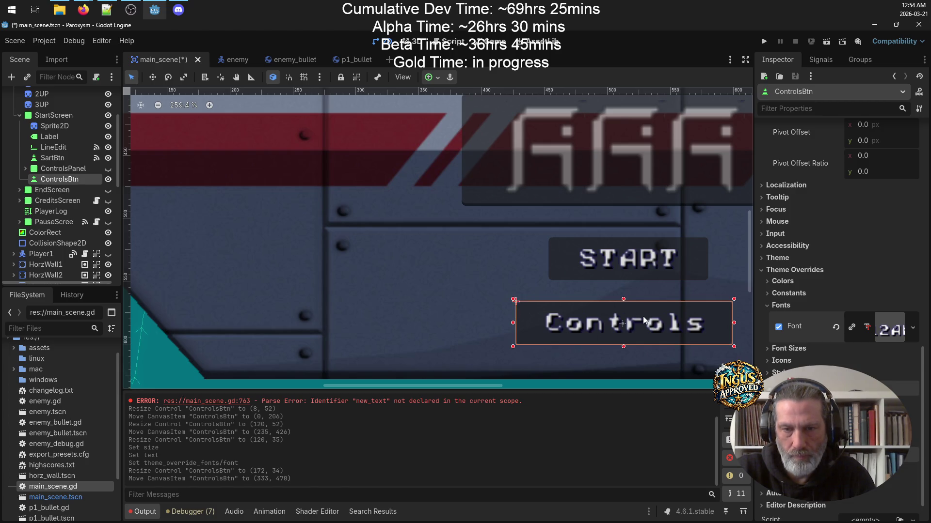
{"action": "left_click", "coordinate": [430, 272]}
{"action": "key", "text": "ctrl+s"}
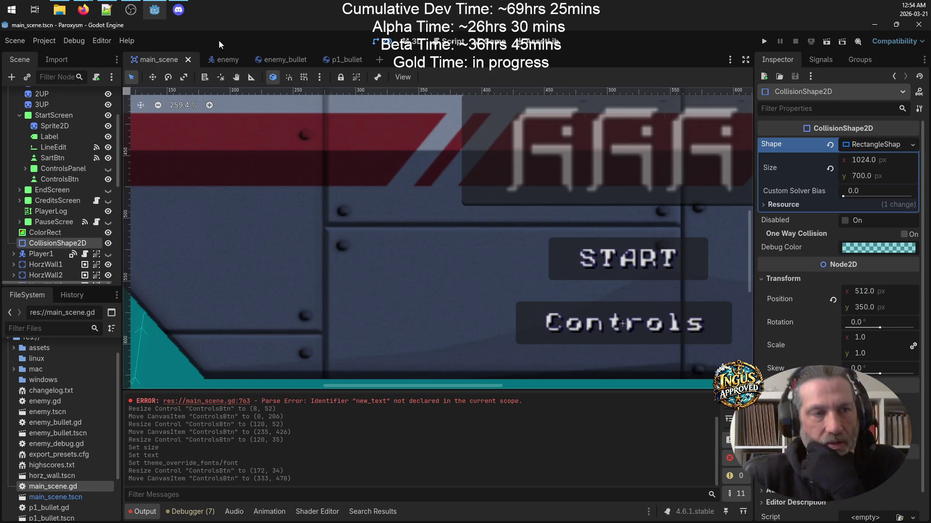
Open main_scene.gd and connect ControlsBtn's pressed() signal to _on_controls_btn_pressed.
{"action": "double_click", "coordinate": [68, 492]}
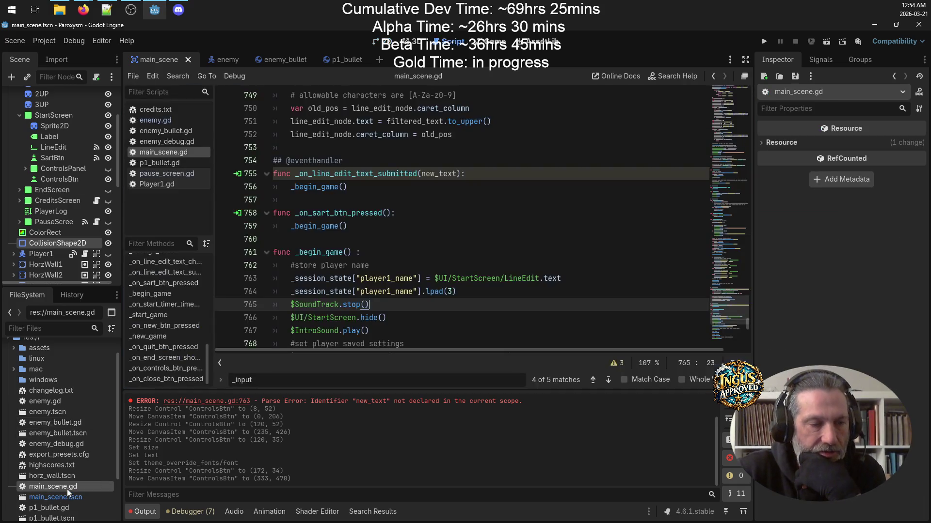
{"action": "scroll", "coordinate": [613, 279], "scroll_direction": "down", "scroll_amount": 15}
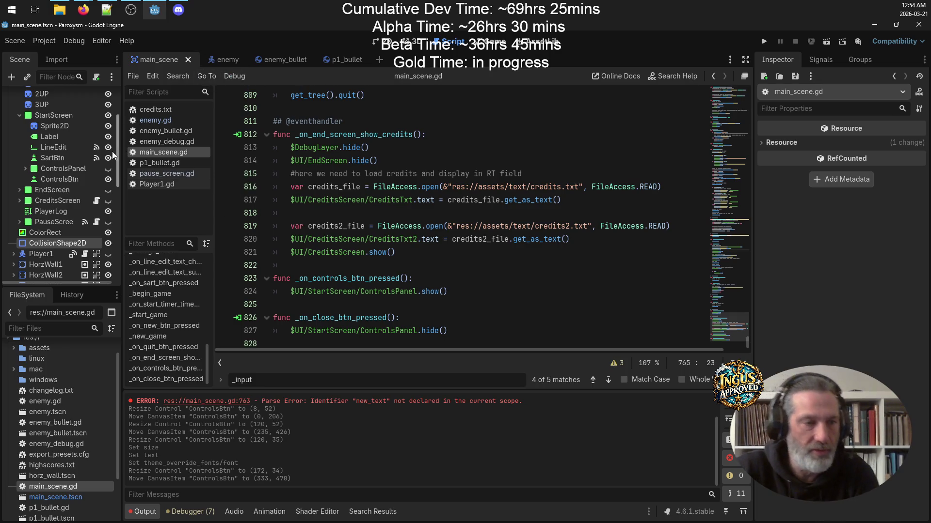
{"action": "left_click", "coordinate": [61, 183]}
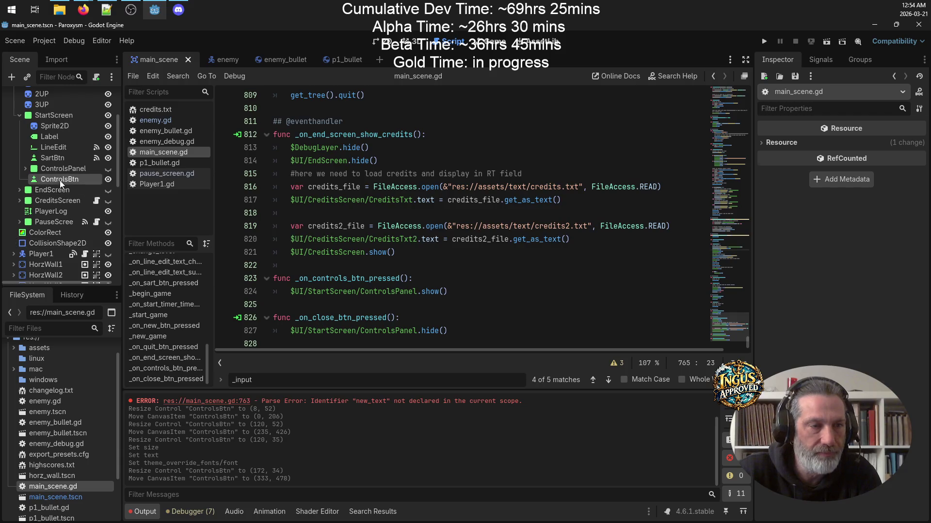
{"action": "left_click", "coordinate": [823, 62]}
{"action": "double_click", "coordinate": [797, 128]}
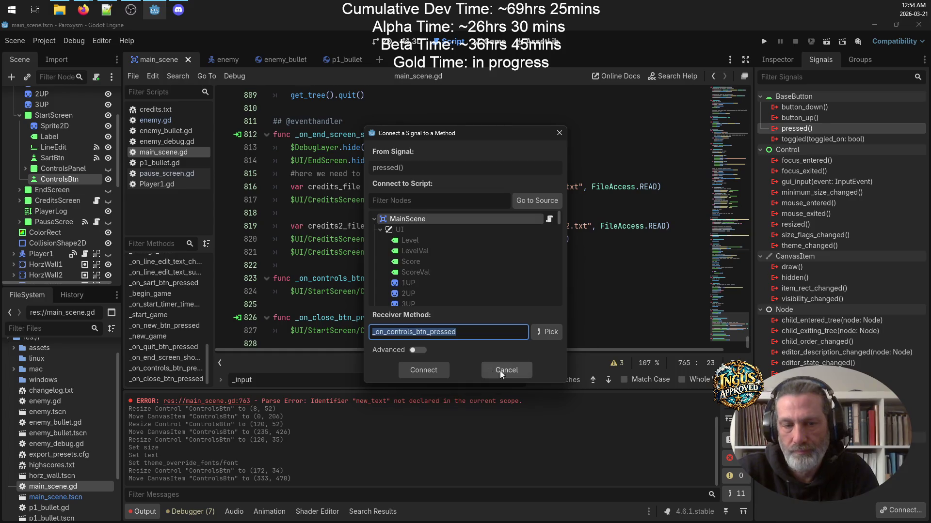
{"action": "left_click", "coordinate": [431, 371]}
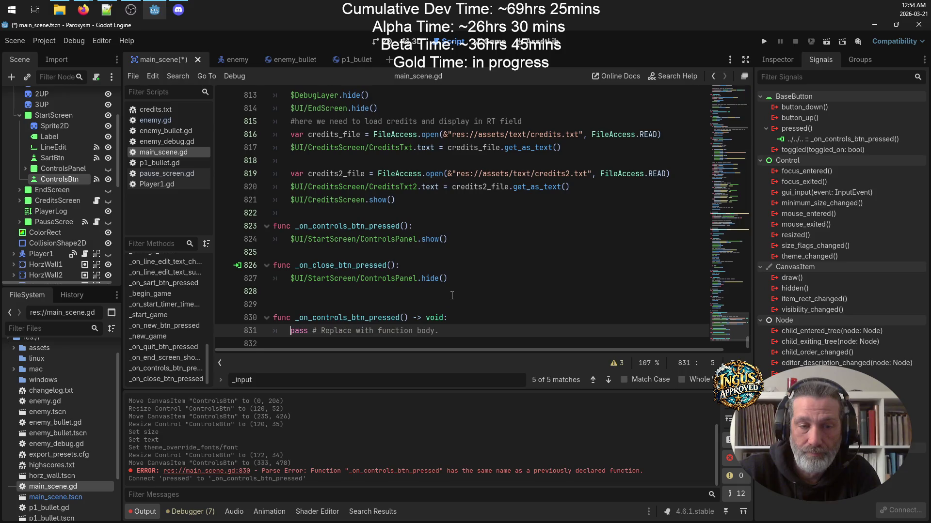
Delete the duplicate generated handler stub and its blank line, then save the script.
{"action": "left_click_drag", "start_coordinate": [465, 334], "coordinate": [413, 292]}
{"action": "key", "text": "BackSpace"}
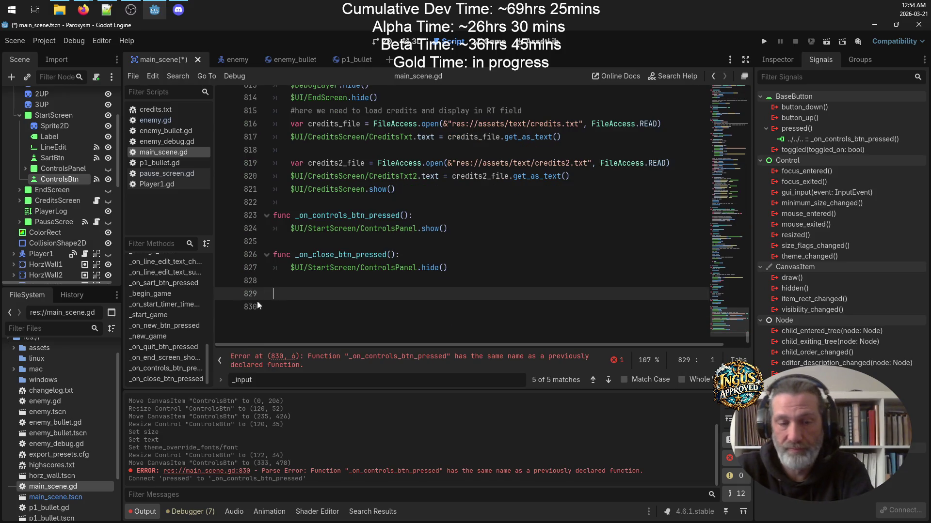
{"action": "key", "text": "BackSpace"}
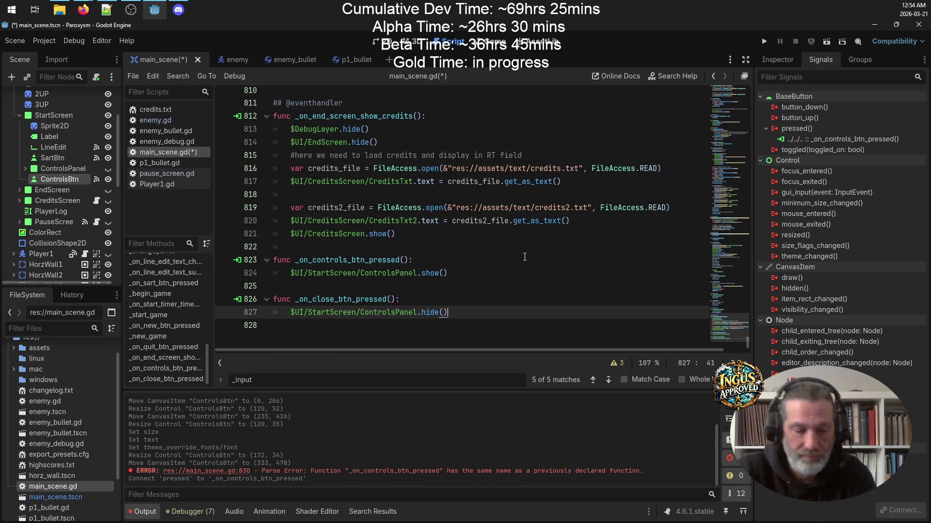
{"action": "key", "text": "ctrl+s"}
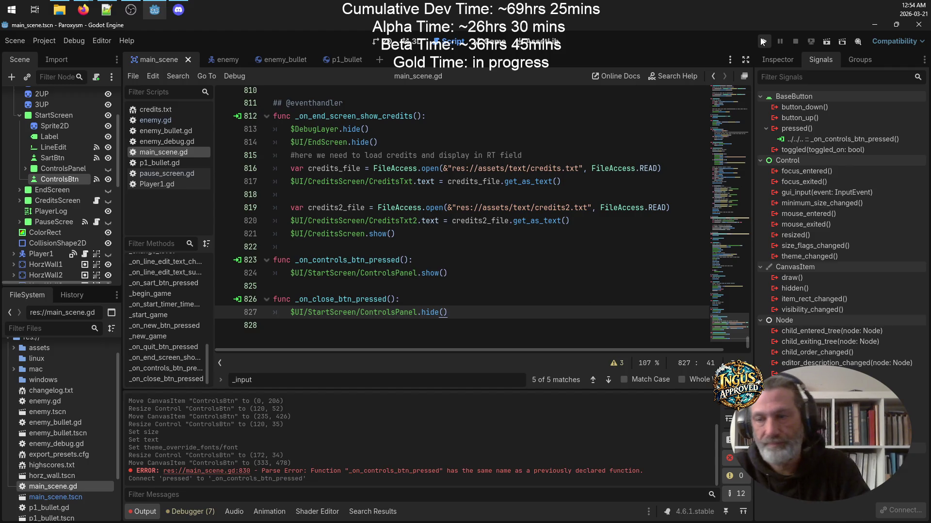
{"action": "left_click", "coordinate": [763, 41]}
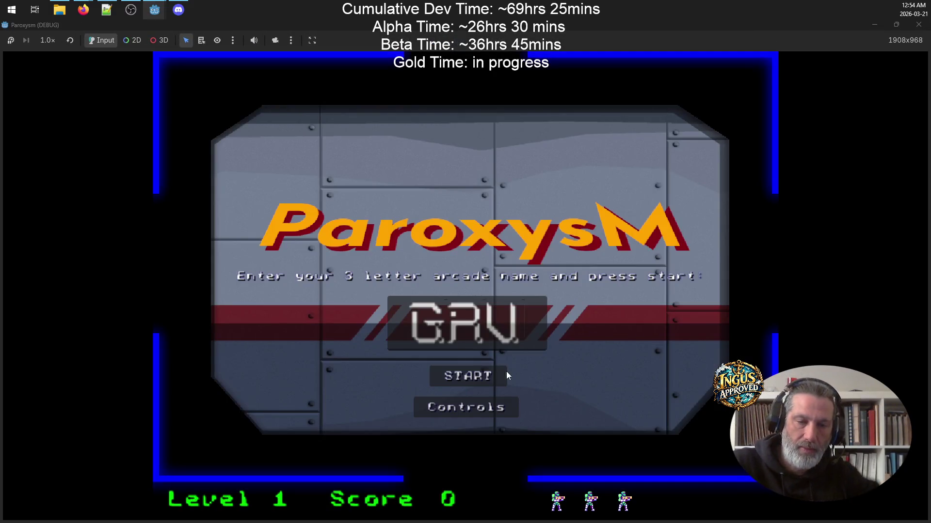
{"action": "left_click", "coordinate": [482, 412]}
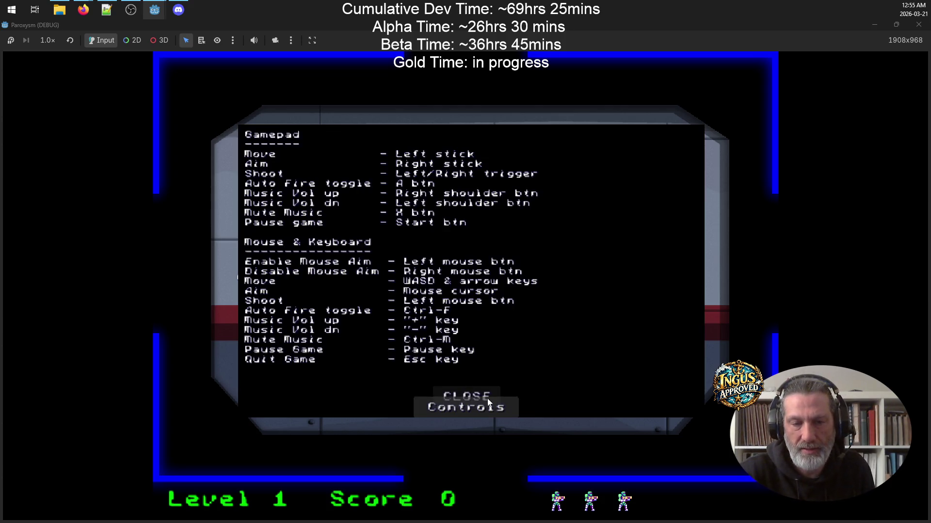
{"action": "left_click", "coordinate": [471, 391]}
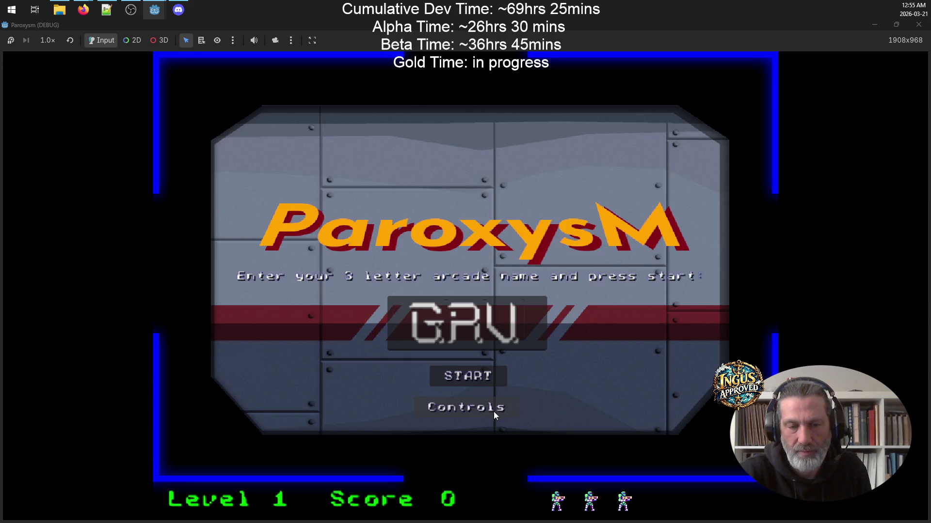
{"action": "left_click", "coordinate": [919, 25]}
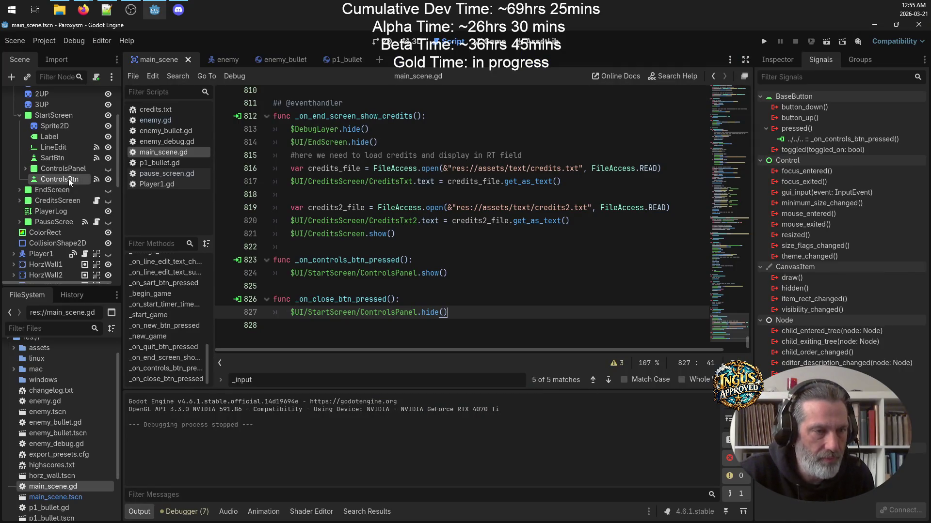
Move ControlsBtn above ControlsPanel under StartScreen, save the scene, and run the project.
{"action": "left_click_drag", "start_coordinate": [70, 180], "coordinate": [74, 165]}
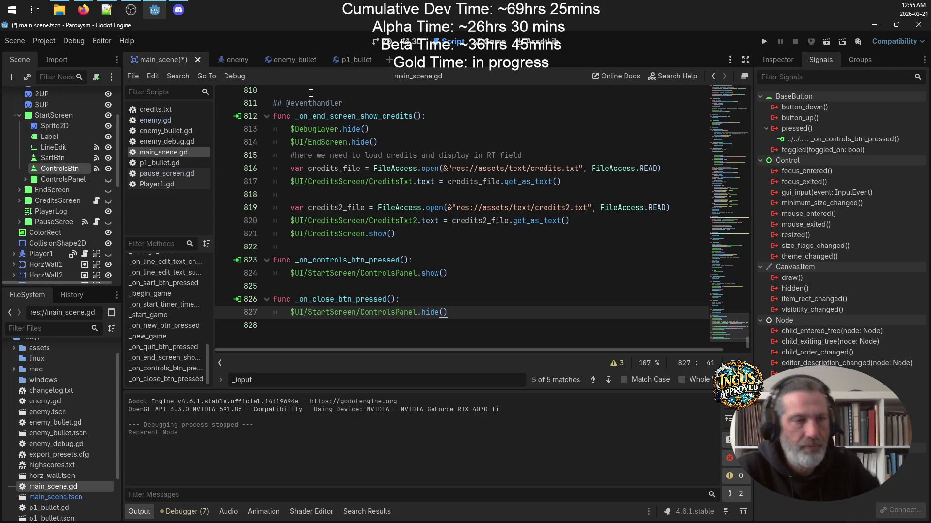
{"action": "key", "text": "ctrl+s"}
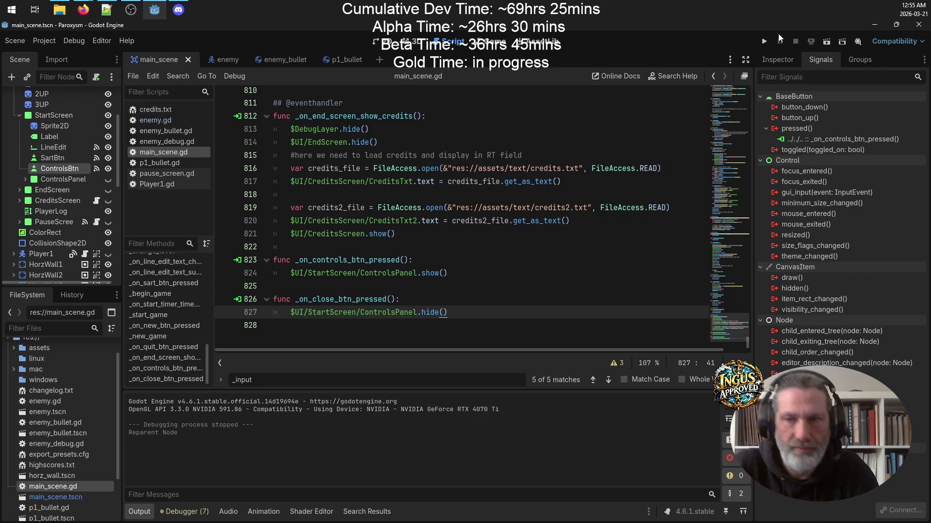
{"action": "left_click", "coordinate": [764, 41]}
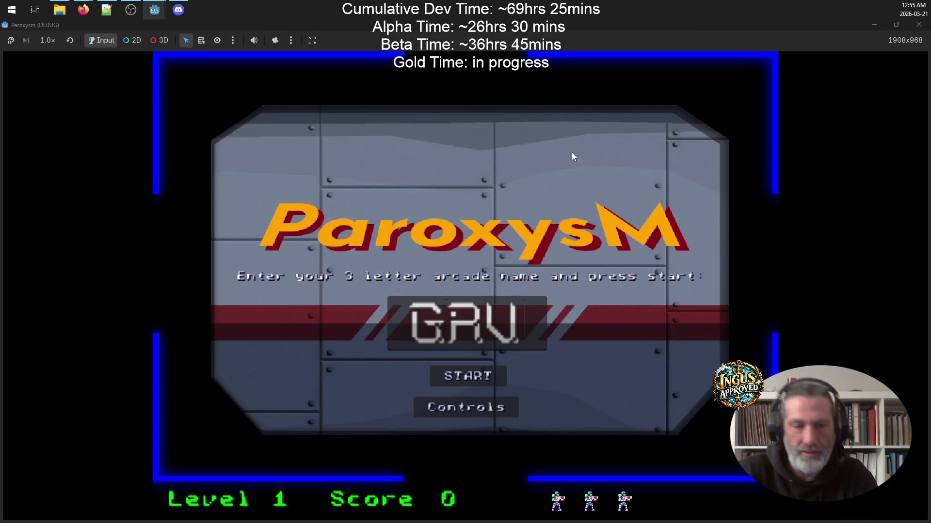
Open the in-game Controls panel to read the gamepad and keyboard bindings, then close it.
{"action": "left_click", "coordinate": [486, 411]}
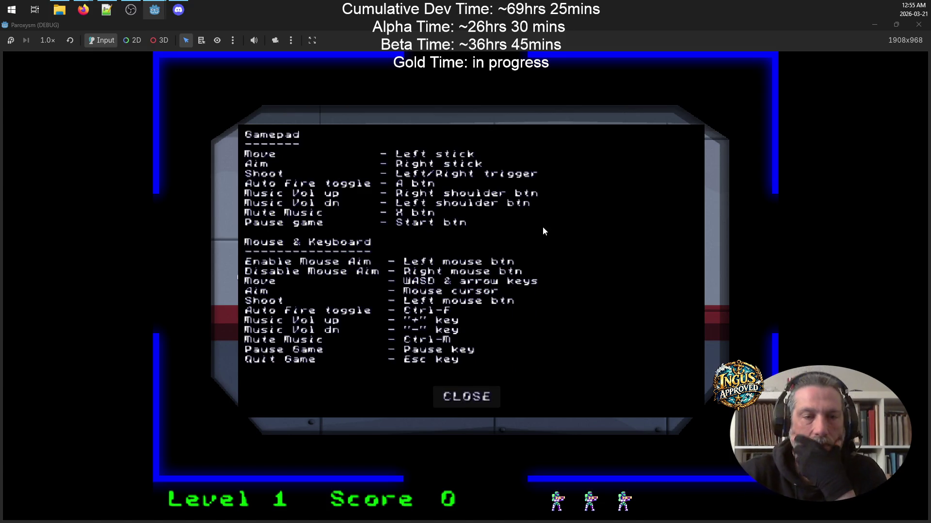
{"action": "left_click", "coordinate": [472, 399]}
{"action": "left_click", "coordinate": [487, 408]}
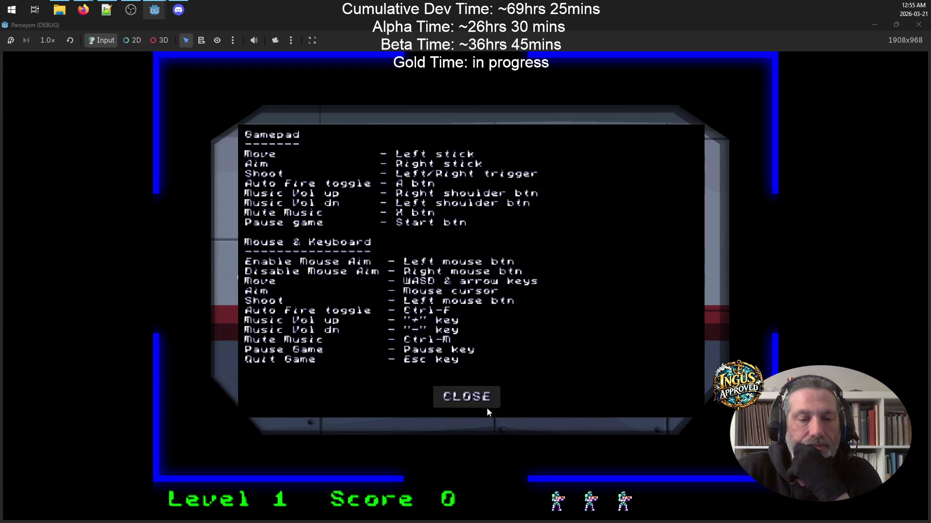
{"action": "left_click", "coordinate": [484, 400]}
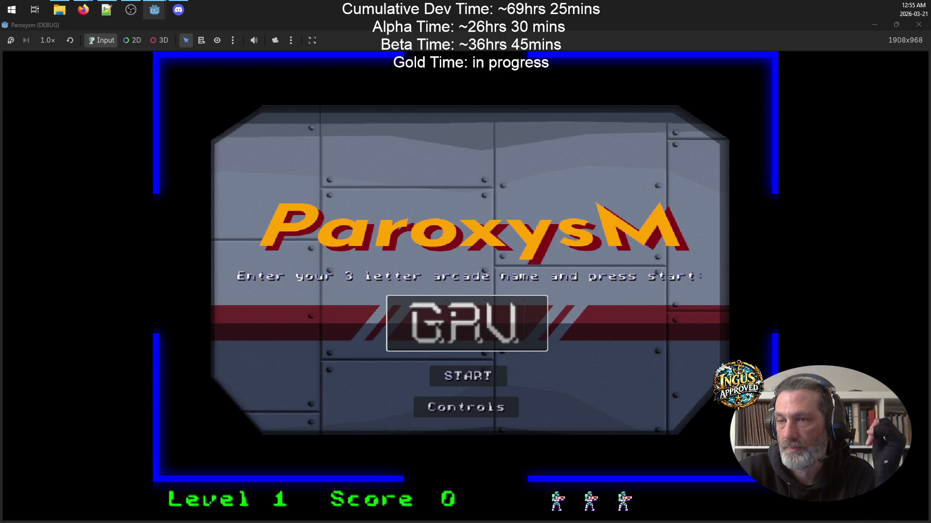
{"action": "key", "text": "alt+Tab"}
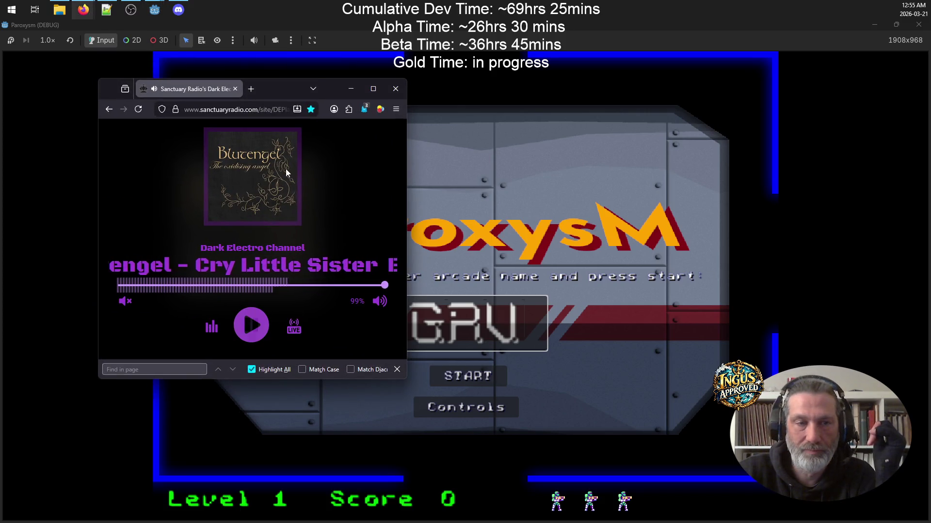
{"action": "key", "text": "alt+Tab"}
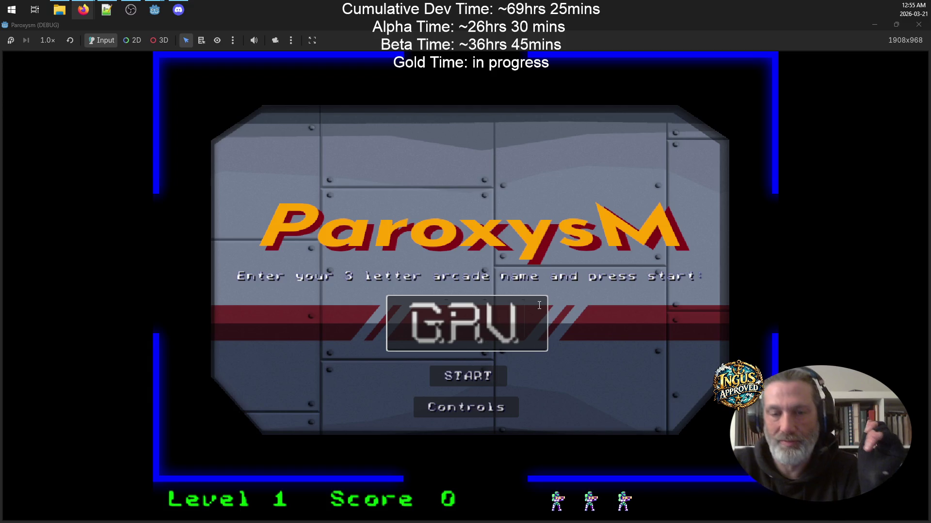
{"action": "left_click", "coordinate": [492, 403]}
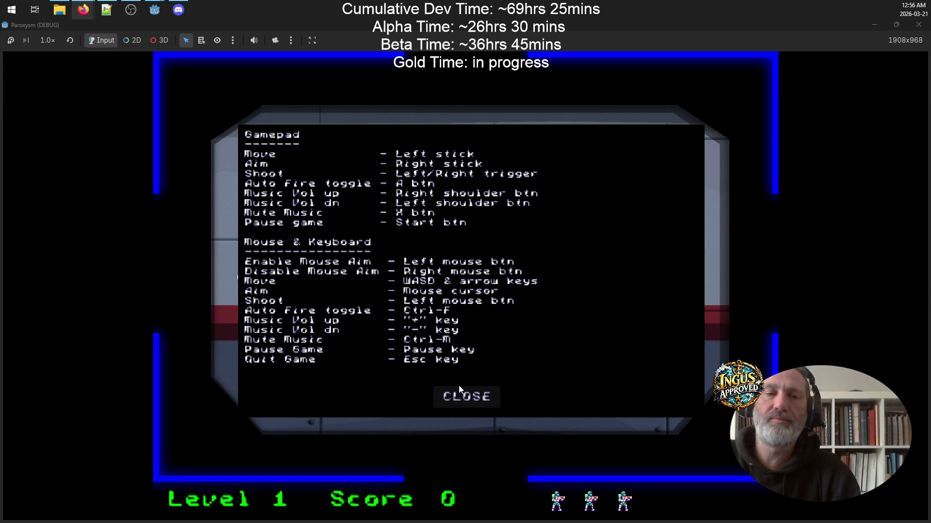
{"action": "left_click", "coordinate": [470, 403]}
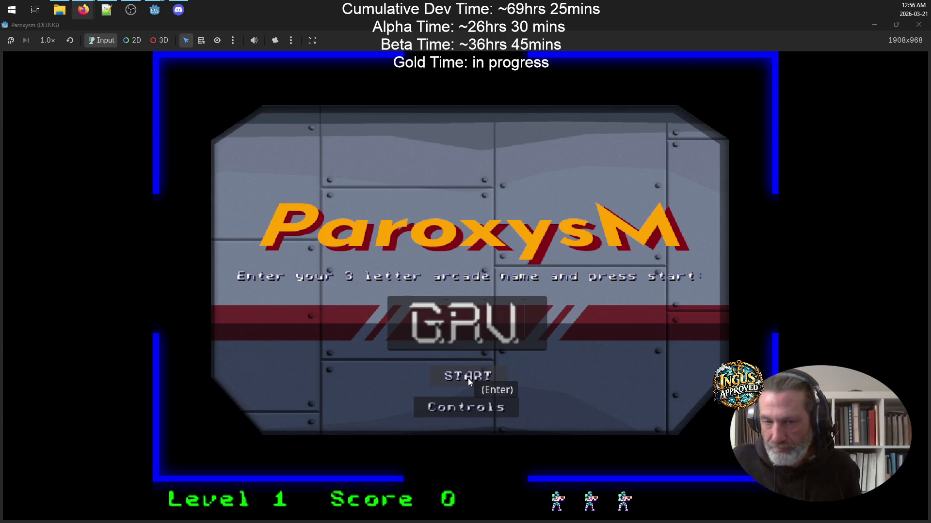
Start a new game and shoot the first Level 1 enemies while dodging around the maze.
{"action": "left_click", "coordinate": [468, 381]}
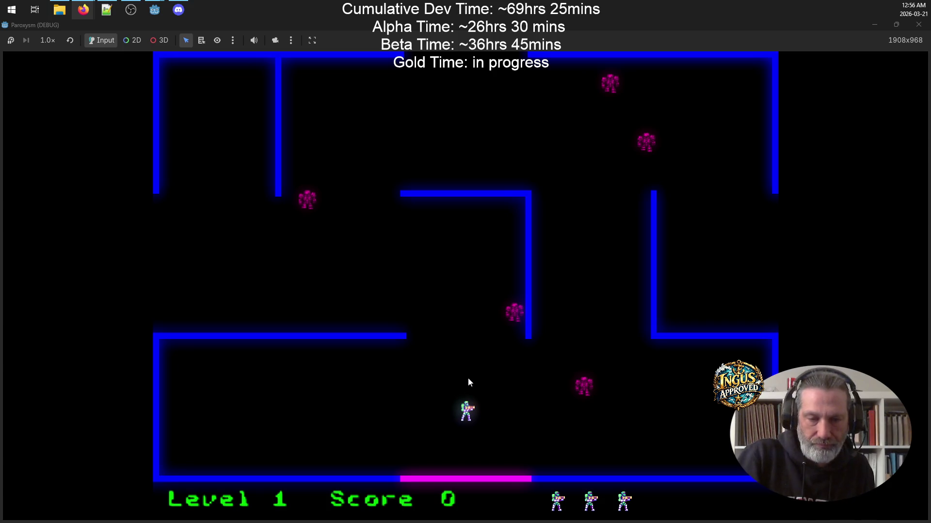
{"action": "key", "text": "Left"}
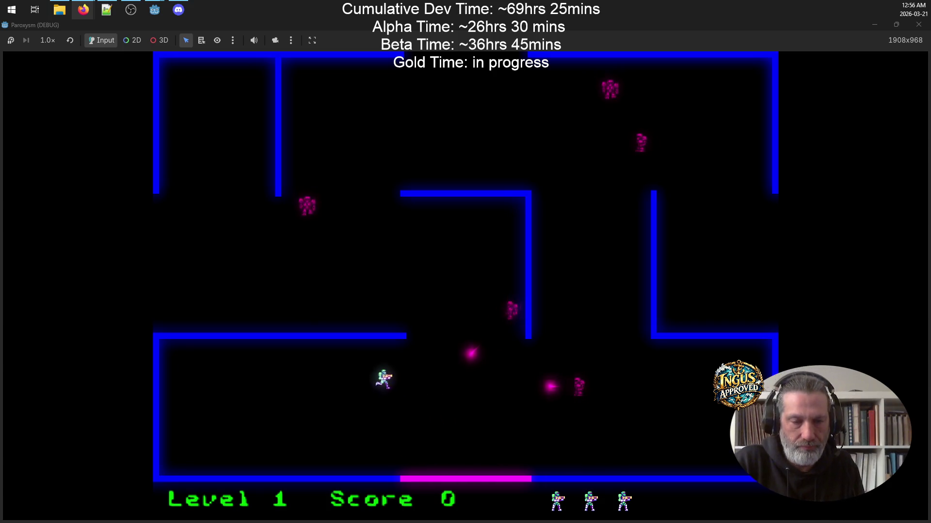
{"action": "key", "text": "Right"}
{"action": "key", "text": "Down"}
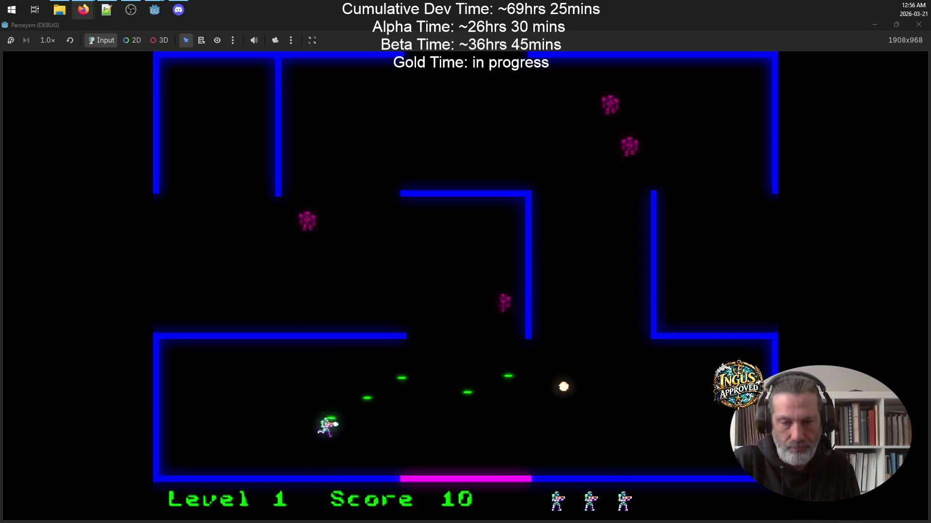
{"action": "key", "text": "Right"}
{"action": "key", "text": "Up"}
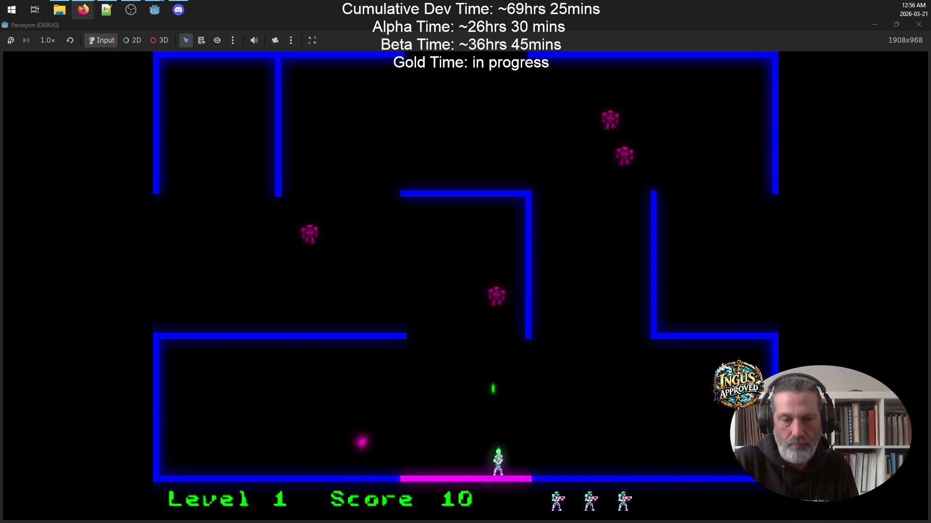
{"action": "key", "text": "Up"}
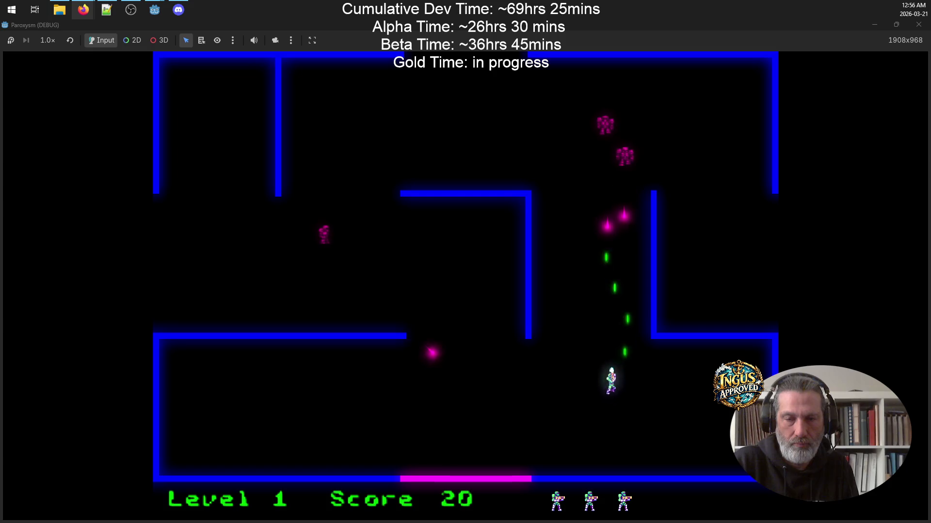
{"action": "key", "text": "Left"}
{"action": "key", "text": "Down"}
{"action": "key", "text": "Up"}
{"action": "key", "text": "Left"}
{"action": "key", "text": "Right"}
{"action": "key", "text": "Down"}
{"action": "key", "text": "Down"}
{"action": "key", "text": "Right"}
{"action": "key", "text": "Up"}
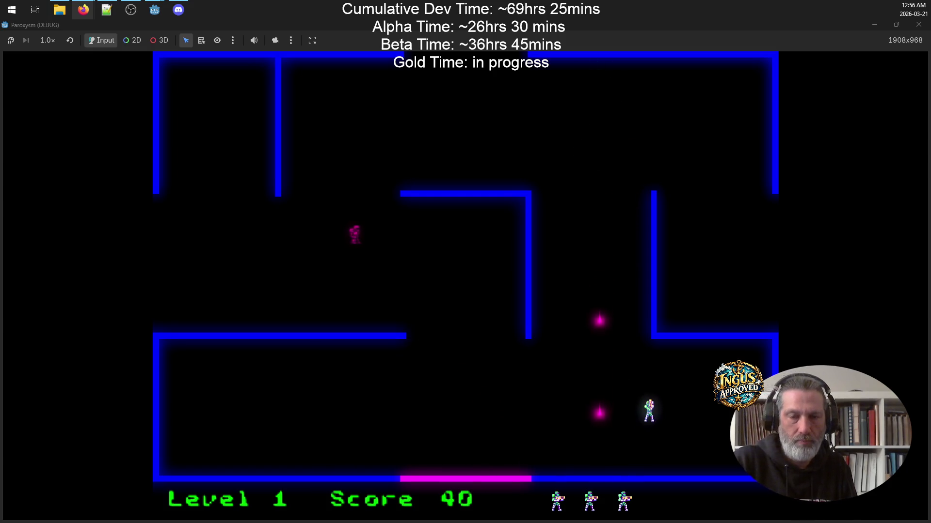
{"action": "key", "text": "Left"}
Destroy the last Level 1 enemies and leave through the left exit into Level 2.
{"action": "key", "text": "Down"}
{"action": "key", "text": "Left"}
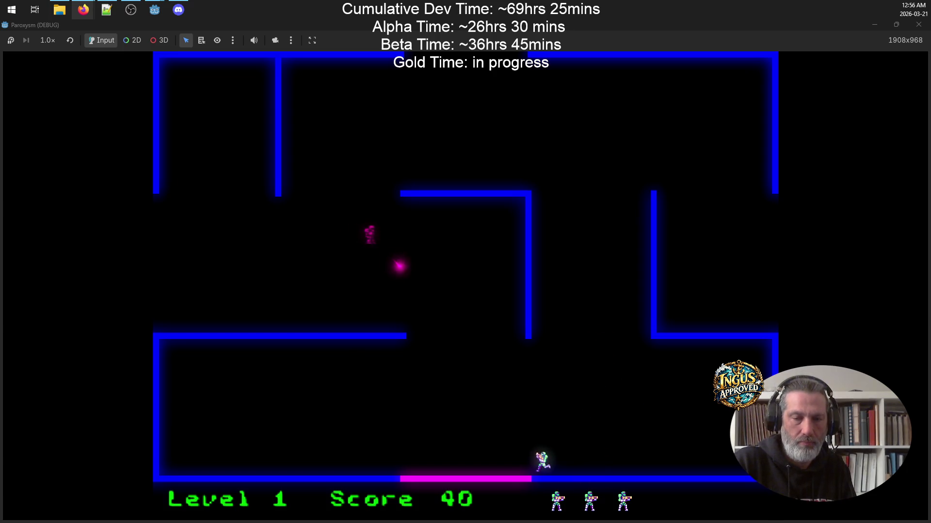
{"action": "key", "text": "Up"}
{"action": "key", "text": "Right"}
{"action": "key", "text": "Down"}
{"action": "key", "text": "Left"}
{"action": "key", "text": "Up"}
{"action": "key", "text": "Right"}
{"action": "key", "text": "Up"}
{"action": "key", "text": "Right"}
{"action": "key", "text": "Down"}
{"action": "key", "text": "Left"}
{"action": "key", "text": "Left"}
{"action": "key", "text": "Up"}
{"action": "key", "text": "Left"}
{"action": "key", "text": "Up"}
{"action": "key", "text": "Left"}
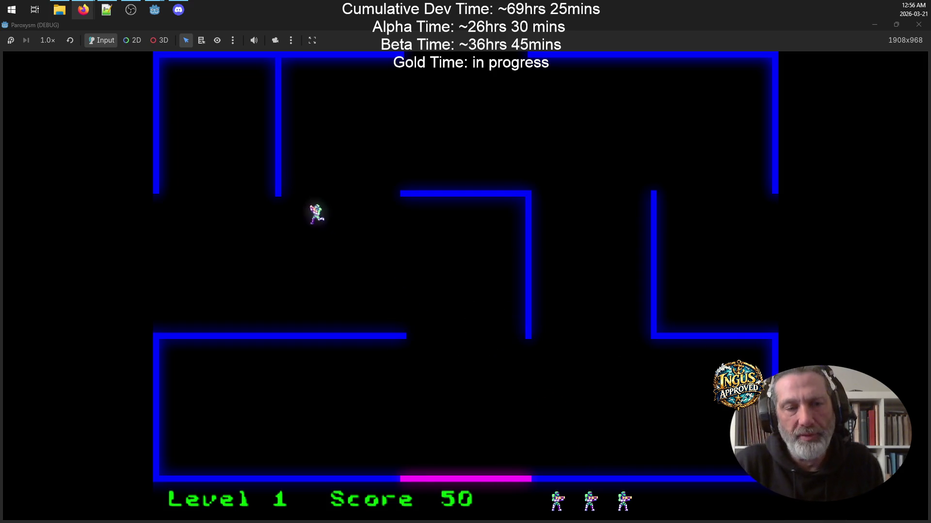
{"action": "key", "text": "Down"}
{"action": "key", "text": "Left"}
{"action": "key", "text": "Left"}
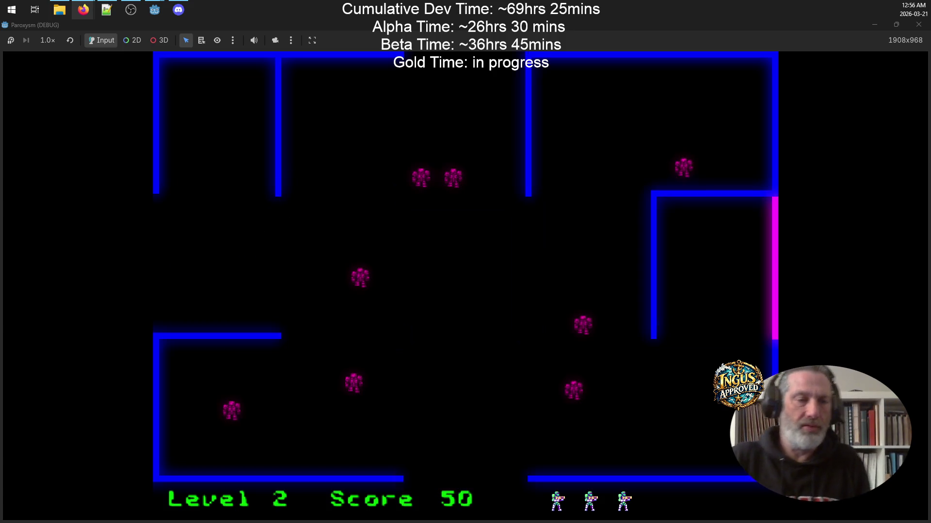
{"action": "key", "text": "Down"}
{"action": "key", "text": "Down"}
{"action": "key", "text": "Left"}
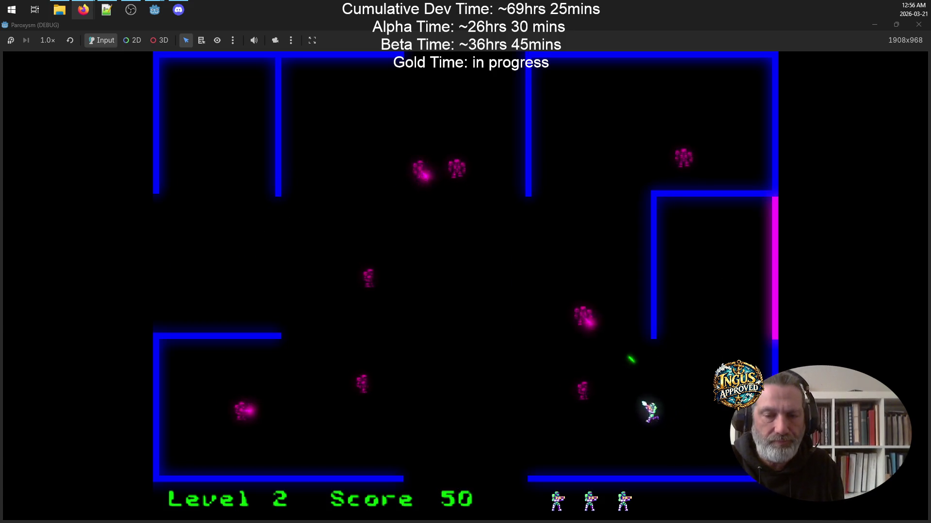
Clear the Level 2 enemies, firing while weaving along the bottom and up the left side.
{"action": "key", "text": "Right"}
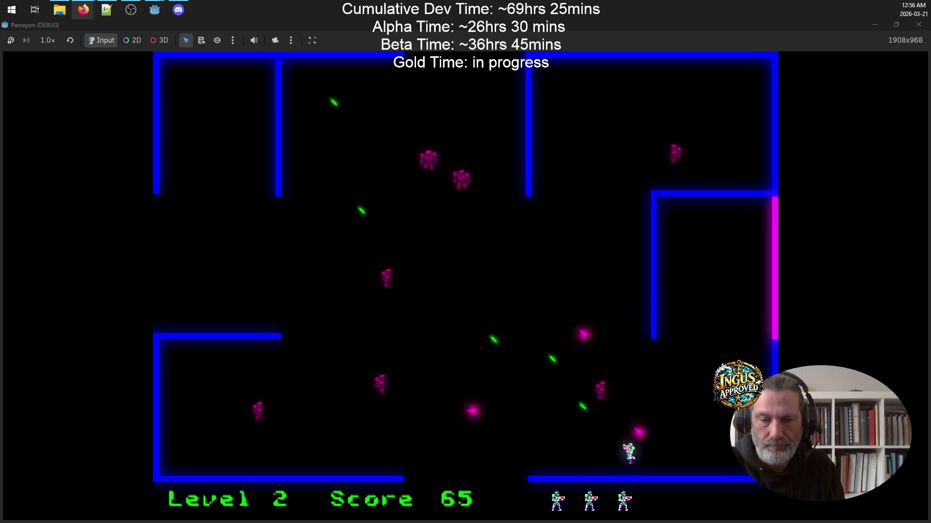
{"action": "key", "text": "Down"}
{"action": "key", "text": "Down"}
{"action": "key", "text": "Right"}
{"action": "key", "text": "Left"}
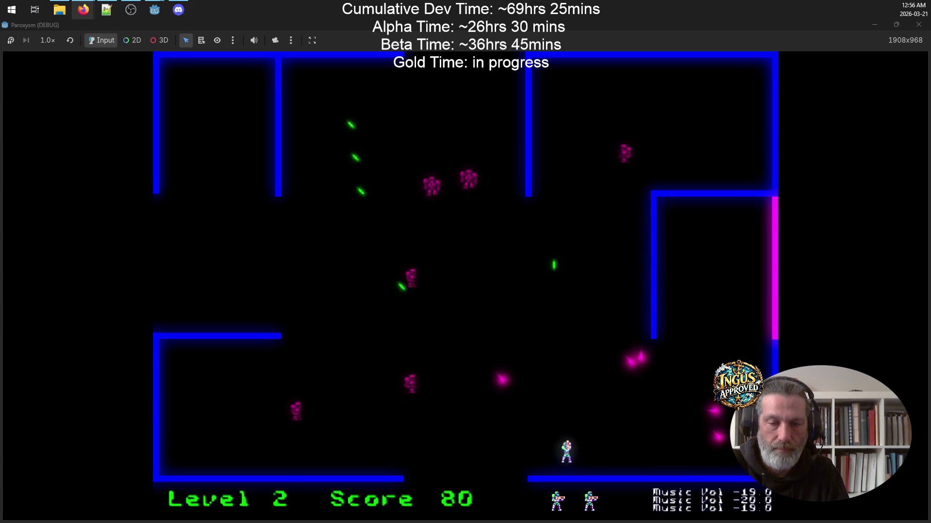
{"action": "key", "text": "Left"}
{"action": "key", "text": "Right"}
{"action": "key", "text": "Up"}
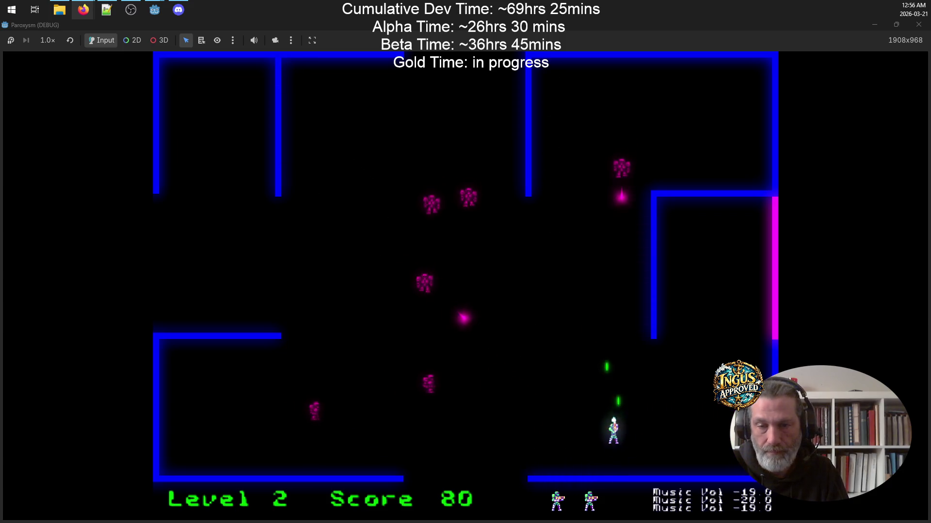
{"action": "key", "text": "Right"}
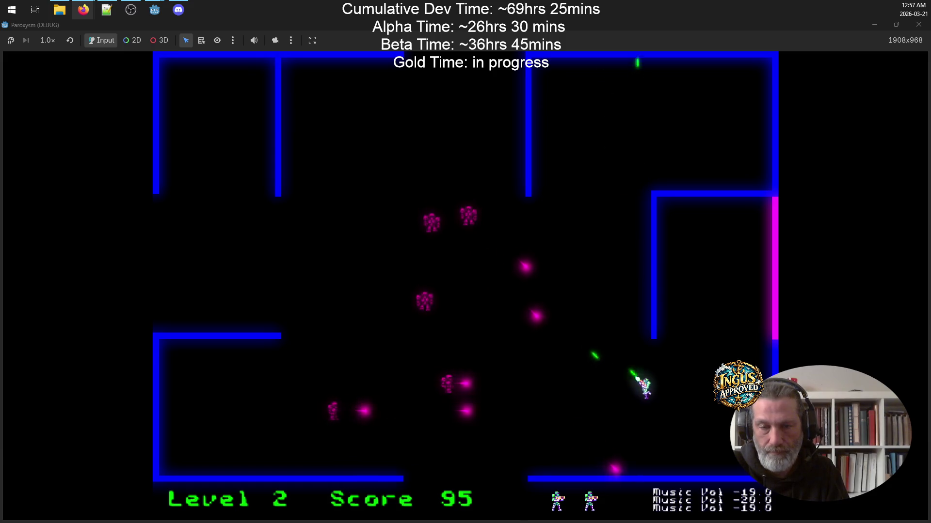
{"action": "key", "text": "Up"}
{"action": "key", "text": "Left"}
{"action": "key", "text": "Up"}
{"action": "key", "text": "Left"}
{"action": "key", "text": "Down"}
{"action": "key", "text": "Down"}
{"action": "key", "text": "Right"}
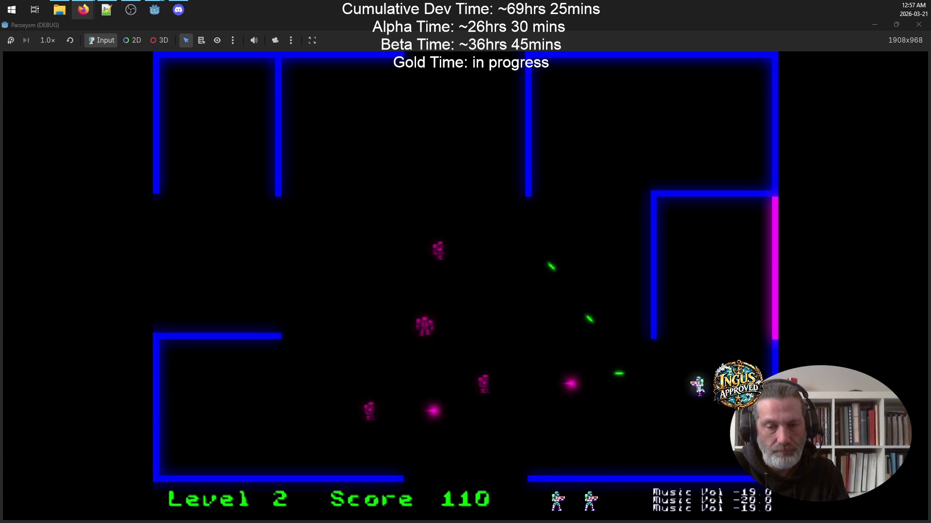
{"action": "key", "text": "Left"}
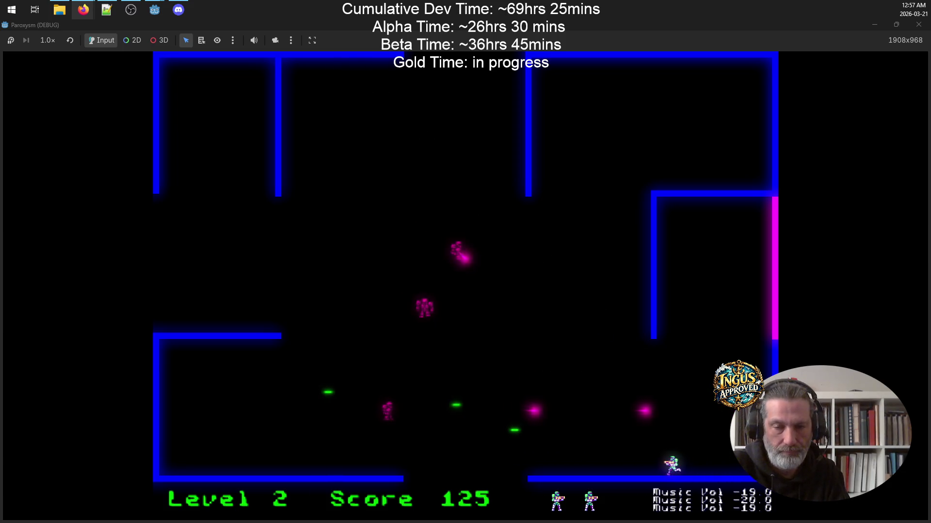
{"action": "key", "text": "Up"}
{"action": "key", "text": "Left"}
{"action": "key", "text": "Up"}
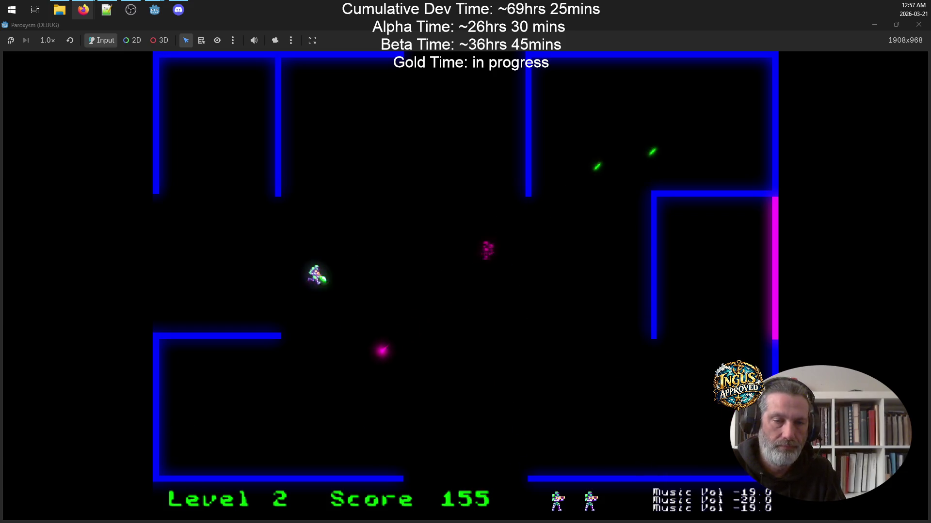
{"action": "key", "text": "Left"}
{"action": "key", "text": "Up"}
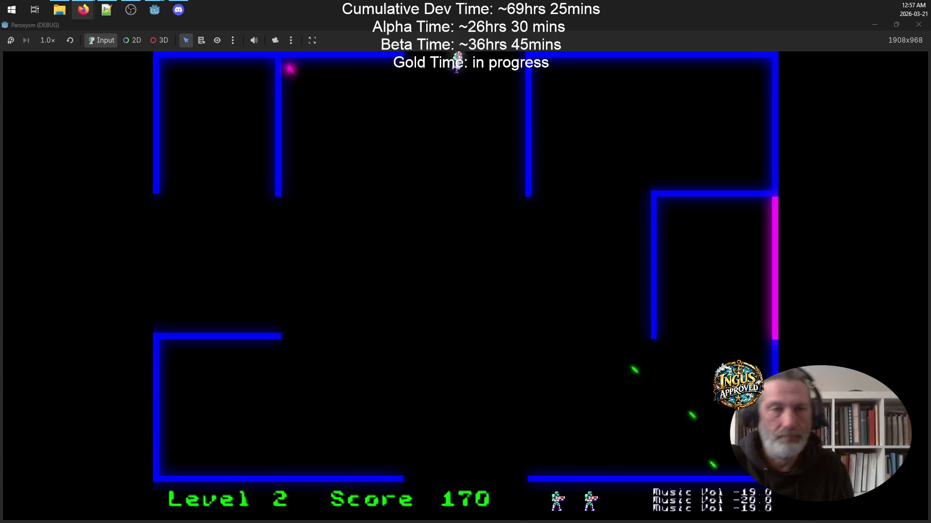
Shoot the Level 3 robots and exit through the left opening into Level 4.
{"action": "key", "text": "Up"}
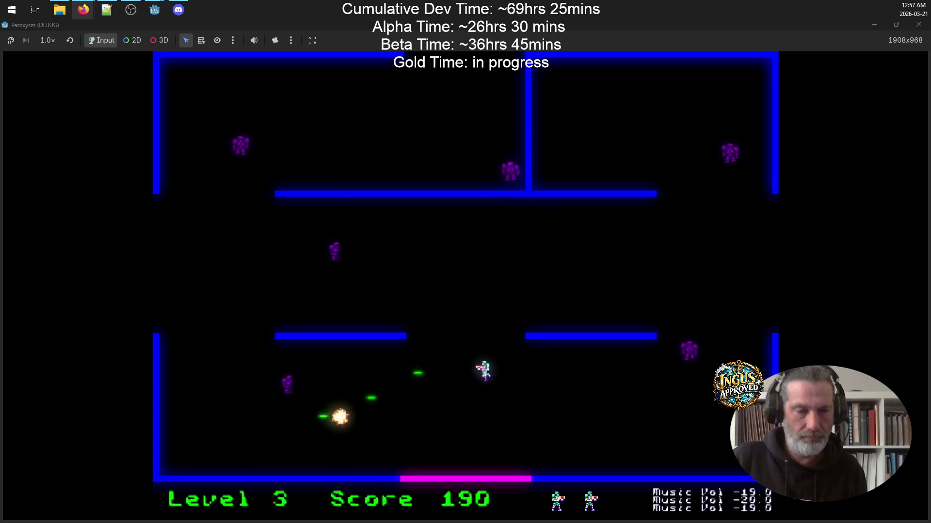
{"action": "key", "text": "Left"}
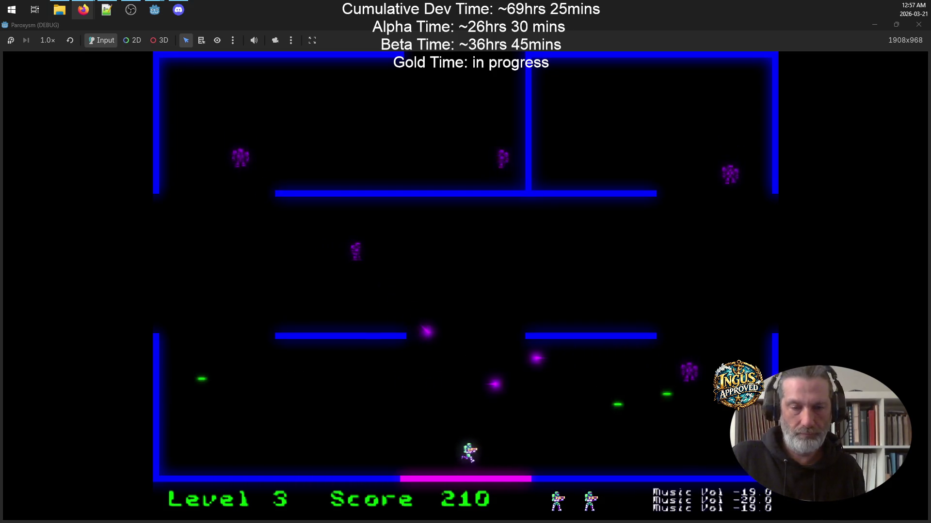
{"action": "key", "text": "Left"}
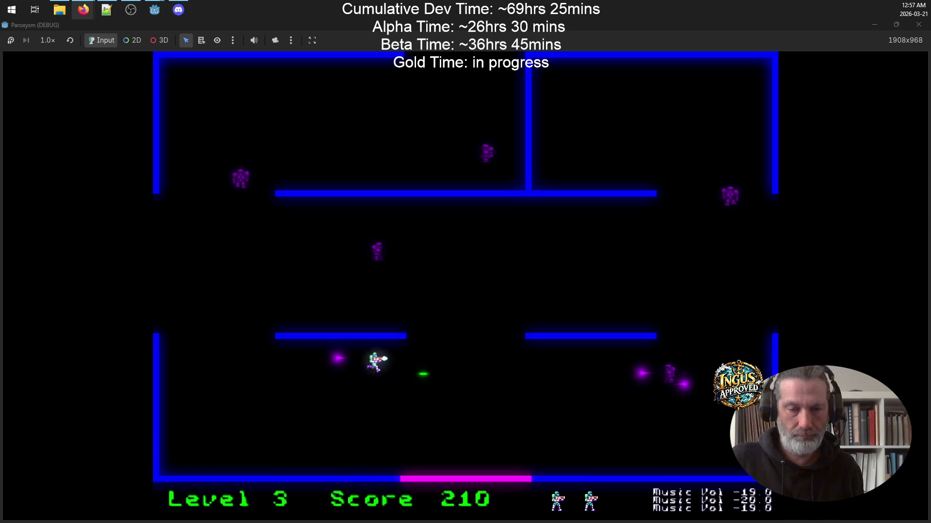
{"action": "key", "text": "Left"}
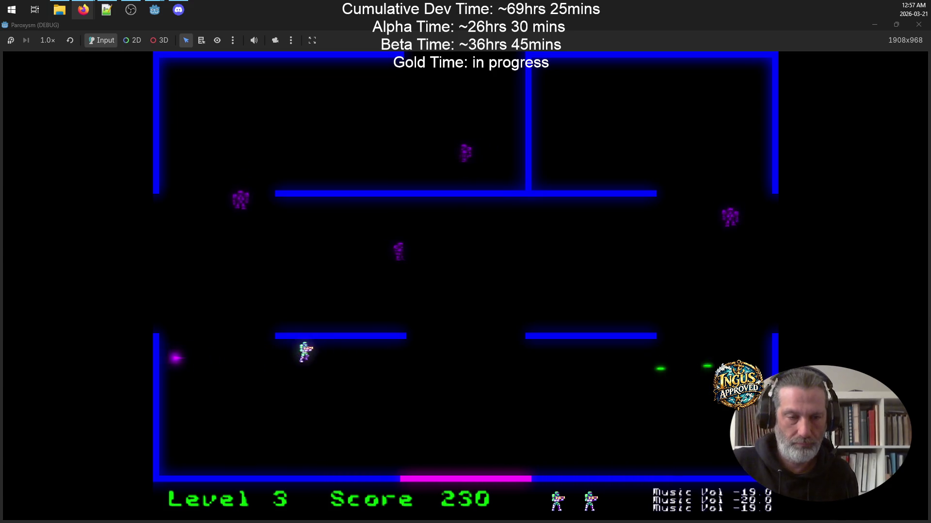
{"action": "key", "text": "Up"}
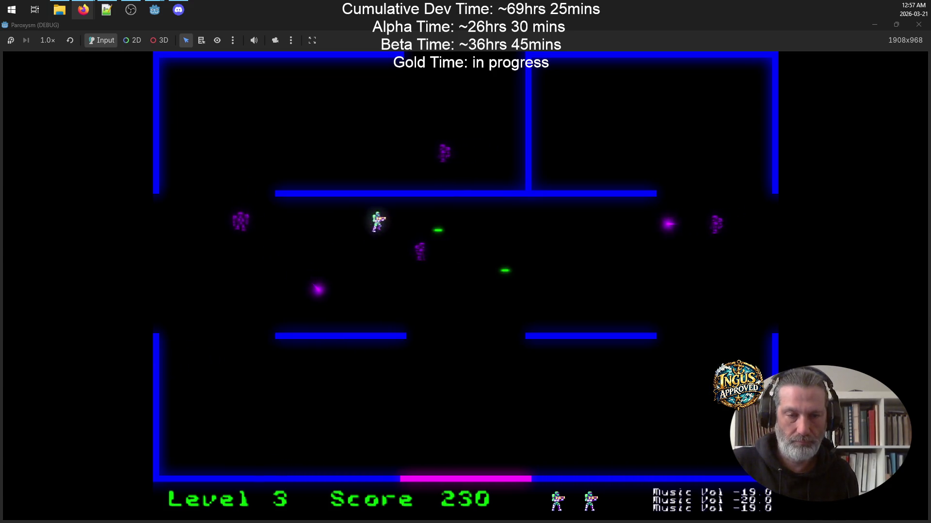
{"action": "key", "text": "Down"}
{"action": "key", "text": "Right"}
{"action": "key", "text": "Up"}
{"action": "key", "text": "Down"}
{"action": "key", "text": "Left"}
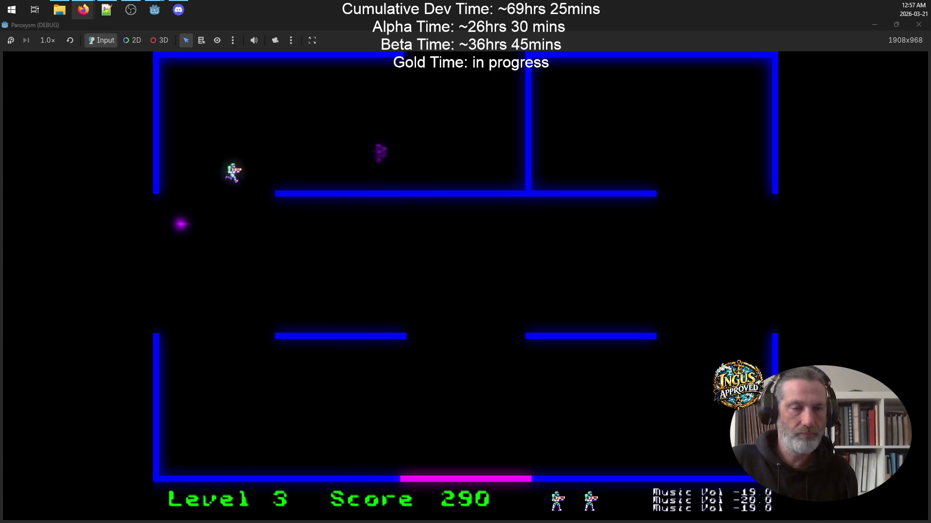
{"action": "key", "text": "Left"}
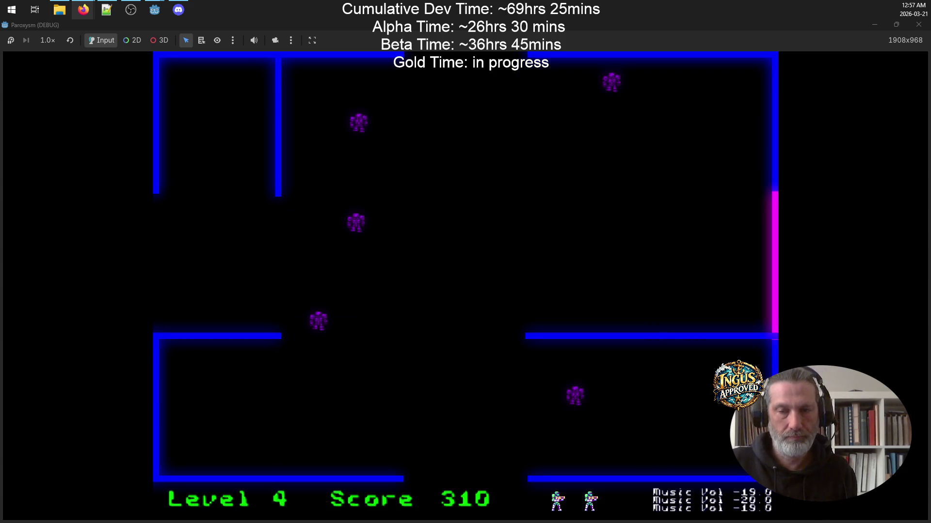
Clear the Level 4 robots from the right wall and exit through the top gap.
{"action": "key", "text": "Up"}
{"action": "key", "text": "Down"}
{"action": "key", "text": "Up"}
{"action": "key", "text": "Down"}
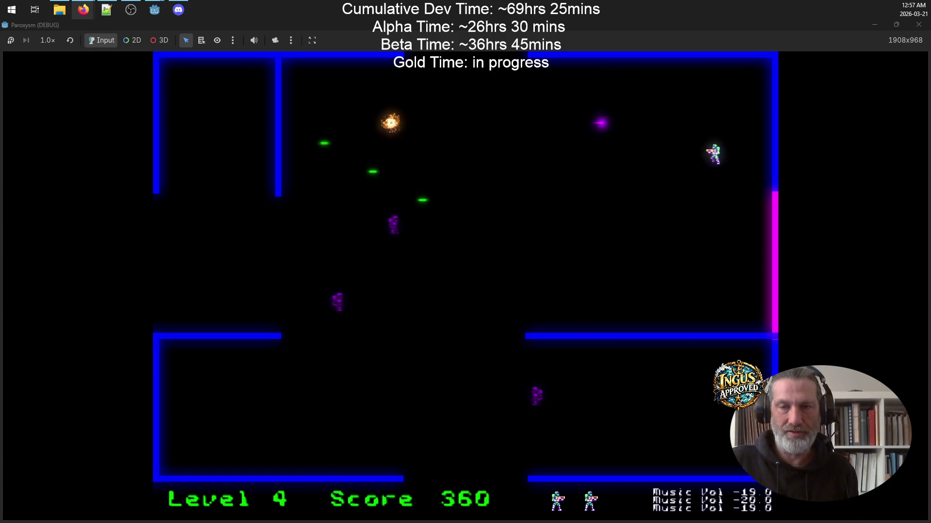
{"action": "key", "text": "Up"}
{"action": "key", "text": "Down"}
{"action": "key", "text": "Down"}
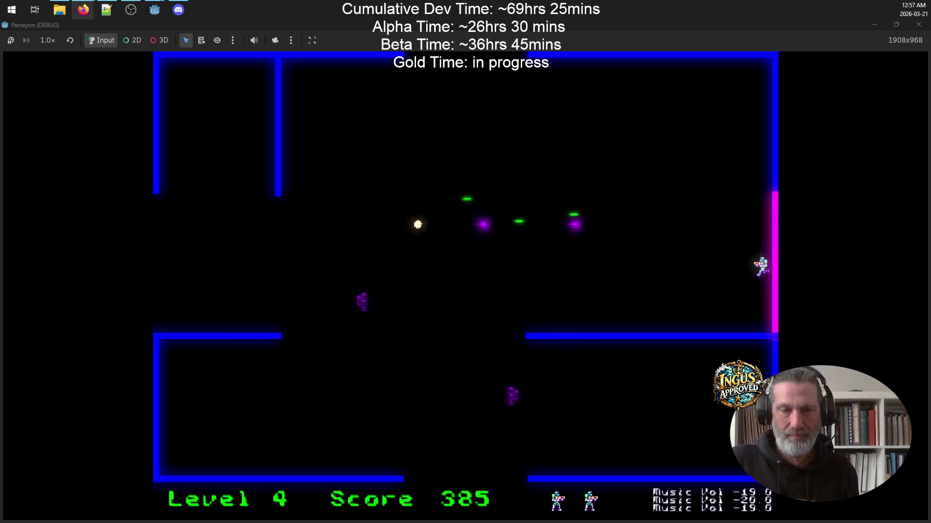
{"action": "key", "text": "Left"}
{"action": "key", "text": "Right"}
{"action": "key", "text": "Up"}
{"action": "key", "text": "Left"}
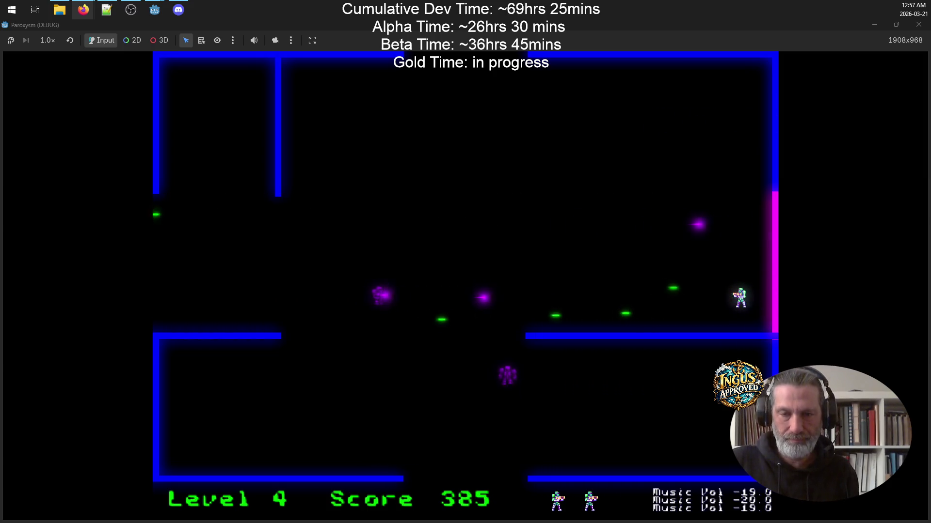
{"action": "key", "text": "Up"}
{"action": "key", "text": "Left"}
{"action": "key", "text": "Down"}
{"action": "key", "text": "Left"}
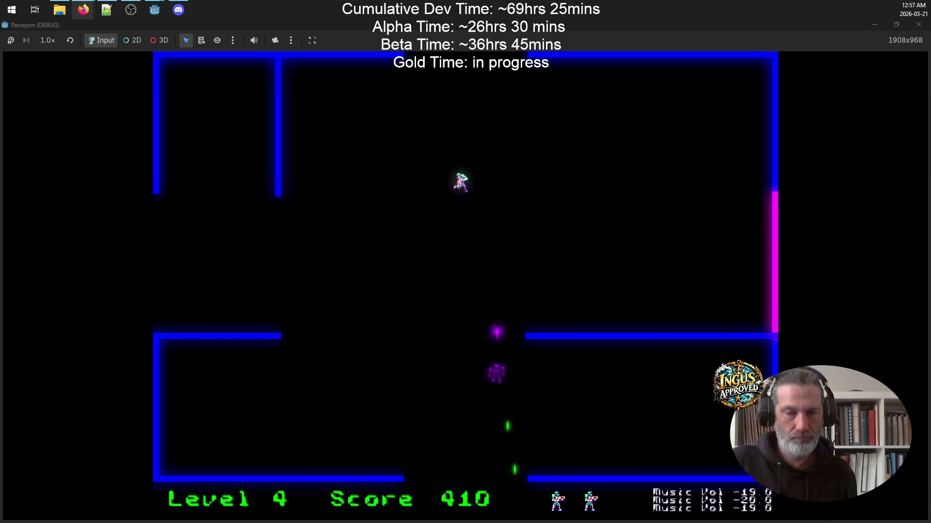
{"action": "key", "text": "Up"}
{"action": "key", "text": "Right"}
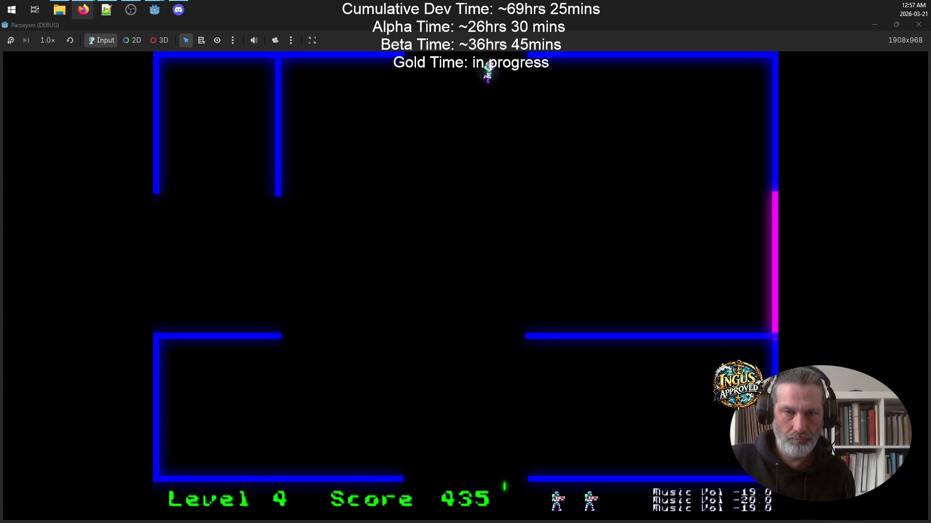
{"action": "key", "text": "Up"}
{"action": "key", "text": "Up"}
Shoot the Level 5 enemies and exit the top of the maze into Level 6 at 585 points.
{"action": "key", "text": "Right"}
{"action": "key", "text": "Down"}
{"action": "key", "text": "Left"}
{"action": "key", "text": "Left"}
{"action": "key", "text": "Left"}
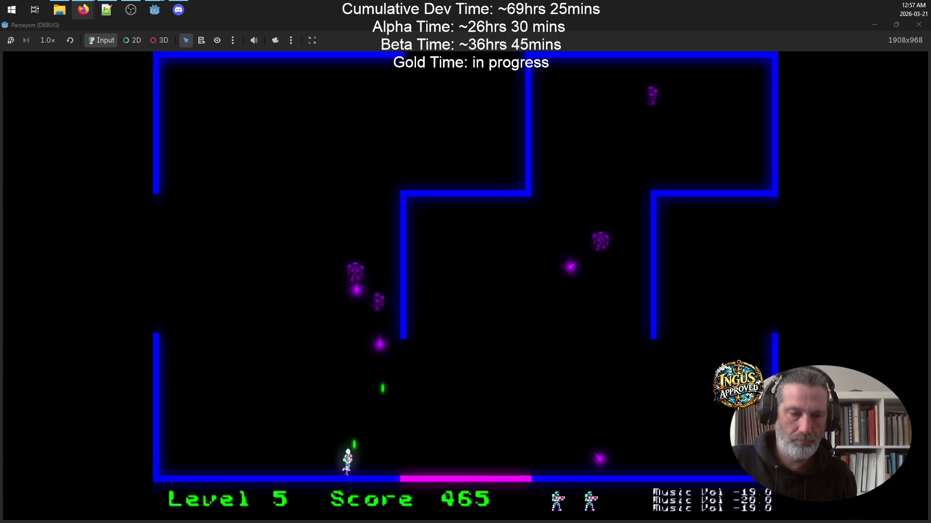
{"action": "key", "text": "Up"}
{"action": "key", "text": "Left"}
{"action": "key", "text": "Up"}
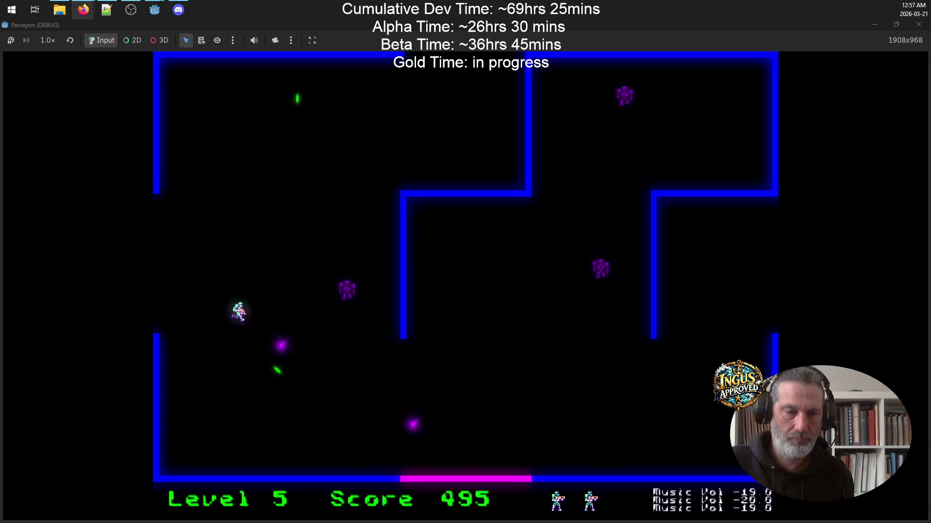
{"action": "key", "text": "Up"}
{"action": "key", "text": "Right"}
{"action": "key", "text": "Left"}
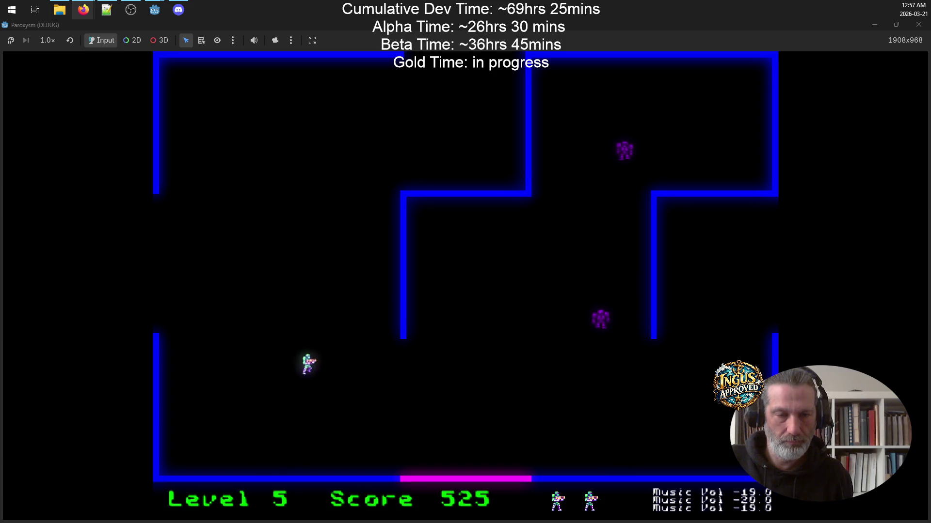
{"action": "key", "text": "Right"}
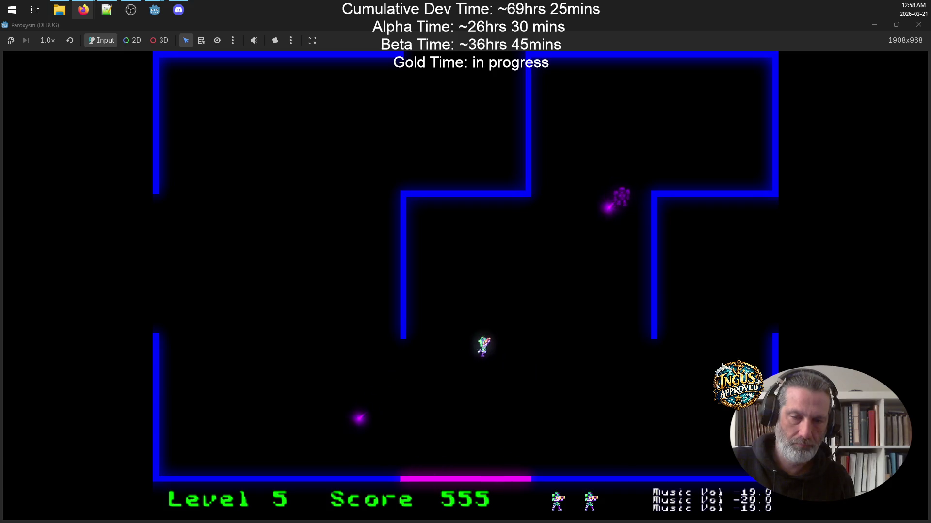
{"action": "key", "text": "Down"}
{"action": "key", "text": "Right"}
{"action": "key", "text": "Right"}
{"action": "key", "text": "Left"}
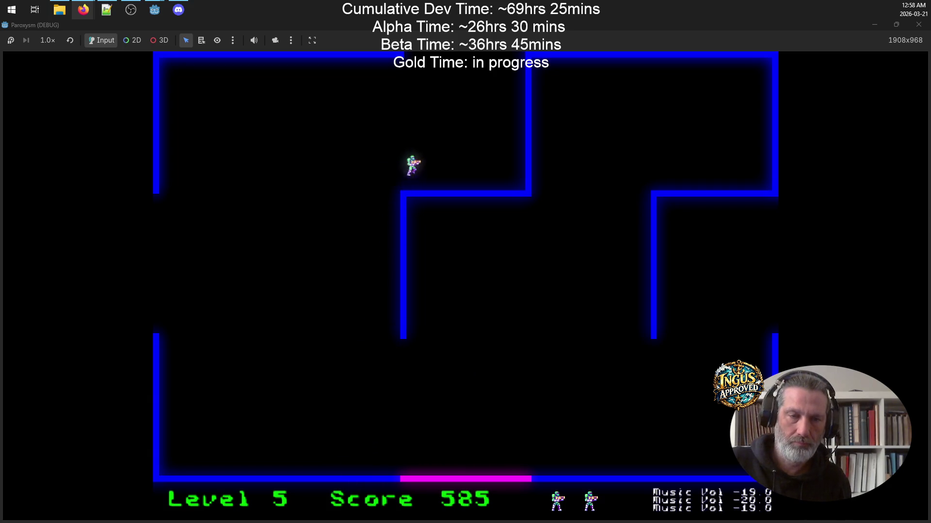
{"action": "key", "text": "Up"}
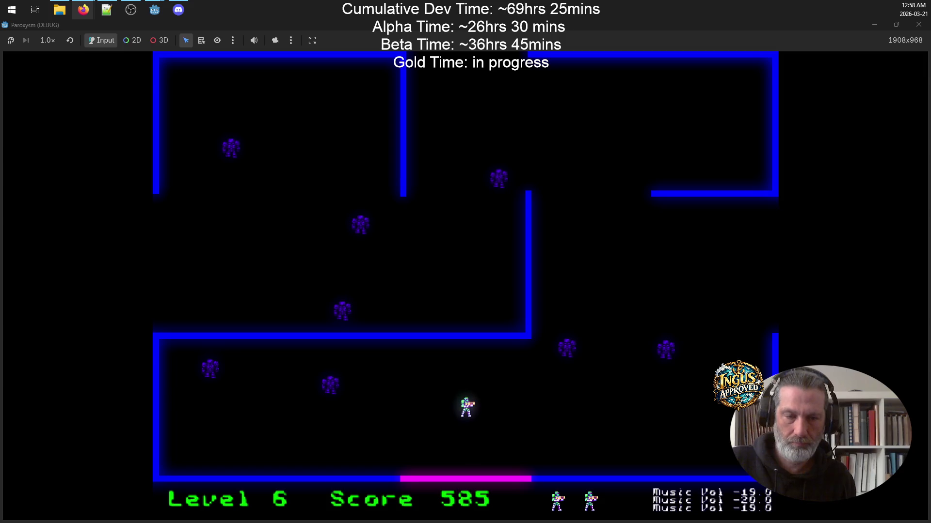
Fight through the maze, firing at enemies and scoring kills to the left and down-left.
{"action": "key", "text": "Down"}
{"action": "key", "text": "Left"}
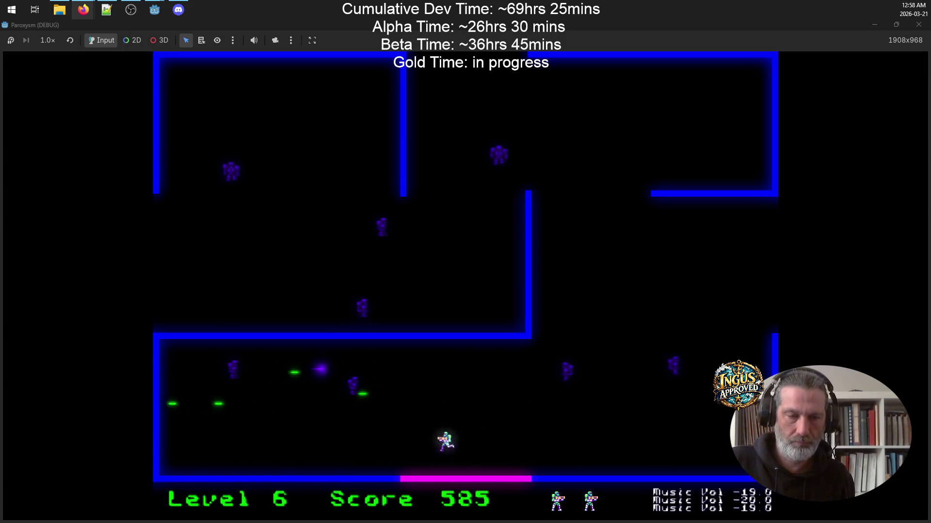
{"action": "key", "text": "Right"}
{"action": "key", "text": "Down"}
{"action": "key", "text": "Up"}
{"action": "key", "text": "Down"}
{"action": "key", "text": "Right"}
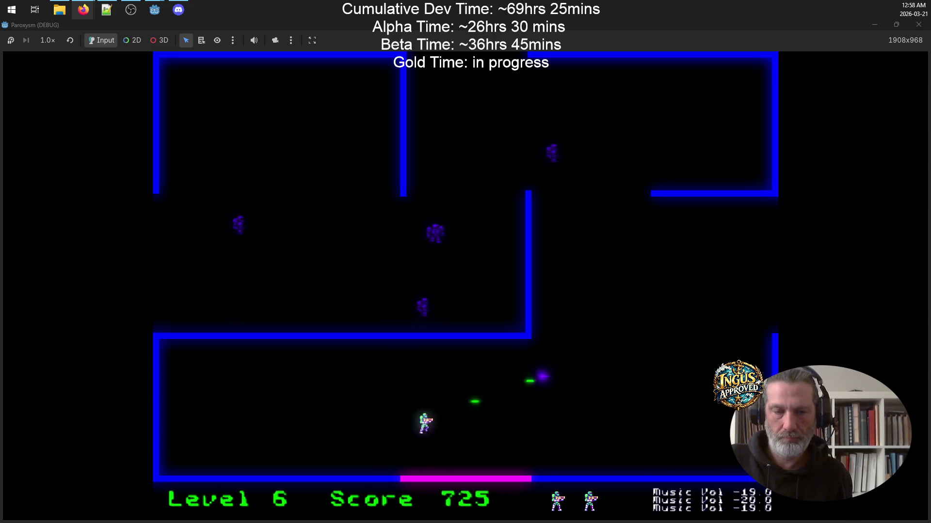
{"action": "key", "text": "Left"}
{"action": "key", "text": "Right"}
{"action": "key", "text": "Up"}
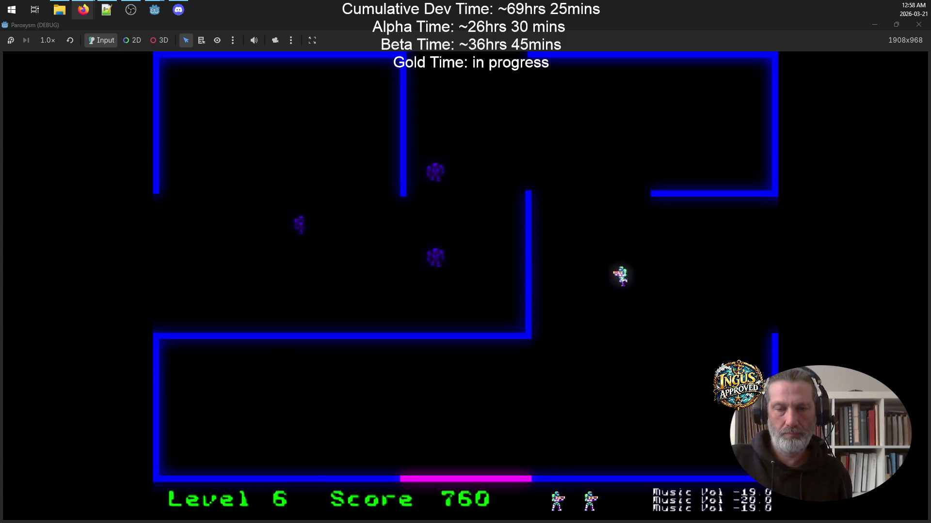
{"action": "key", "text": "Up"}
{"action": "key", "text": "Left"}
{"action": "key", "text": "Down"}
{"action": "key", "text": "Right"}
{"action": "key", "text": "Left"}
{"action": "key", "text": "Left"}
{"action": "key", "text": "Right"}
{"action": "key", "text": "Left"}
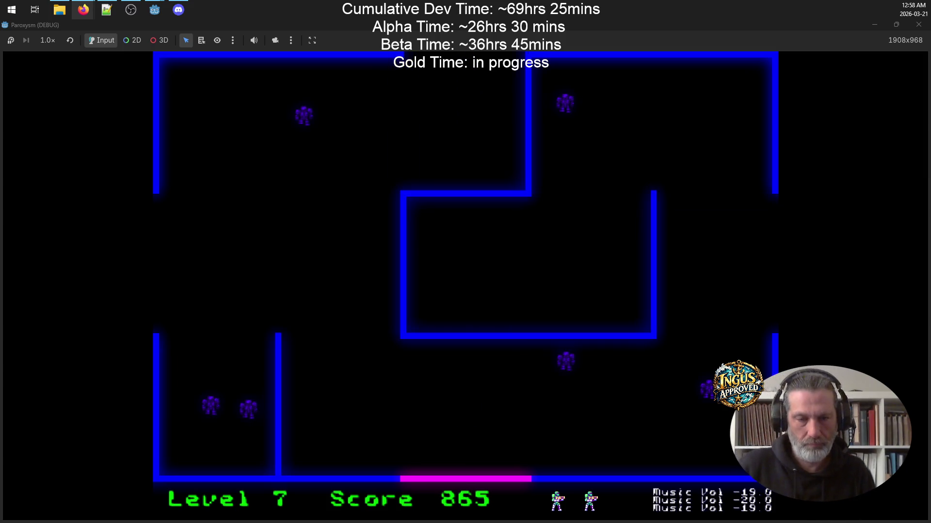
Destroy the remaining enemies along the top wall and exit right into Level 8.
{"action": "key", "text": "Down"}
{"action": "key", "text": "Up"}
{"action": "key", "text": "Left"}
{"action": "key", "text": "Left"}
{"action": "key", "text": "Down"}
{"action": "key", "text": "Right"}
{"action": "key", "text": "Up"}
{"action": "key", "text": "Right"}
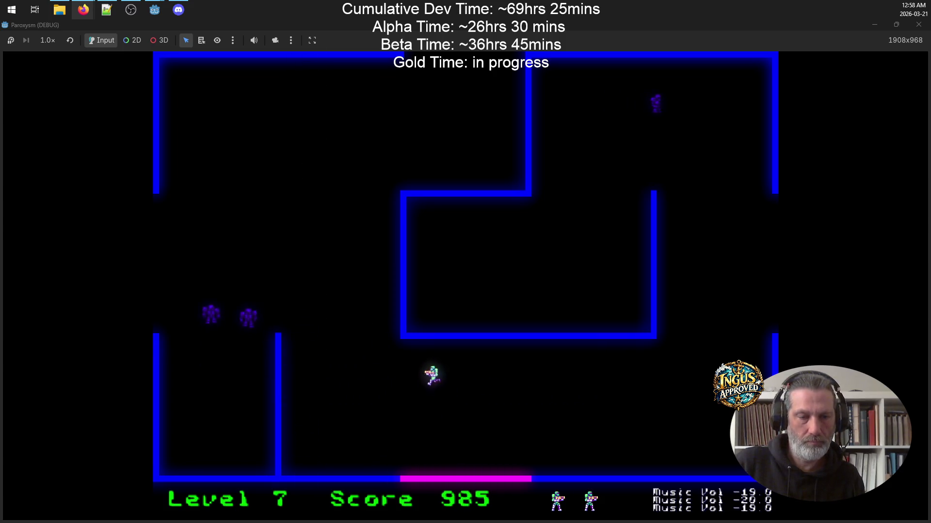
{"action": "key", "text": "Up"}
{"action": "key", "text": "Left"}
{"action": "key", "text": "Right"}
{"action": "key", "text": "Down"}
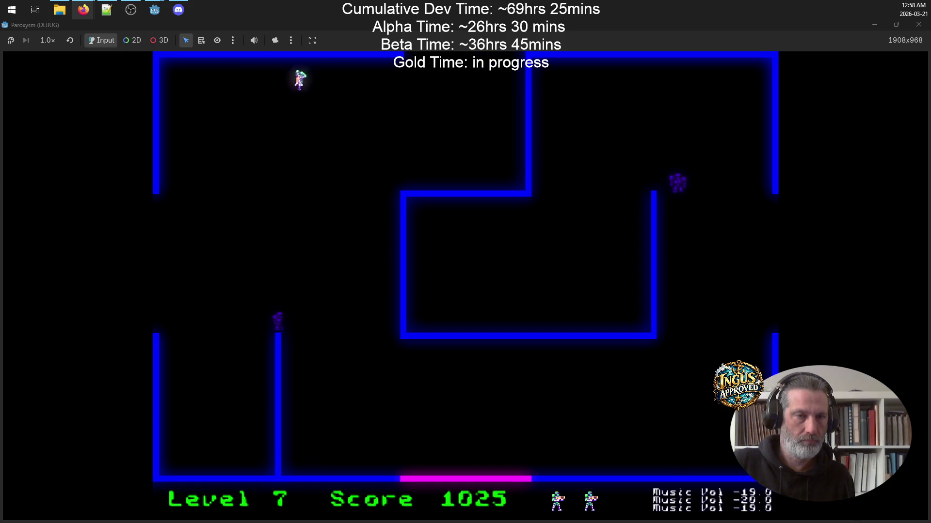
{"action": "key", "text": "Down"}
{"action": "key", "text": "Right"}
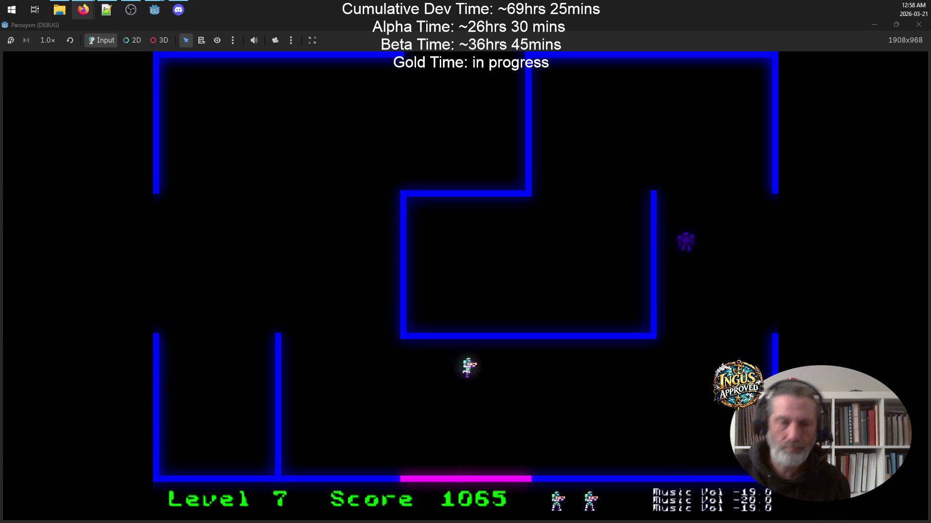
{"action": "key", "text": "Down"}
{"action": "key", "text": "Right"}
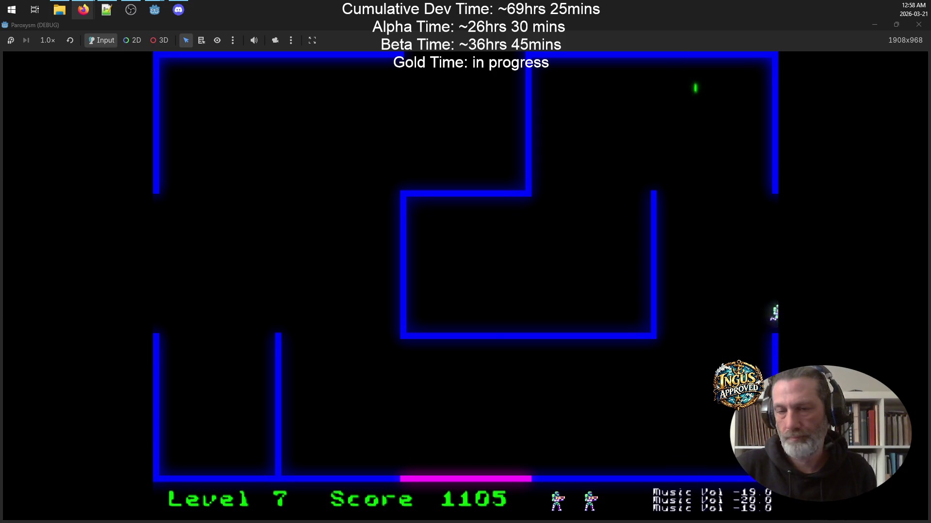
{"action": "key", "text": "Right"}
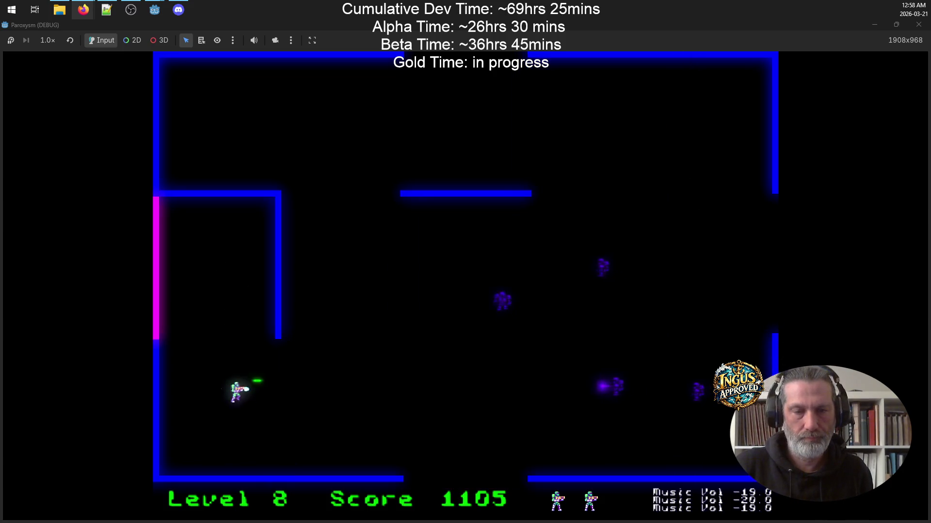
Shoot through the next mazes' enemies and exit through the top opening into Level 10.
{"action": "key", "text": "Down"}
{"action": "key", "text": "Up"}
{"action": "key", "text": "Down"}
{"action": "key", "text": "Up"}
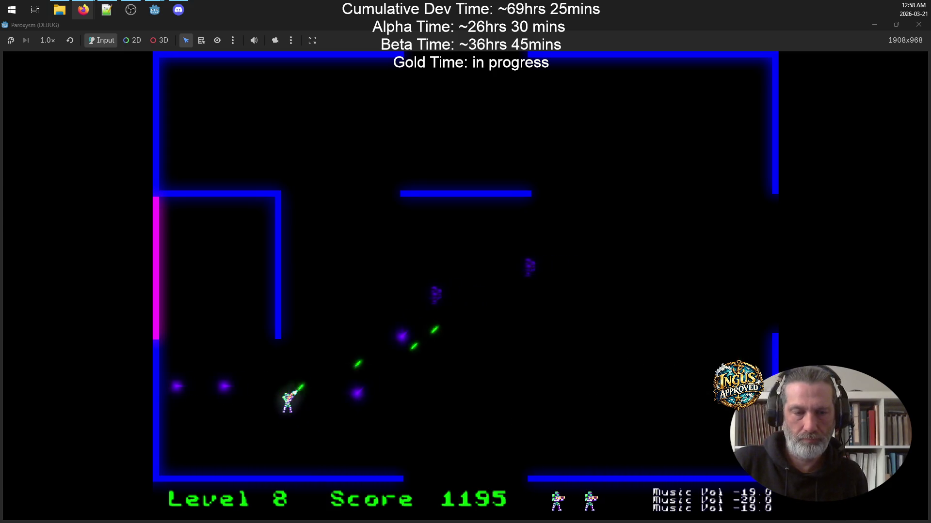
{"action": "key", "text": "Up"}
{"action": "key", "text": "Right"}
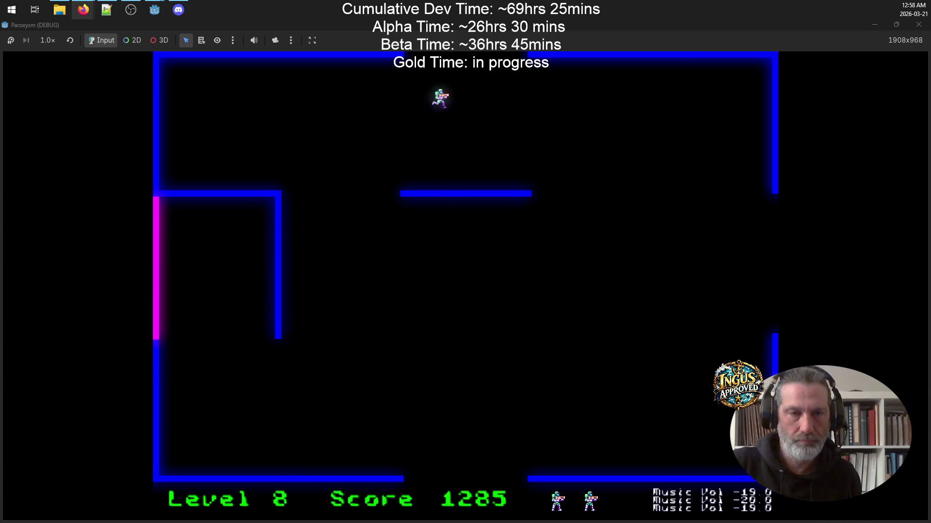
{"action": "key", "text": "Left"}
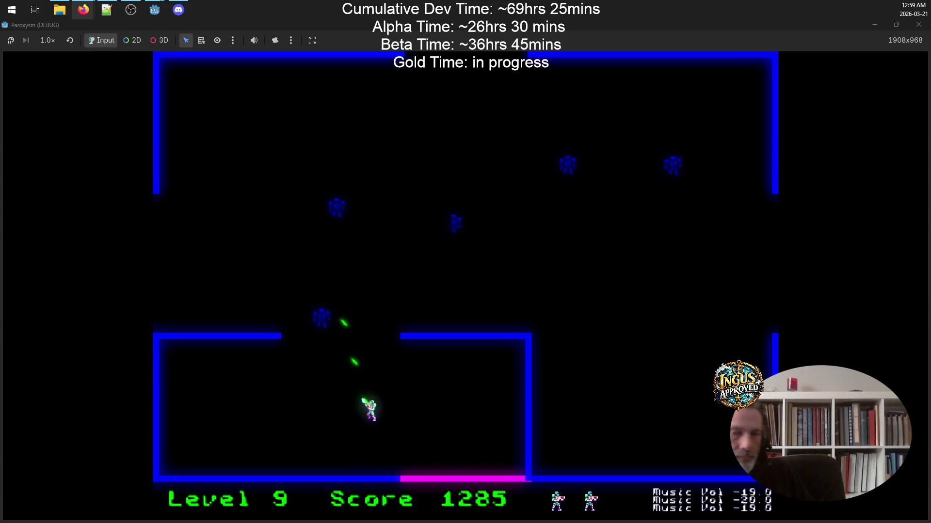
{"action": "key", "text": "Right"}
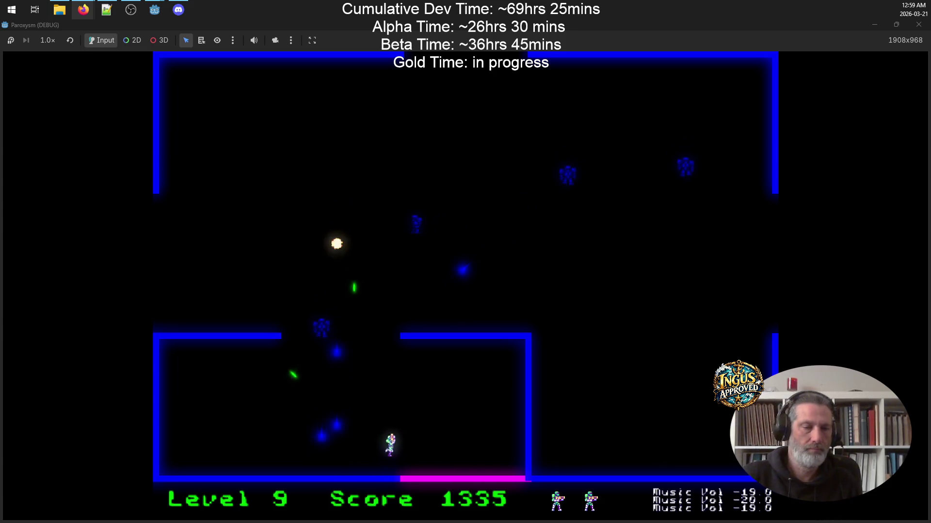
{"action": "key", "text": "Left"}
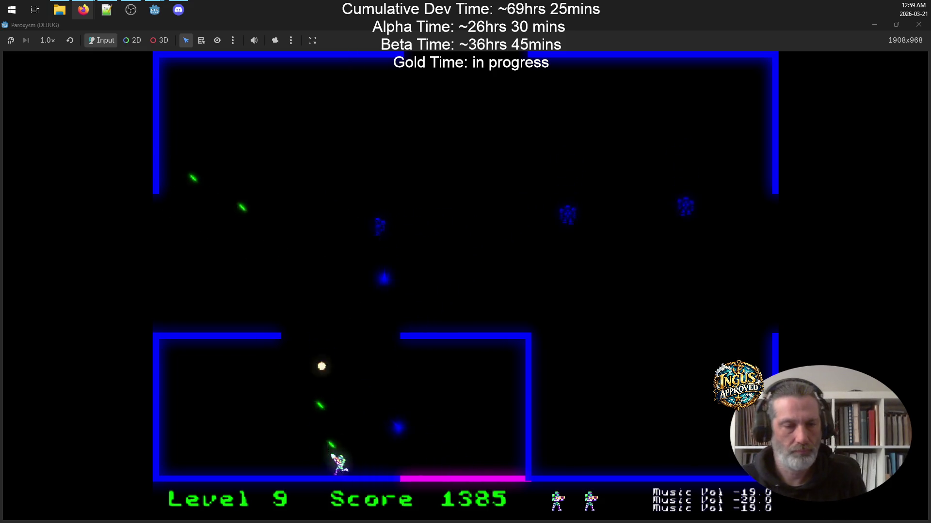
{"action": "key", "text": "Up"}
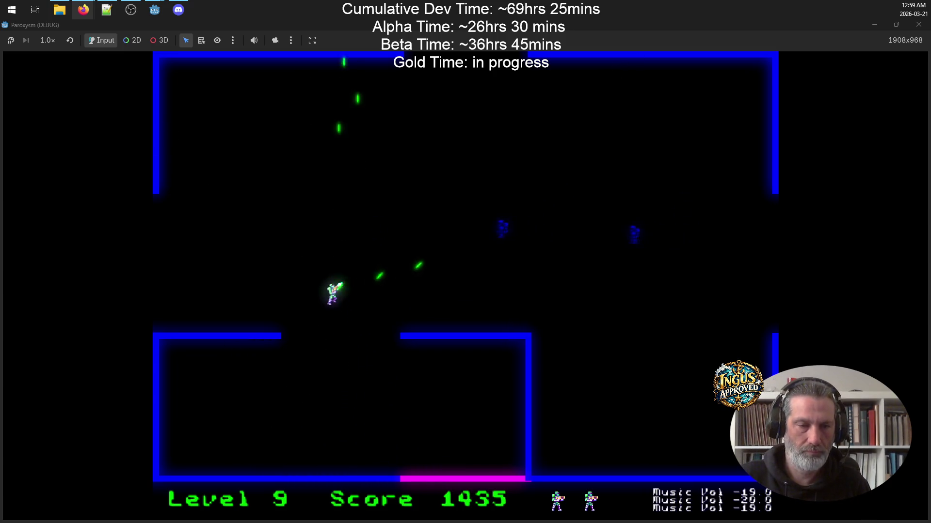
{"action": "key", "text": "Left"}
{"action": "key", "text": "Up"}
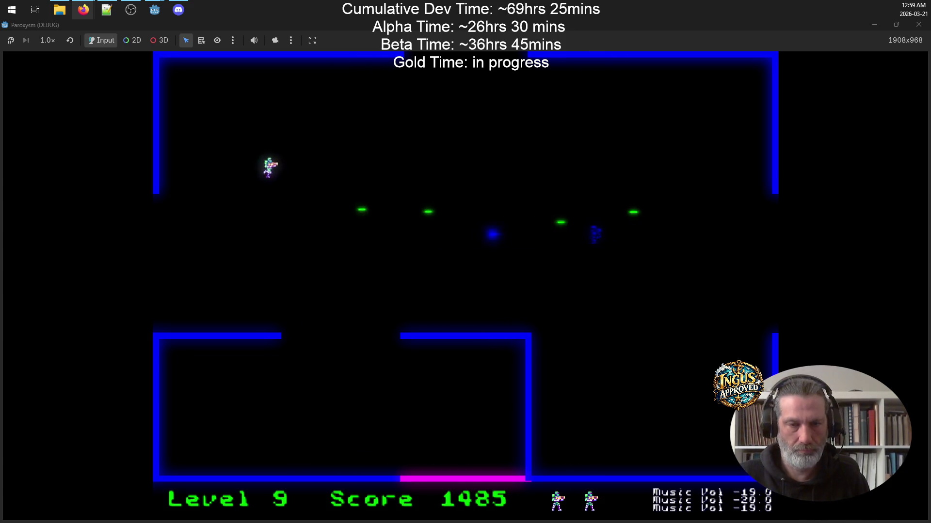
{"action": "key", "text": "Right"}
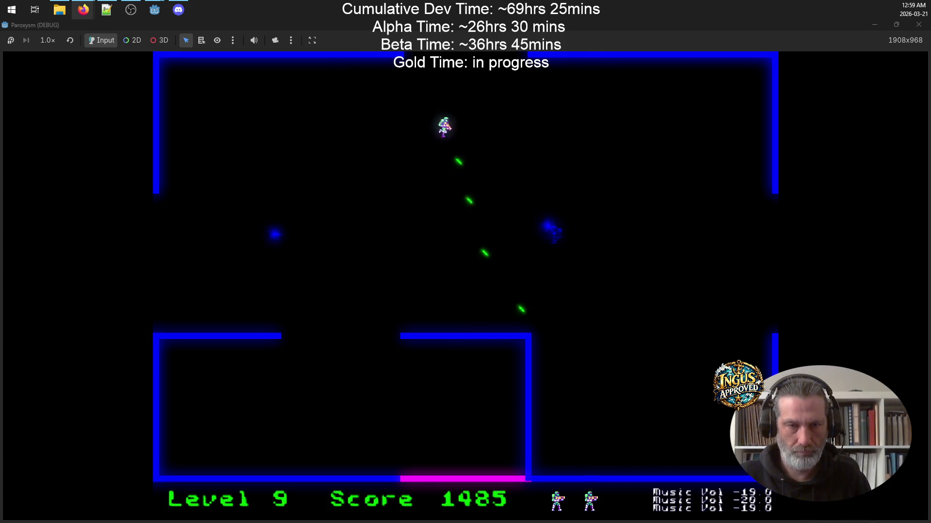
{"action": "key", "text": "Up"}
{"action": "key", "text": "Left"}
{"action": "key", "text": "Up"}
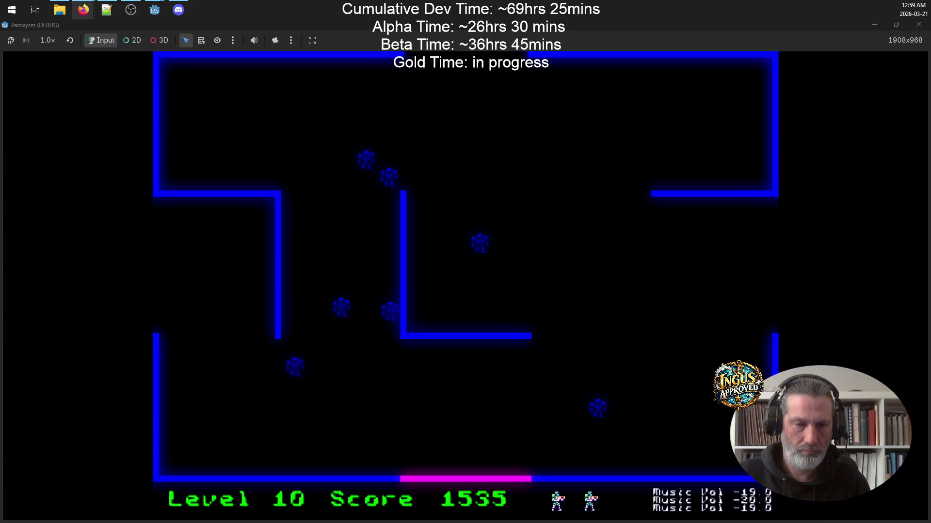
Clear Level 10 of robots and leave through the right-side opening into Level 11.
{"action": "key", "text": "Up"}
{"action": "key", "text": "Right"}
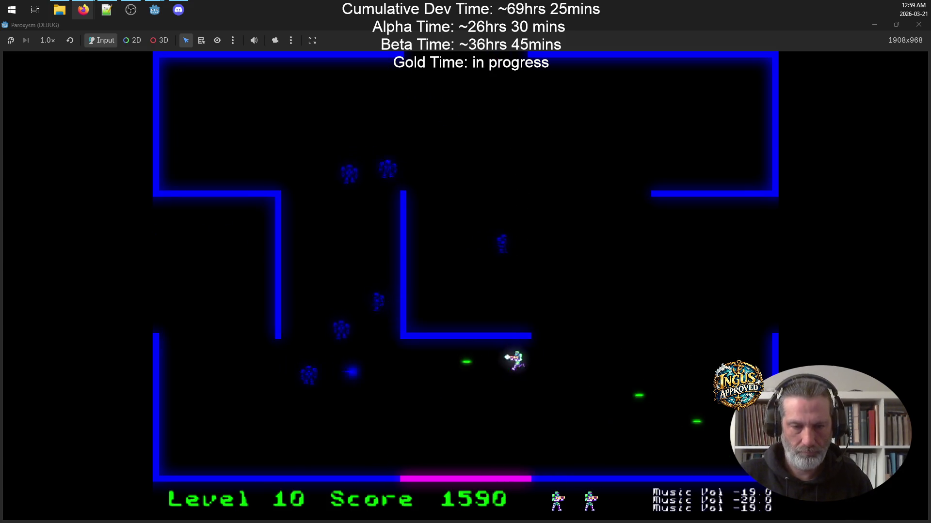
{"action": "key", "text": "Right"}
{"action": "key", "text": "Down"}
{"action": "key", "text": "Up"}
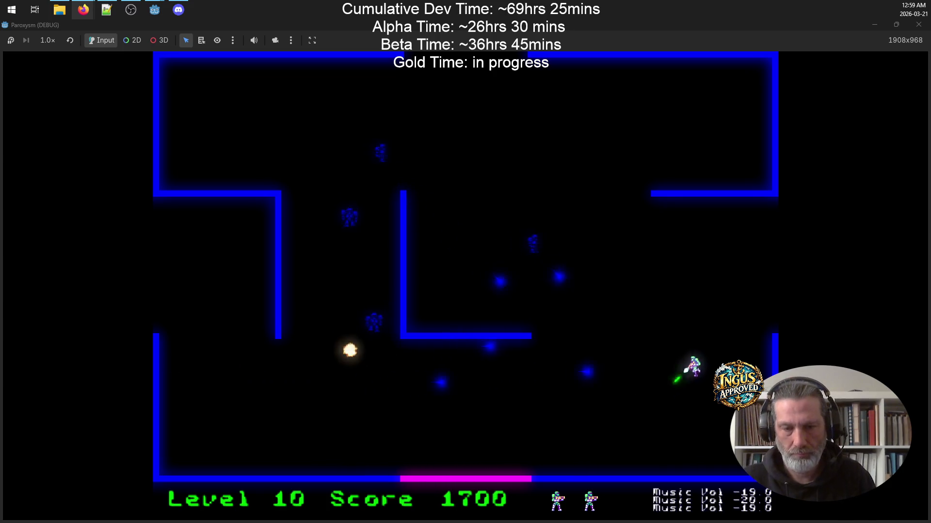
{"action": "key", "text": "Up"}
{"action": "key", "text": "Left"}
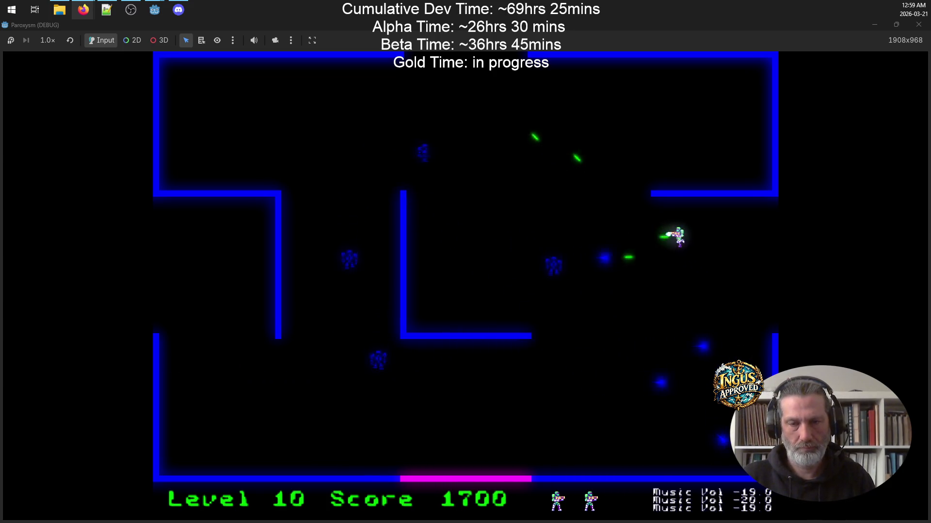
{"action": "key", "text": "Up"}
{"action": "key", "text": "Right"}
{"action": "key", "text": "Down"}
{"action": "key", "text": "Down"}
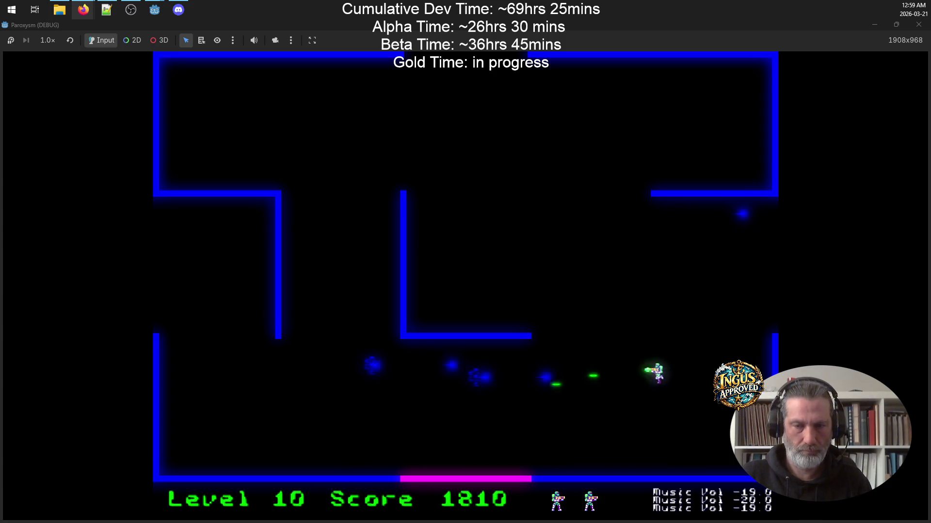
{"action": "key", "text": "Right"}
{"action": "key", "text": "Down"}
{"action": "key", "text": "Left"}
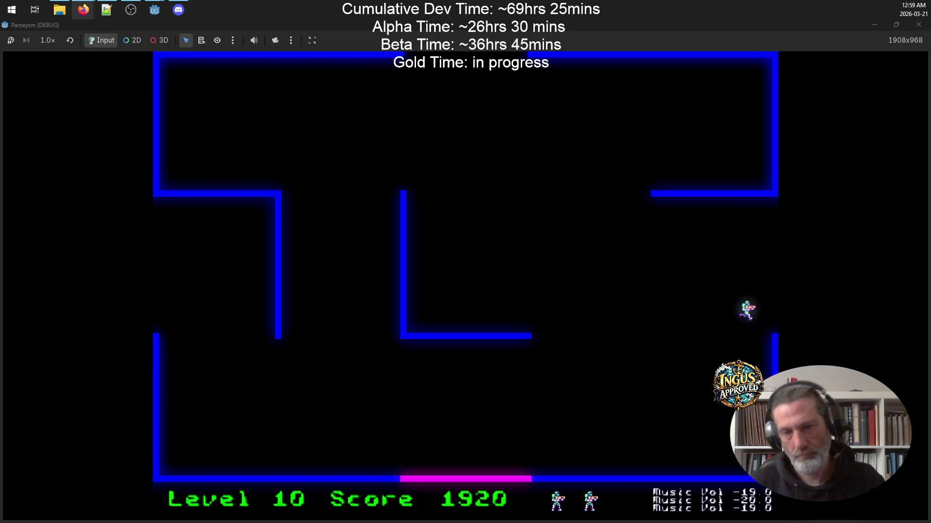
{"action": "key", "text": "Right"}
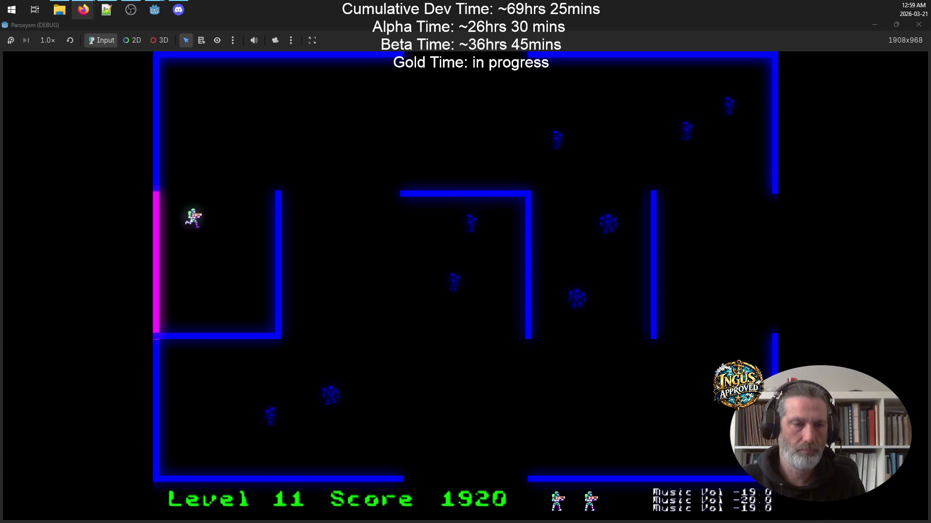
Clear level 11's robots and leave through the top exit into level 12.
{"action": "key", "text": "Up"}
{"action": "key", "text": "Left"}
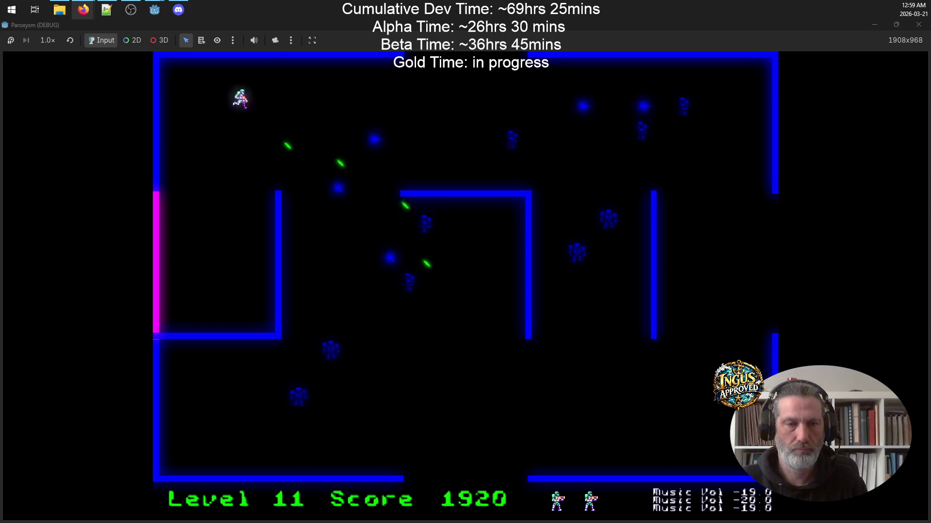
{"action": "key", "text": "Left"}
{"action": "key", "text": "Down"}
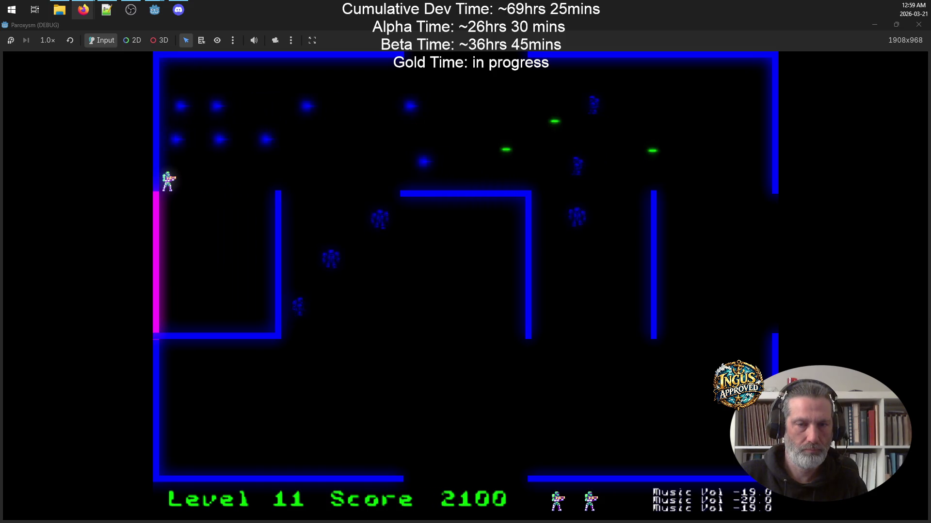
{"action": "key", "text": "Up"}
{"action": "key", "text": "Right"}
{"action": "key", "text": "Down"}
{"action": "key", "text": "Left"}
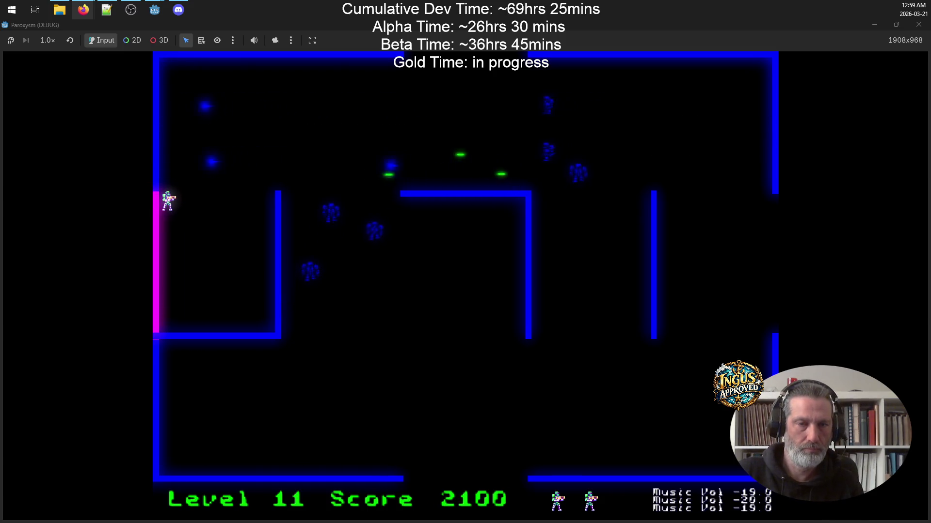
{"action": "key", "text": "Right"}
{"action": "key", "text": "Left"}
{"action": "key", "text": "Down"}
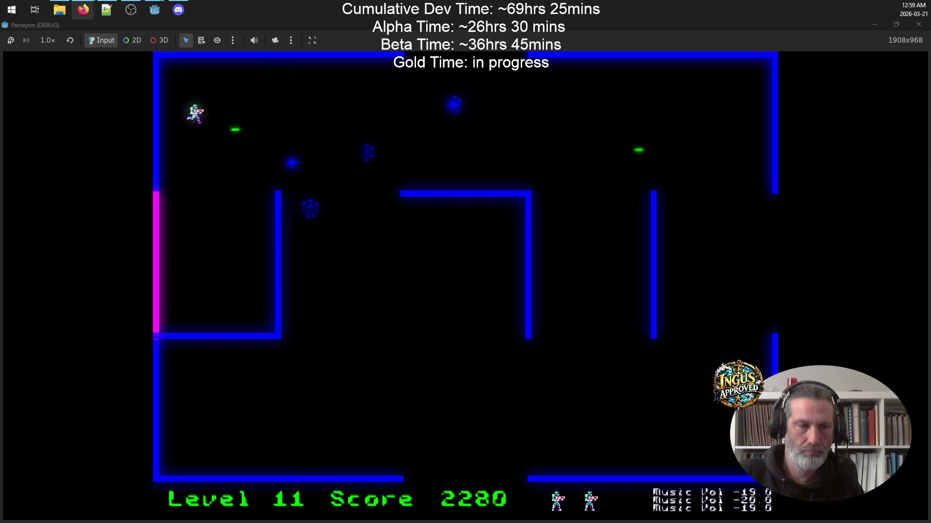
{"action": "key", "text": "Left"}
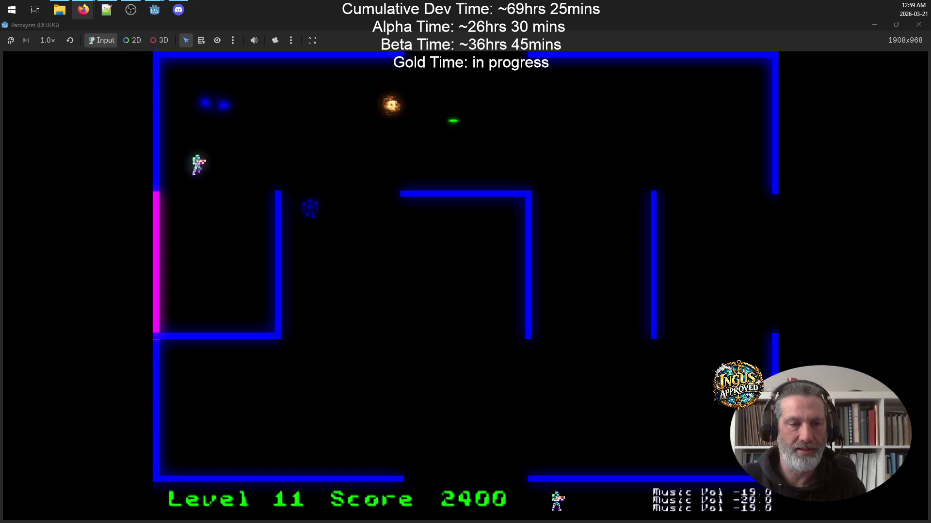
{"action": "key", "text": "Right"}
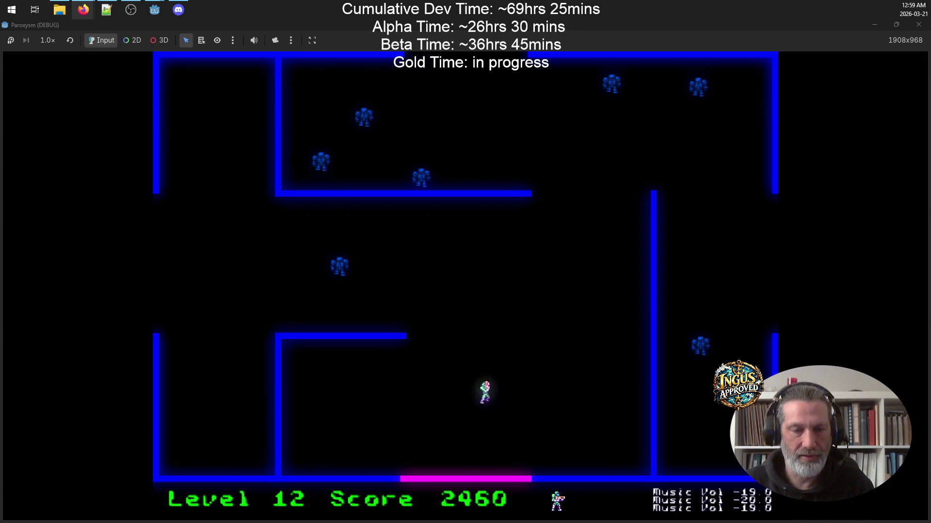
Run across level 12 shooting robots above and to the left.
{"action": "key", "text": "Up"}
{"action": "key", "text": "Down"}
{"action": "key", "text": "Right"}
{"action": "key", "text": "Up"}
{"action": "key", "text": "Left"}
{"action": "key", "text": "Right"}
{"action": "key", "text": "Up"}
{"action": "key", "text": "Up"}
{"action": "key", "text": "Down"}
{"action": "key", "text": "Left"}
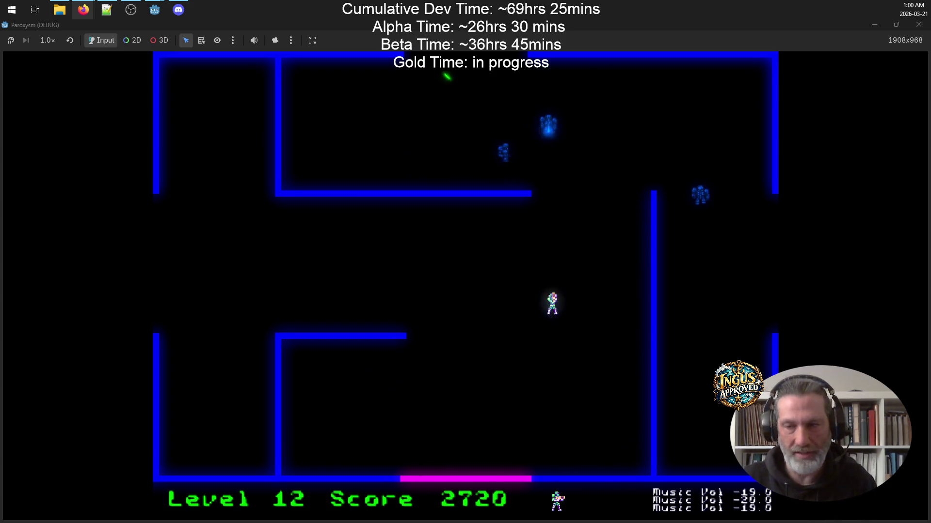
{"action": "key", "text": "Left"}
{"action": "key", "text": "Up"}
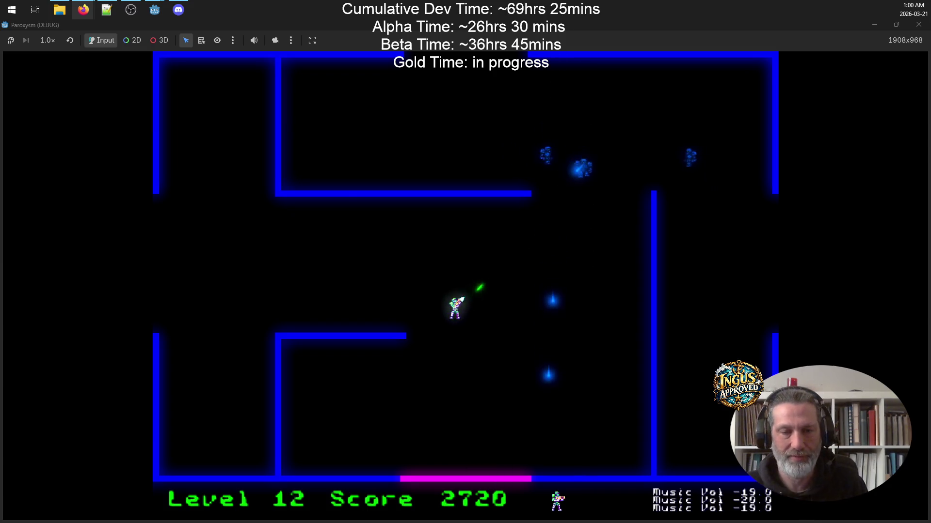
{"action": "key", "text": "Right"}
{"action": "key", "text": "Down"}
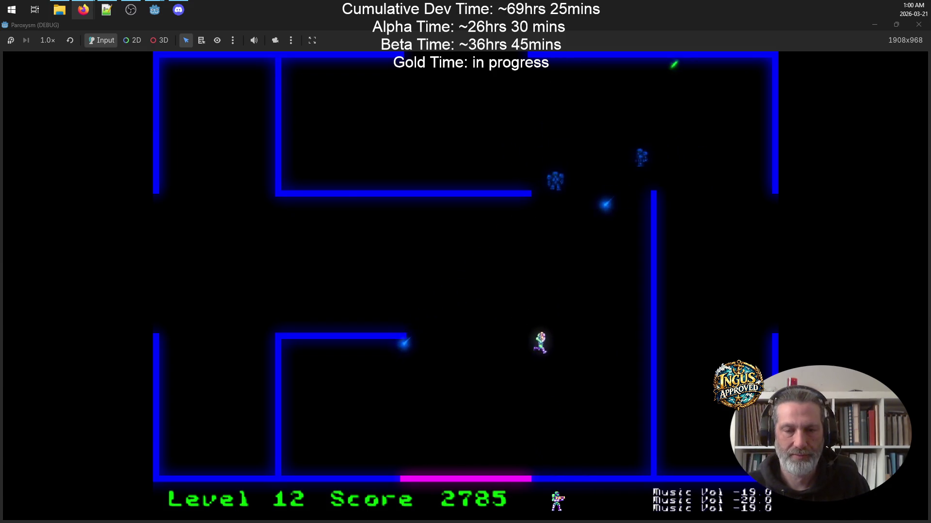
Finish off level 12's last robots and exit right into level 13.
{"action": "key", "text": "Down"}
{"action": "key", "text": "Right"}
{"action": "key", "text": "Left"}
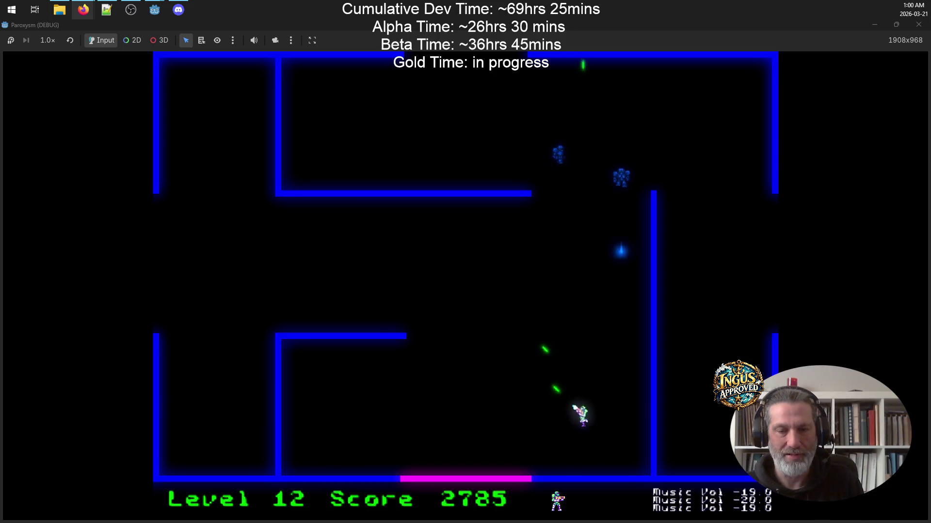
{"action": "key", "text": "Left"}
{"action": "key", "text": "Right"}
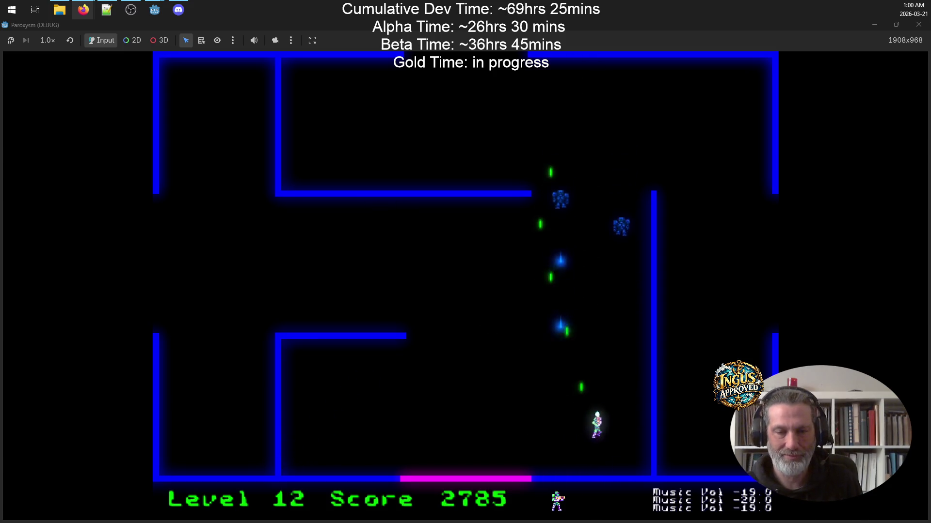
{"action": "key", "text": "Left"}
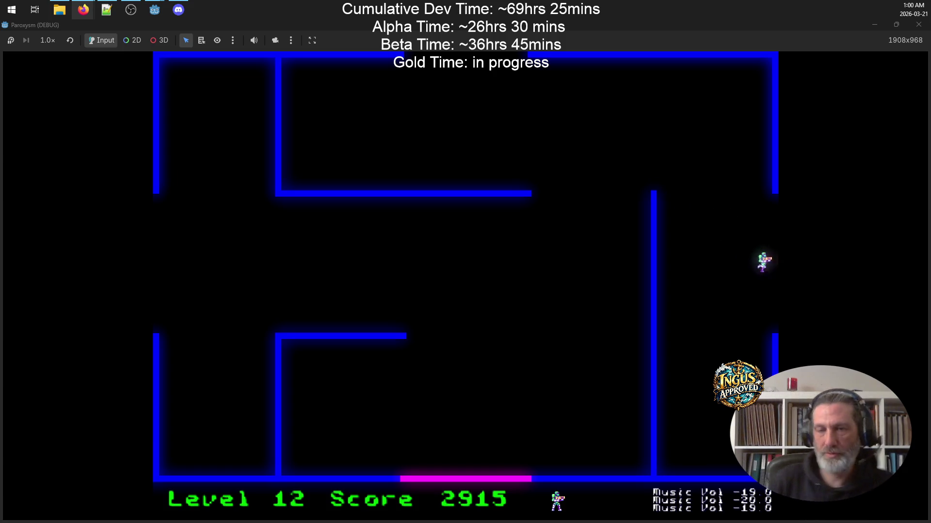
{"action": "key", "text": "Right"}
Start shooting robots in the level 13 maze.
{"action": "key", "text": "Down"}
{"action": "key", "text": "Up"}
{"action": "key", "text": "Right"}
{"action": "key", "text": "Left"}
{"action": "key", "text": "Up"}
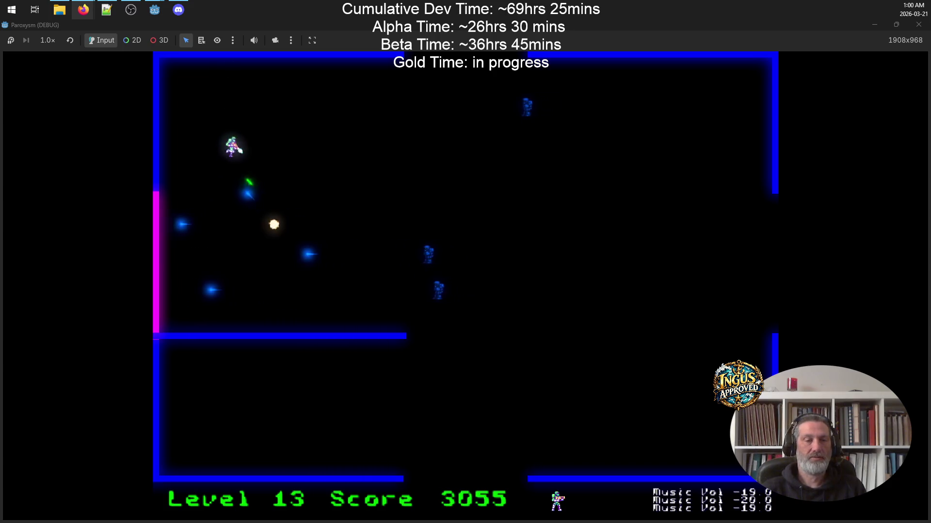
Keep fighting robots until the run ends at Level 18 with 5595 points.
{"action": "key", "text": "Right"}
{"action": "key", "text": "Left"}
{"action": "key", "text": "Down"}
{"action": "key", "text": "Left"}
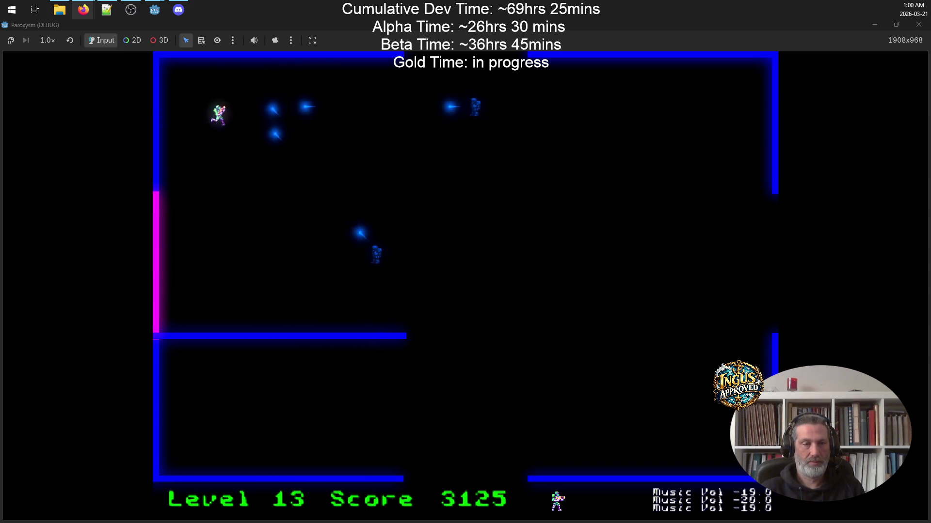
{"action": "key", "text": "Right"}
{"action": "key", "text": "Up"}
{"action": "key", "text": "Right"}
{"action": "key", "text": "Down"}
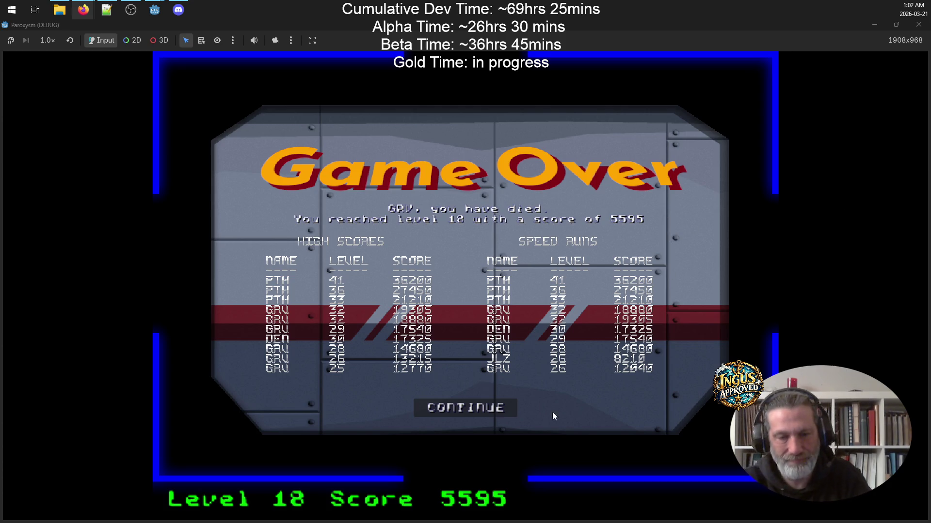
Continue past Game Over, quit from the Credits screen, and bring up the build notes file.
{"action": "left_click", "coordinate": [461, 408]}
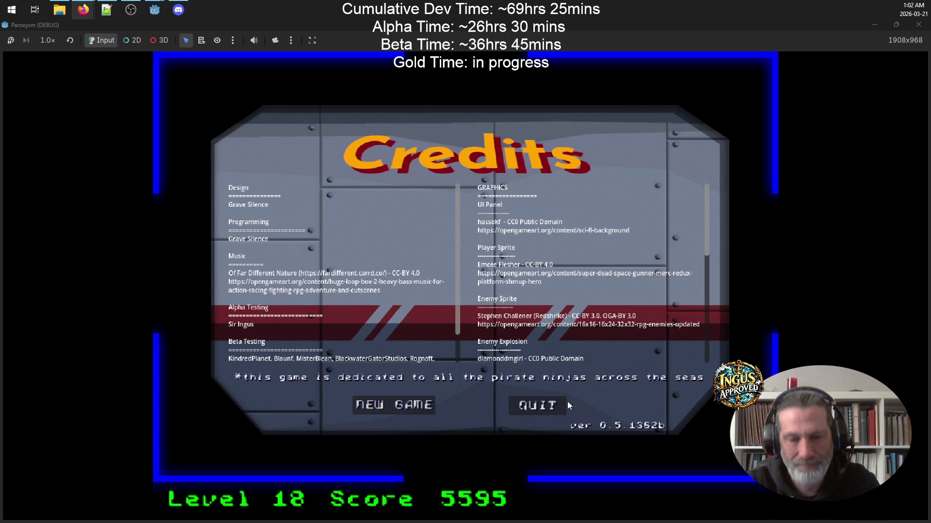
{"action": "left_click", "coordinate": [549, 411]}
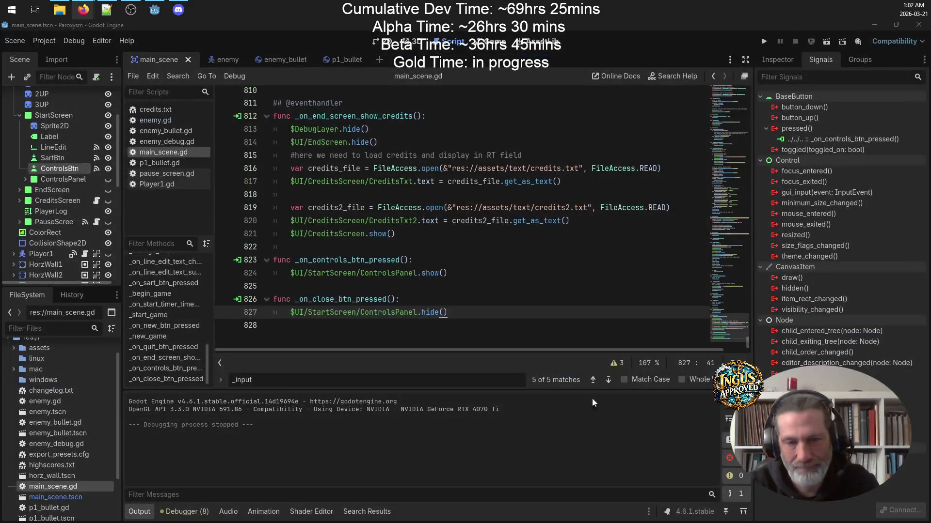
{"action": "left_click", "coordinate": [113, 10]}
Delete the blank line 233 above the Controls panel item.
{"action": "left_click", "coordinate": [175, 399]}
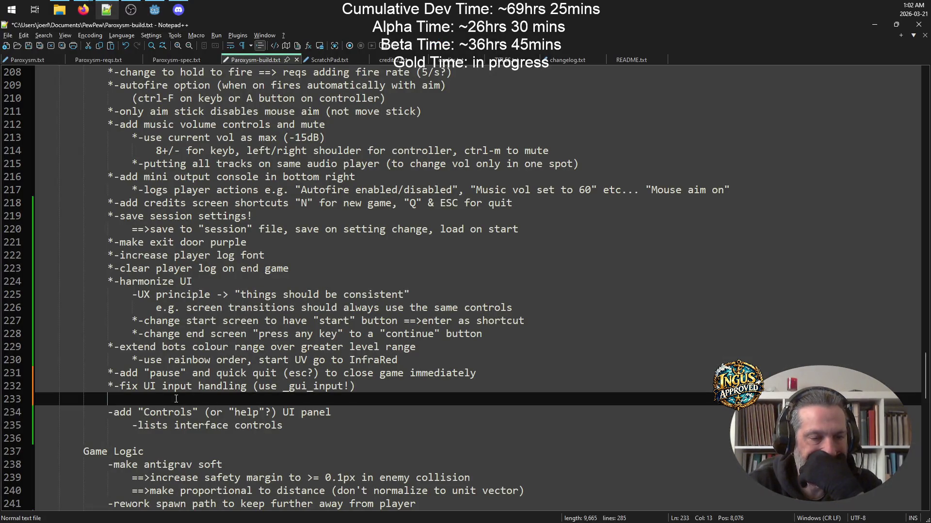
{"action": "left_click", "coordinate": [110, 412]}
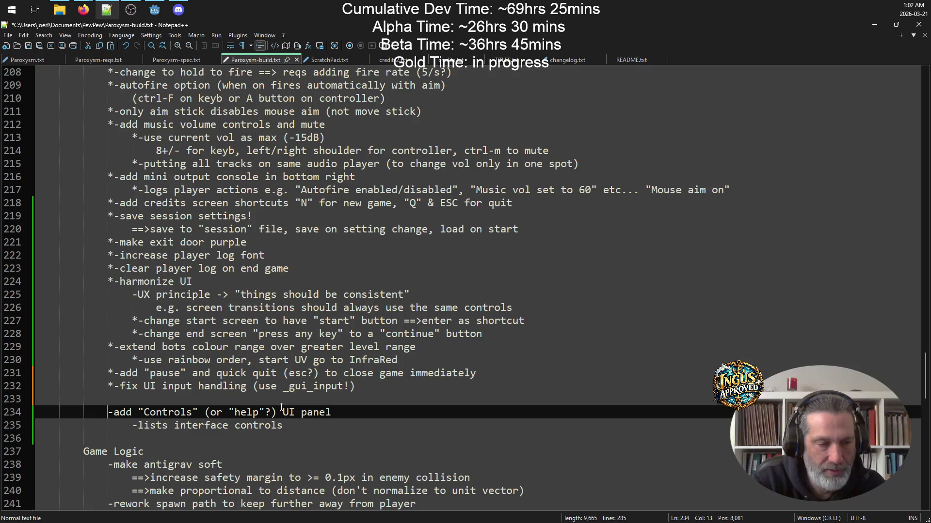
{"action": "key", "text": "Up"}
{"action": "key", "text": "Delete"}
{"action": "key", "text": "End"}
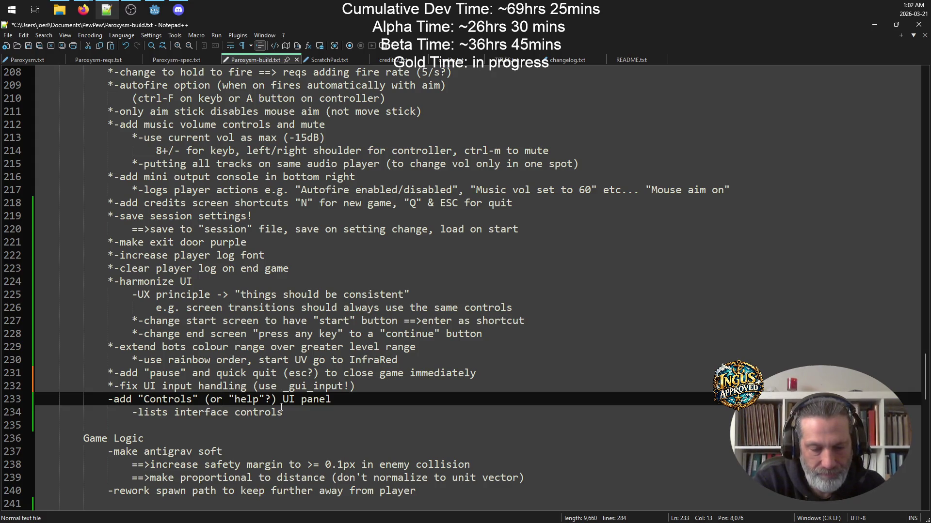
{"action": "left_click", "coordinate": [107, 412]}
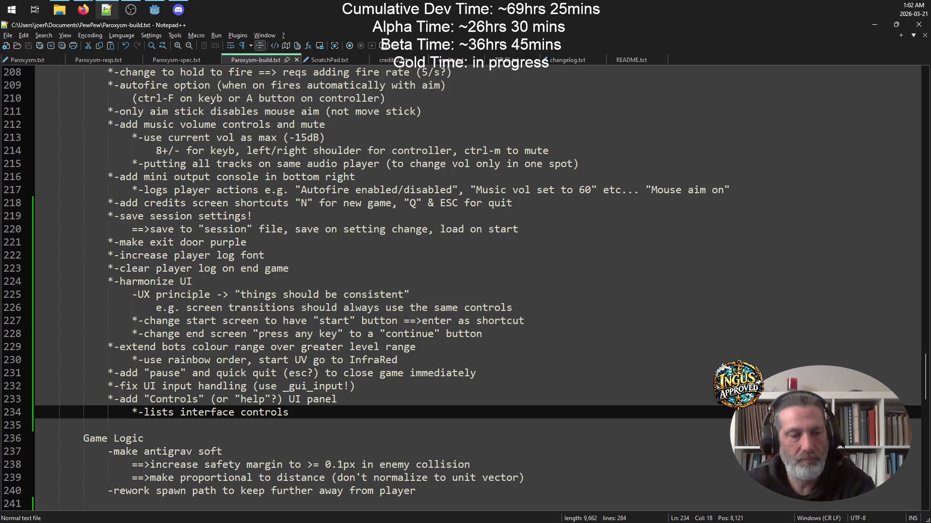
Cut the proportional-to-distance note from below the safety-margin note.
{"action": "left_click", "coordinate": [472, 465]}
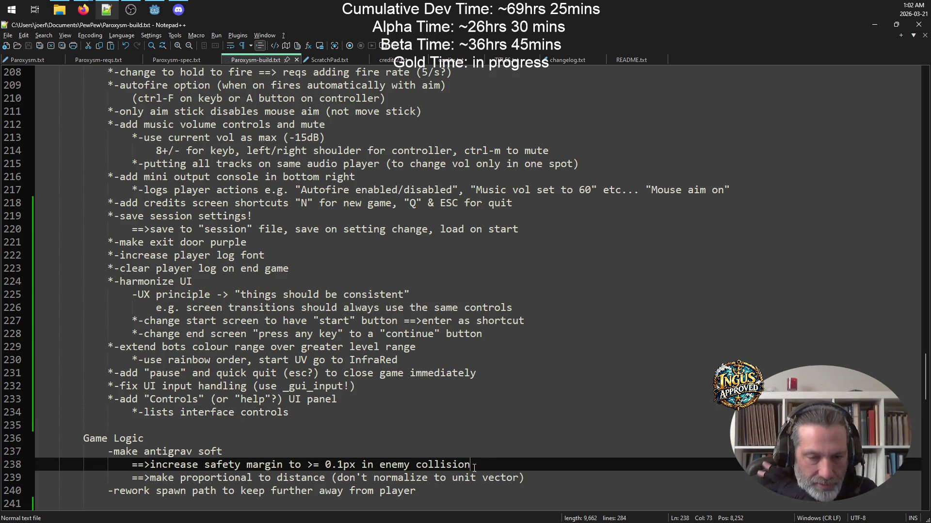
{"action": "left_click_drag", "start_coordinate": [489, 465], "coordinate": [71, 468]}
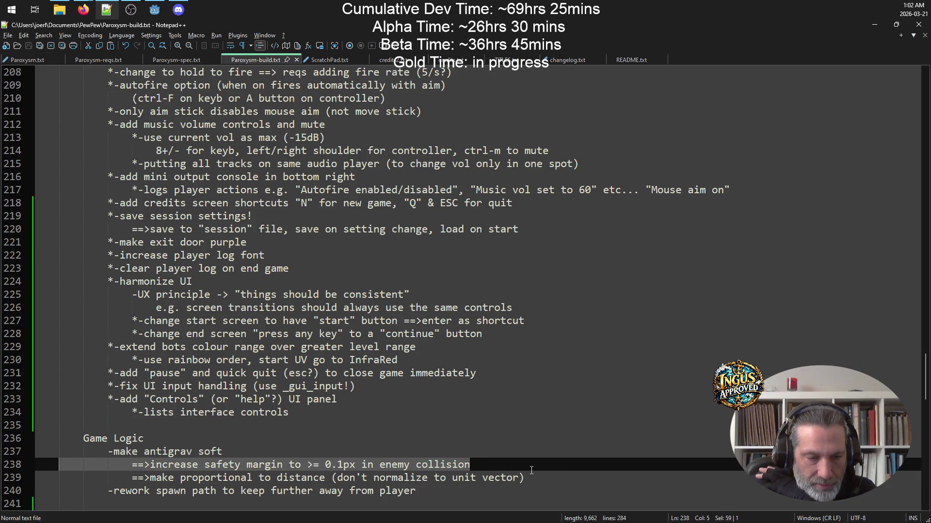
{"action": "left_click", "coordinate": [576, 477]}
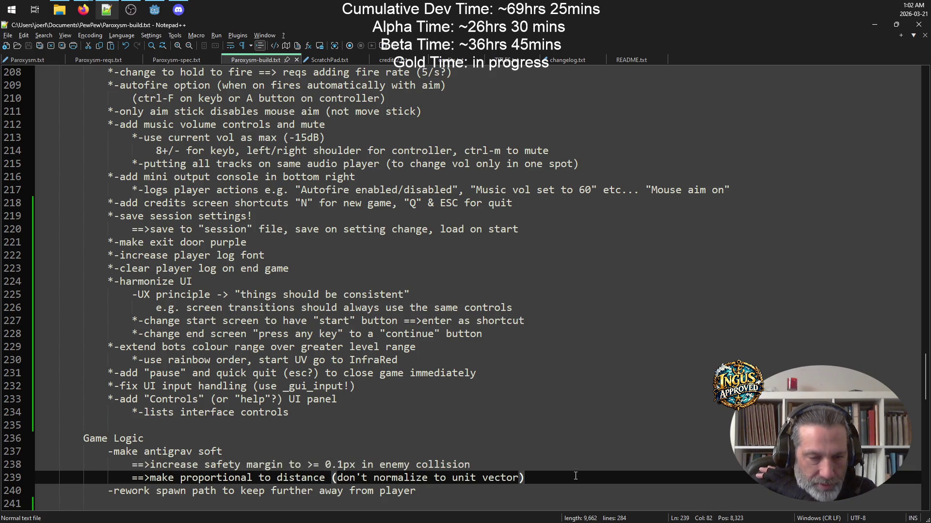
{"action": "mouse_move", "coordinate": [551, 476]}
{"action": "left_mouse_down"}
{"action": "mouse_move", "coordinate": [121, 467]}
{"action": "mouse_move", "coordinate": [55, 480]}
{"action": "left_mouse_up"}
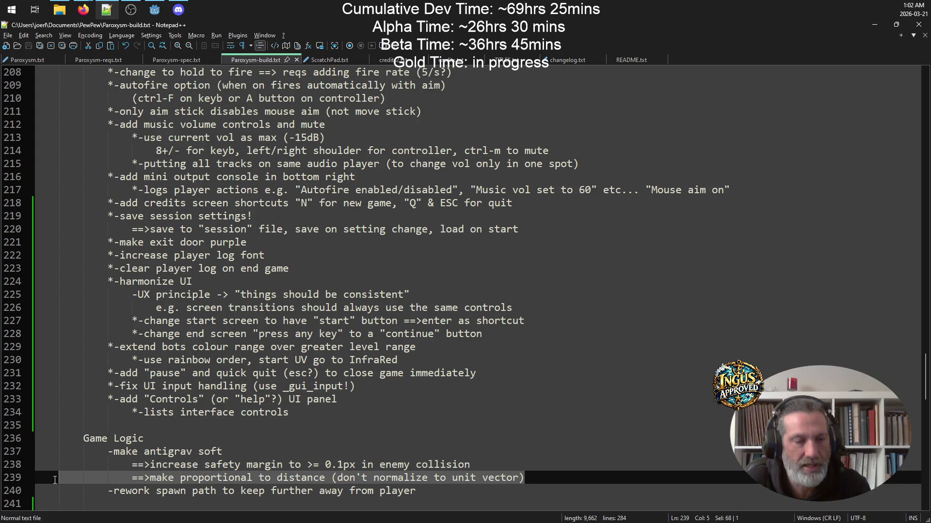
{"action": "key", "text": "ctrl+x"}
Paste the note under '-make antigrav soft', remove the leftover blank line, and return to Godot.
{"action": "left_click", "coordinate": [262, 455]}
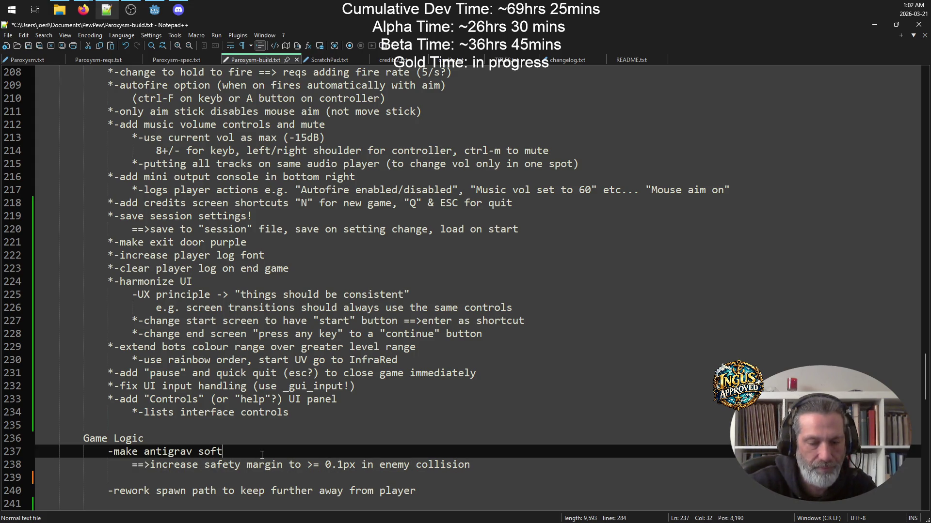
{"action": "key", "text": "Return"}
{"action": "key", "text": "ctrl+v"}
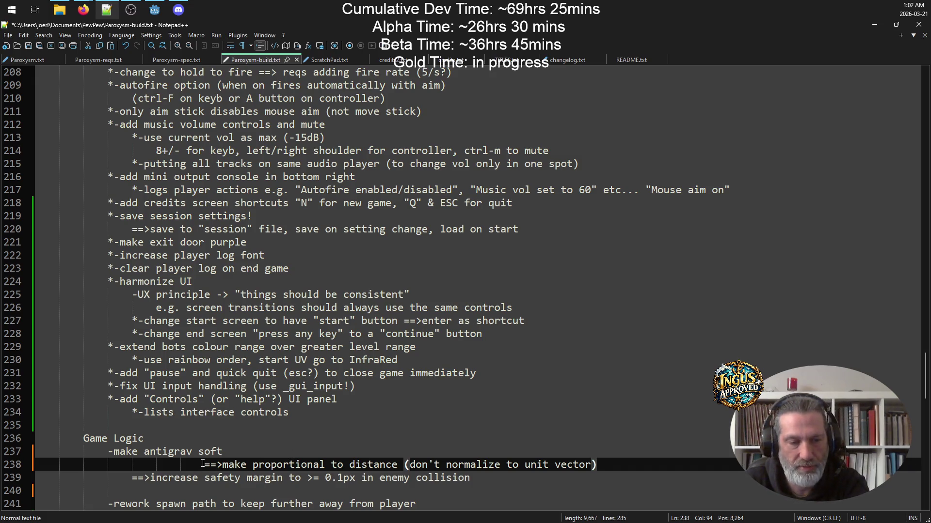
{"action": "key", "text": "Delete"}
{"action": "left_click", "coordinate": [165, 491]}
{"action": "key", "text": "BackSpace"}
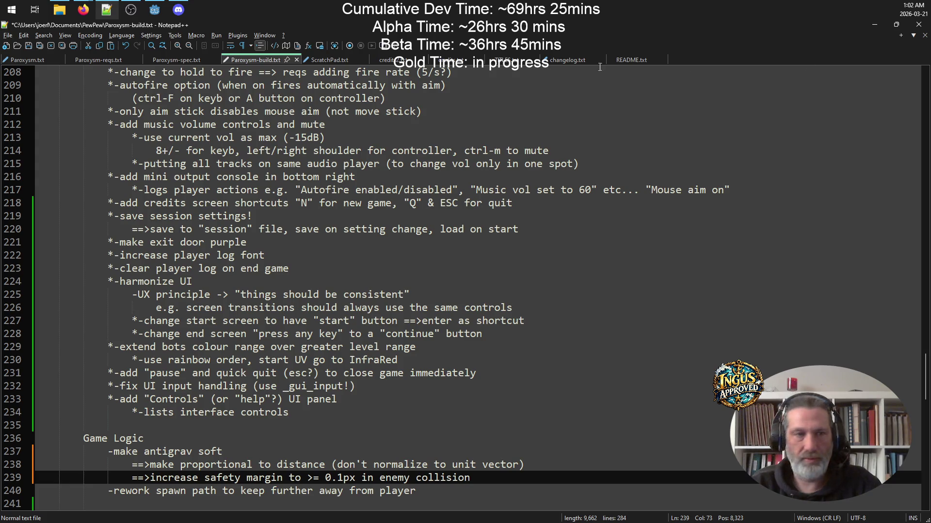
{"action": "left_click", "coordinate": [163, 3]}
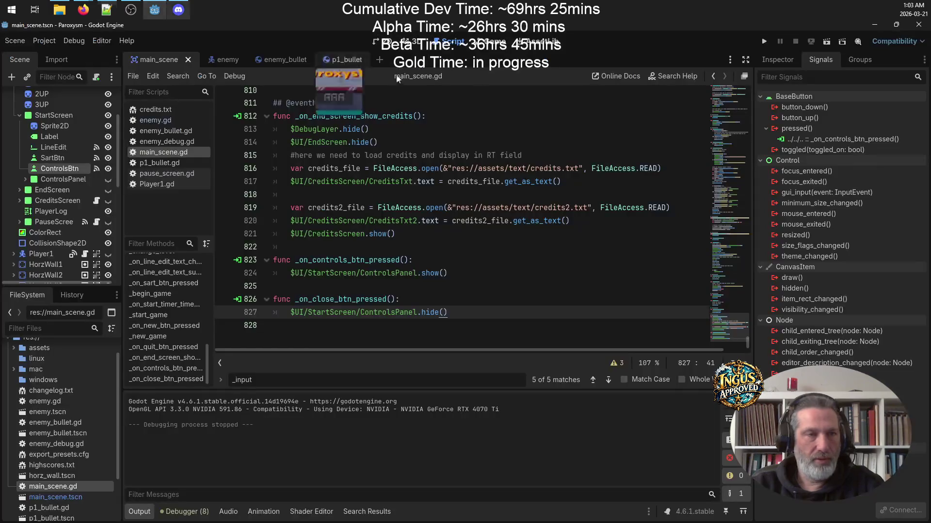
Run the game, start a new game with the music muted, and clear the Level 1 robots.
{"action": "left_click", "coordinate": [764, 42]}
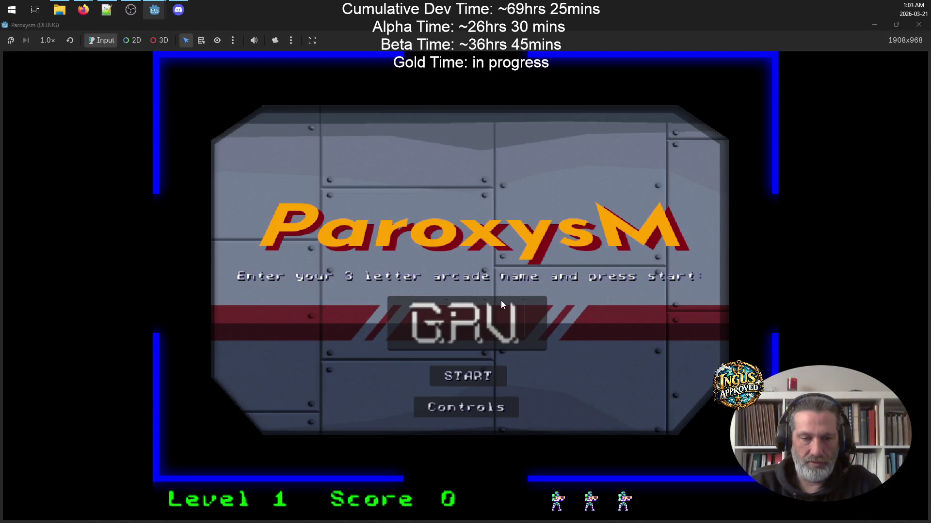
{"action": "left_click", "coordinate": [495, 379]}
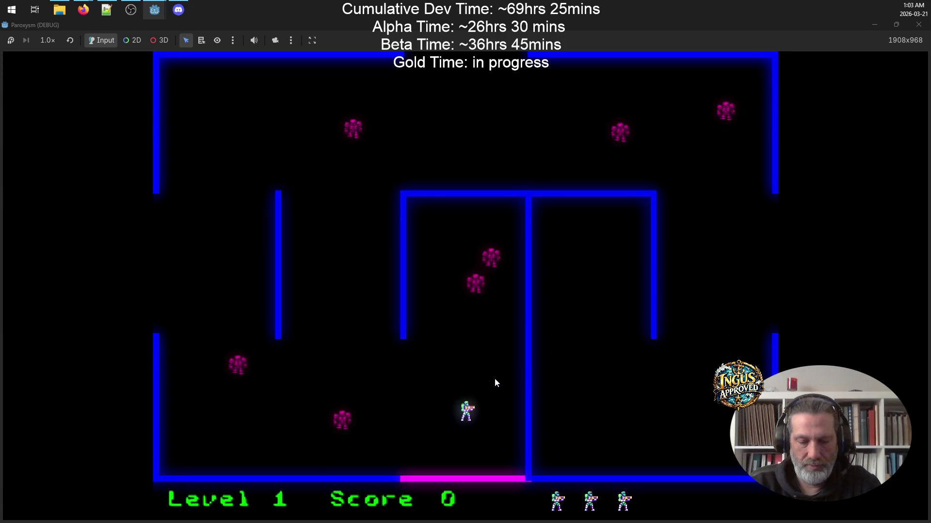
{"action": "key", "text": "m"}
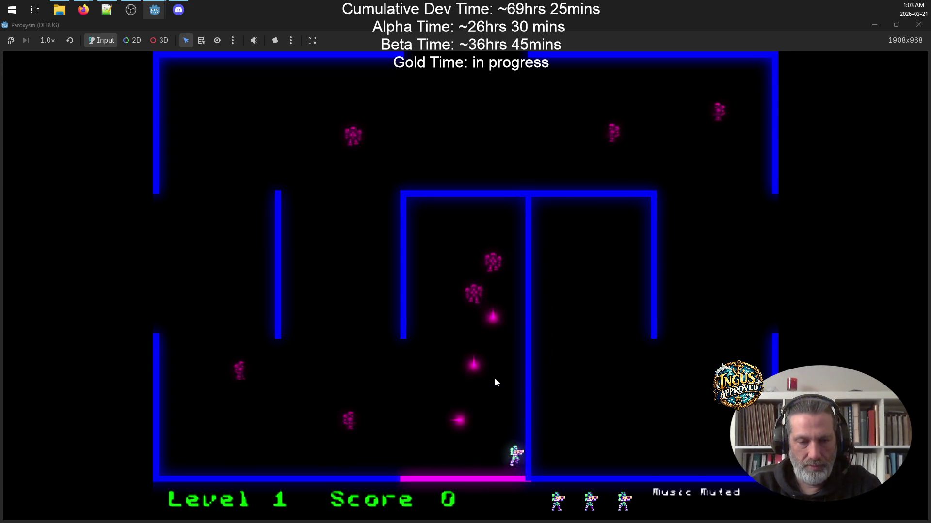
{"action": "key", "text": "Left"}
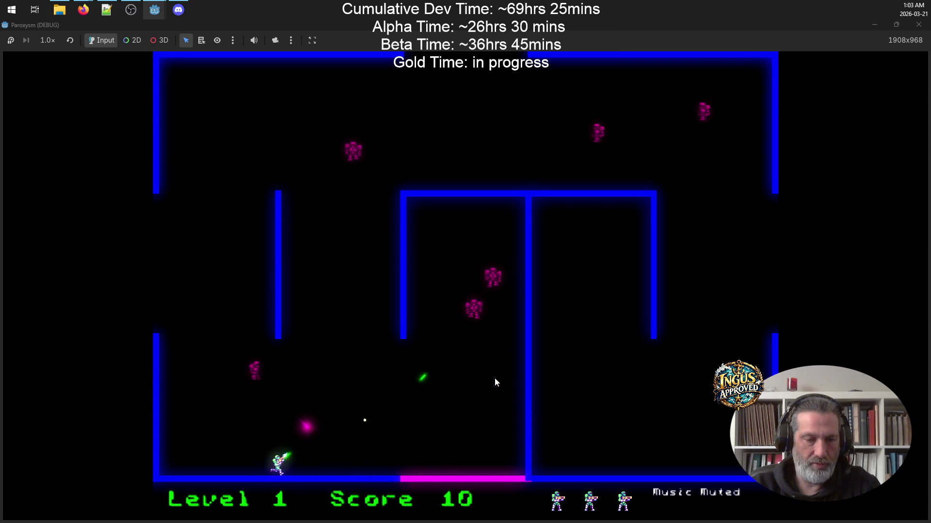
{"action": "key", "text": "Up"}
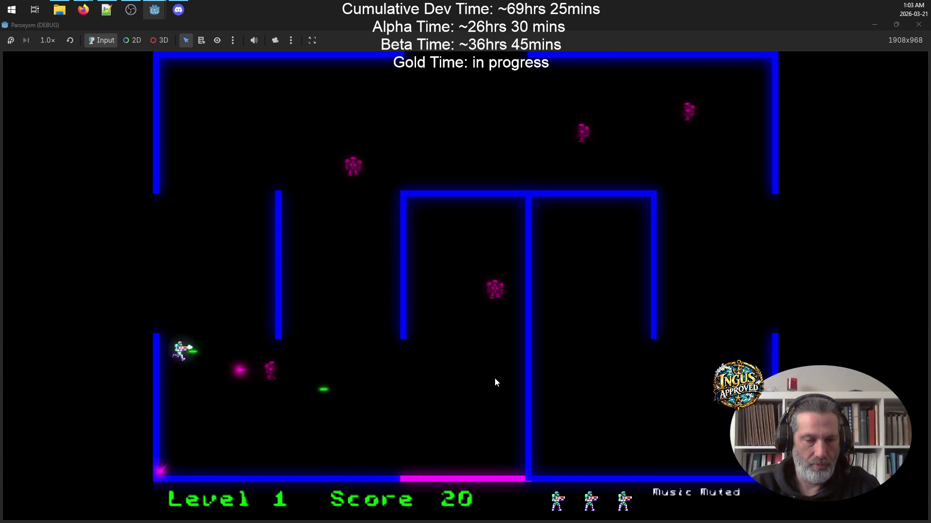
{"action": "key", "text": "Up"}
{"action": "key", "text": "Left"}
{"action": "key", "text": "Right"}
{"action": "key", "text": "Up"}
{"action": "key", "text": "Left"}
{"action": "key", "text": "Down"}
{"action": "key", "text": "Up"}
{"action": "key", "text": "Up"}
{"action": "key", "text": "Right"}
{"action": "key", "text": "Up"}
{"action": "key", "text": "Left"}
{"action": "key", "text": "Down"}
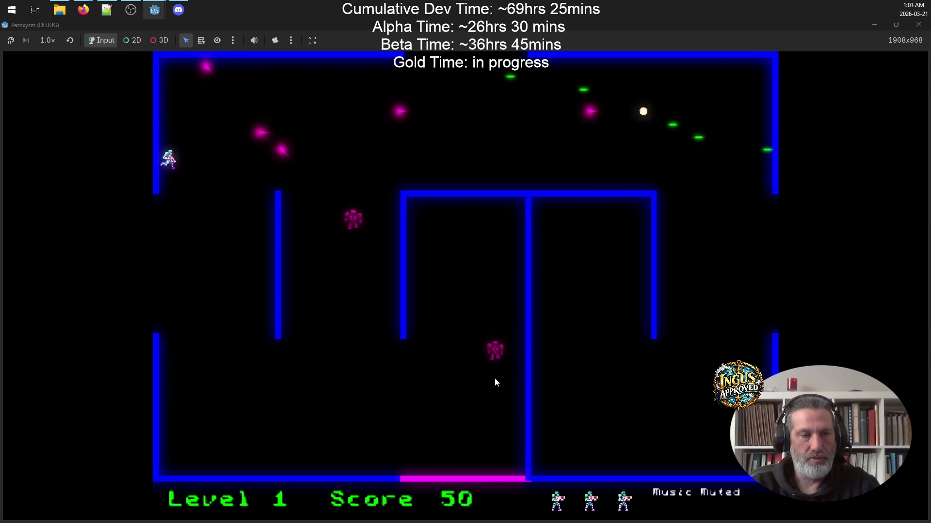
{"action": "key", "text": "Right"}
{"action": "key", "text": "Down"}
{"action": "key", "text": "Right"}
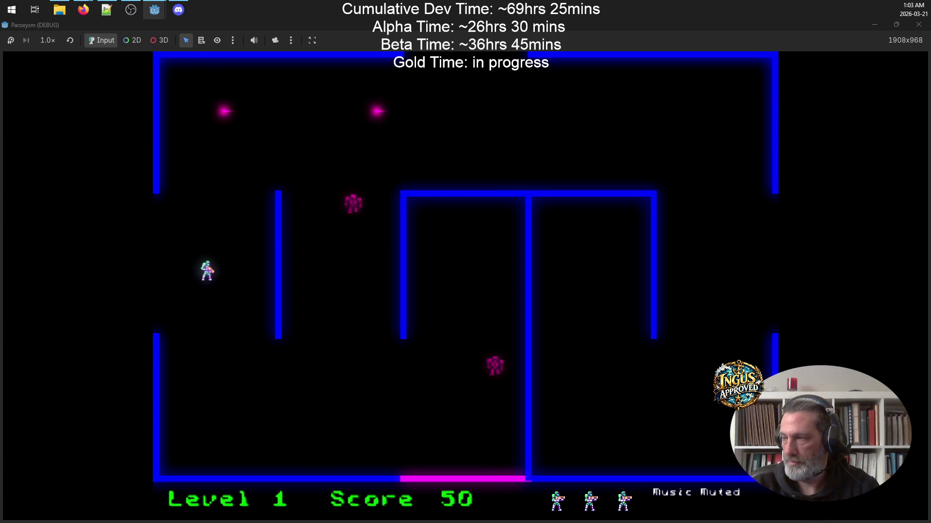
{"action": "key", "text": "Up"}
{"action": "key", "text": "Right"}
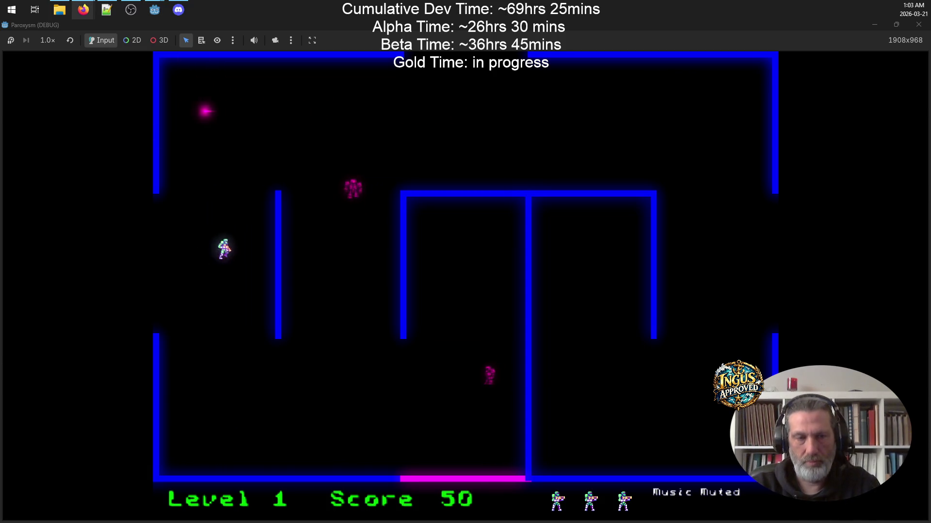
{"action": "key", "text": "Up"}
{"action": "key", "text": "Right"}
{"action": "key", "text": "Down"}
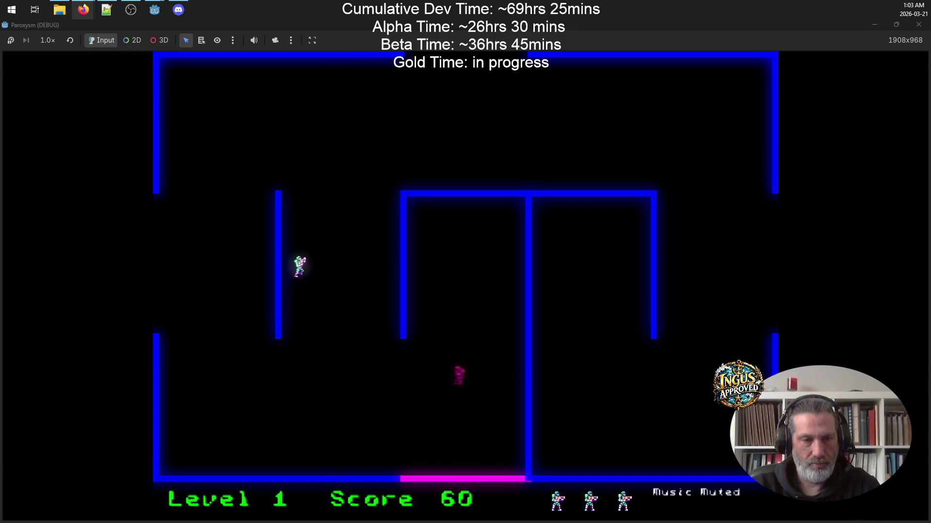
{"action": "key", "text": "Down"}
{"action": "key", "text": "Left"}
{"action": "key", "text": "Up"}
Exit through the left wall to Level 2 and destroy its robots, reaching 145 points.
{"action": "key", "text": "Up"}
{"action": "key", "text": "Left"}
{"action": "key", "text": "Down"}
{"action": "key", "text": "Left"}
{"action": "key", "text": "Right"}
{"action": "key", "text": "Up"}
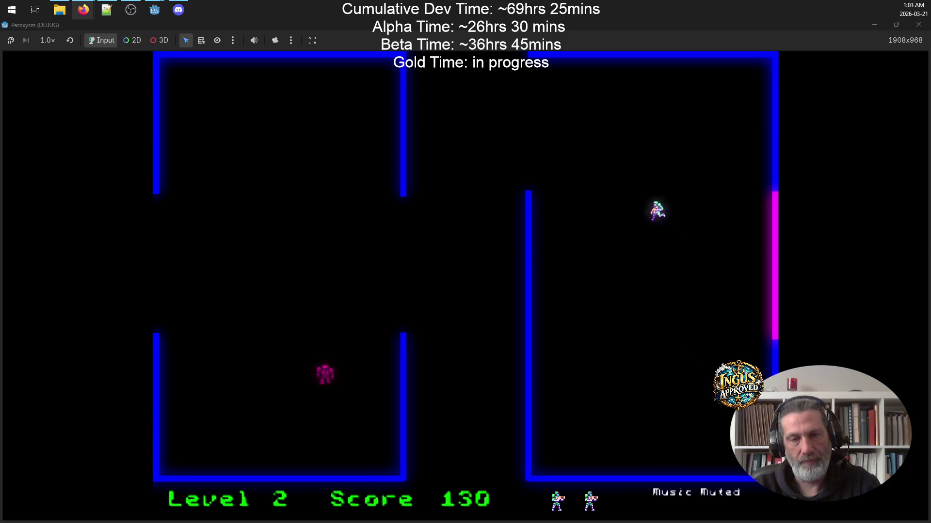
{"action": "key", "text": "Left"}
{"action": "key", "text": "Down"}
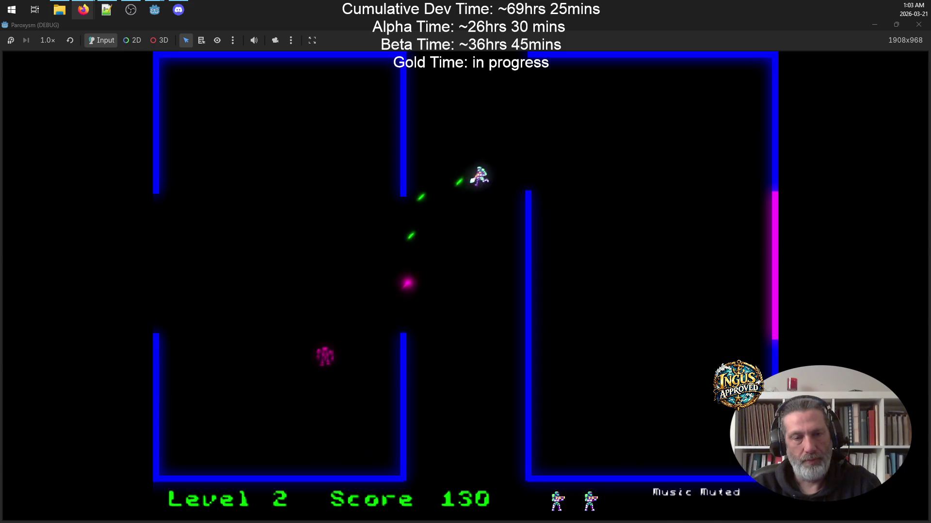
{"action": "key", "text": "Up"}
{"action": "key", "text": "Down"}
{"action": "key", "text": "Right"}
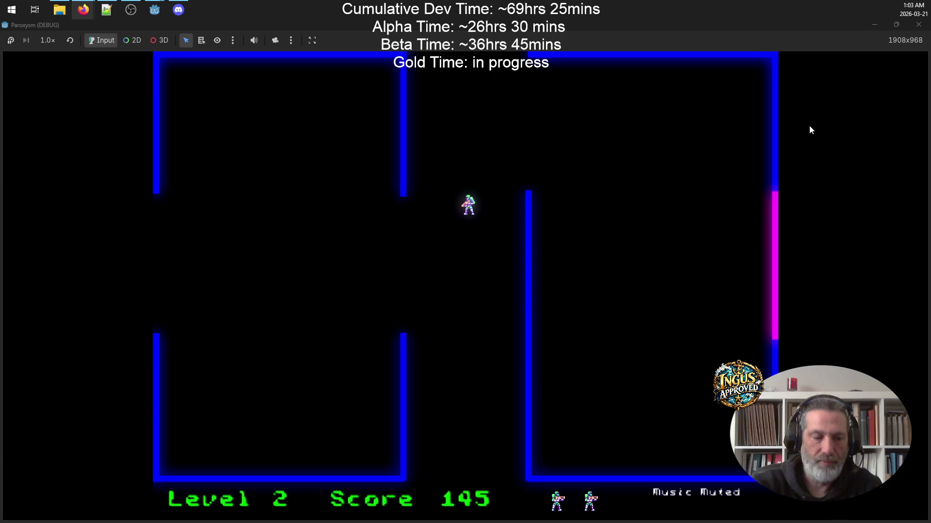
Stop the debug run, check the build notes in Notepad++, and return to Godot.
{"action": "key", "text": "F8"}
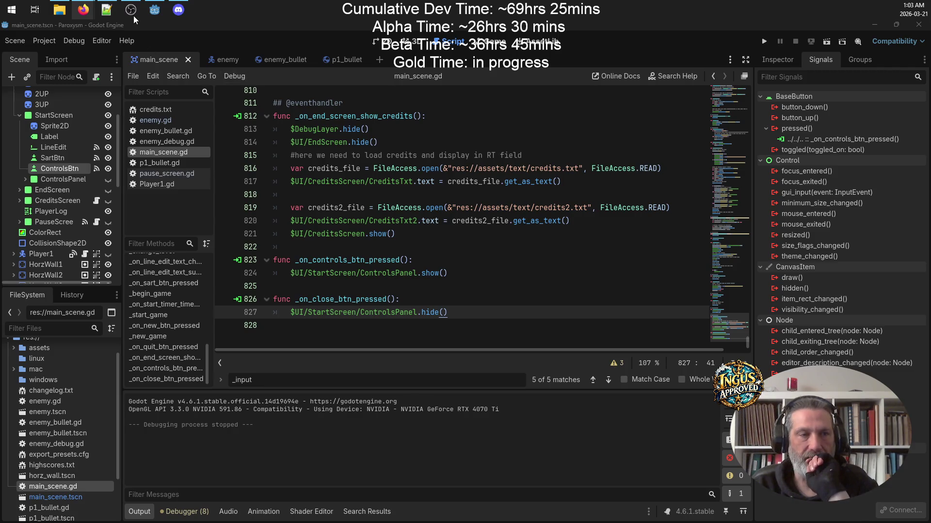
{"action": "left_click", "coordinate": [113, 11]}
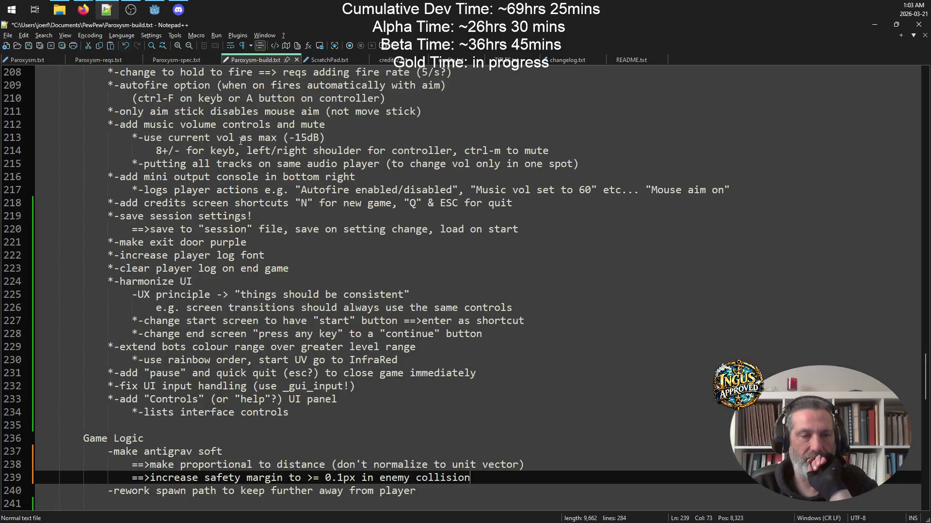
{"action": "left_click", "coordinate": [155, 10]}
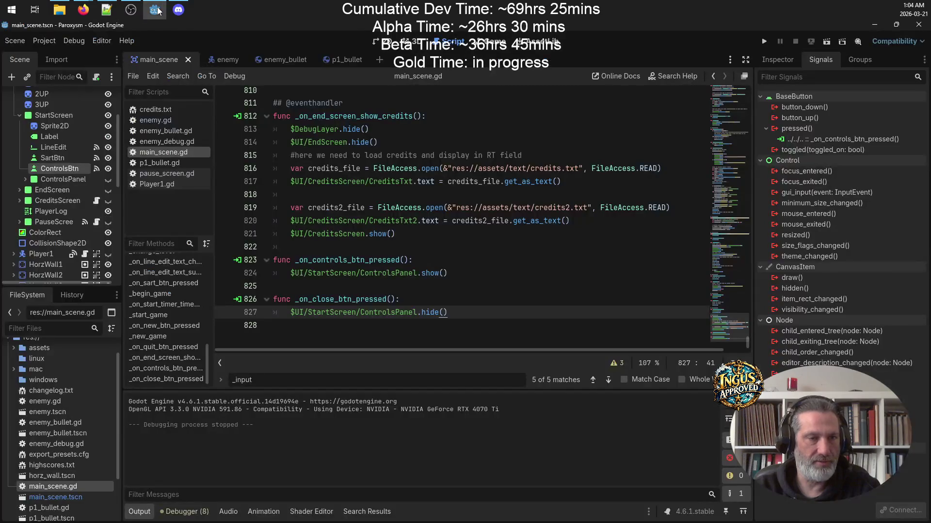
Open enemy.gd and jump to the _repel_others function in the methods list.
{"action": "left_click", "coordinate": [157, 122]}
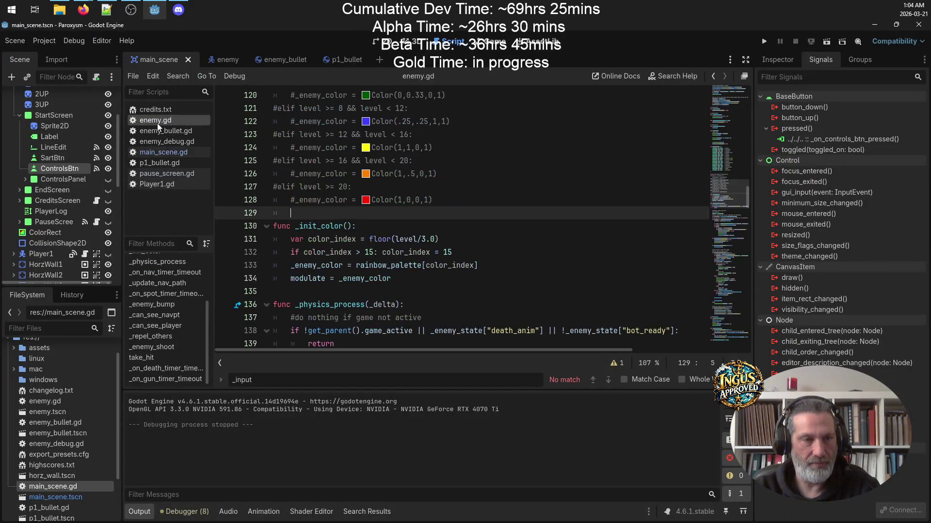
{"action": "scroll", "coordinate": [467, 251], "scroll_direction": "down", "scroll_amount": 9}
{"action": "scroll", "coordinate": [485, 247], "scroll_direction": "up", "scroll_amount": 9}
{"action": "scroll", "coordinate": [504, 242], "scroll_direction": "down", "scroll_amount": 10}
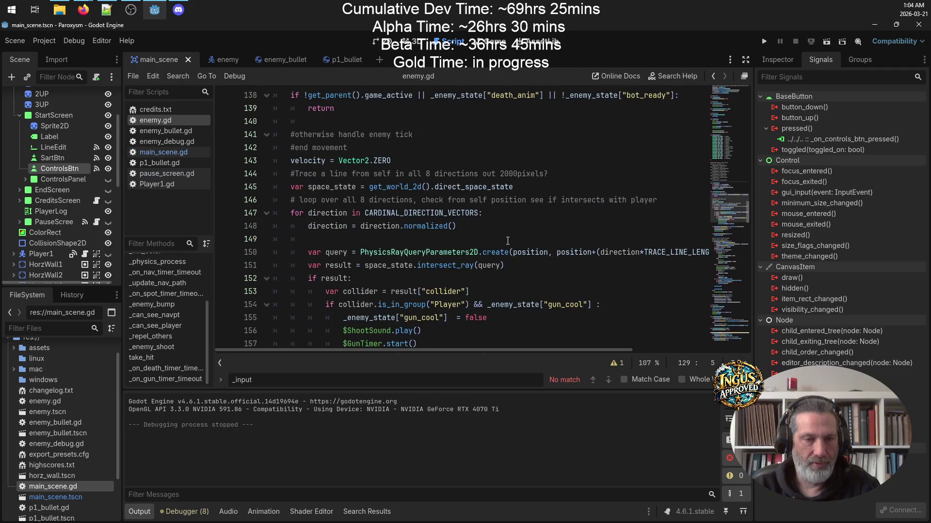
{"action": "scroll", "coordinate": [508, 241], "scroll_direction": "down", "scroll_amount": 15}
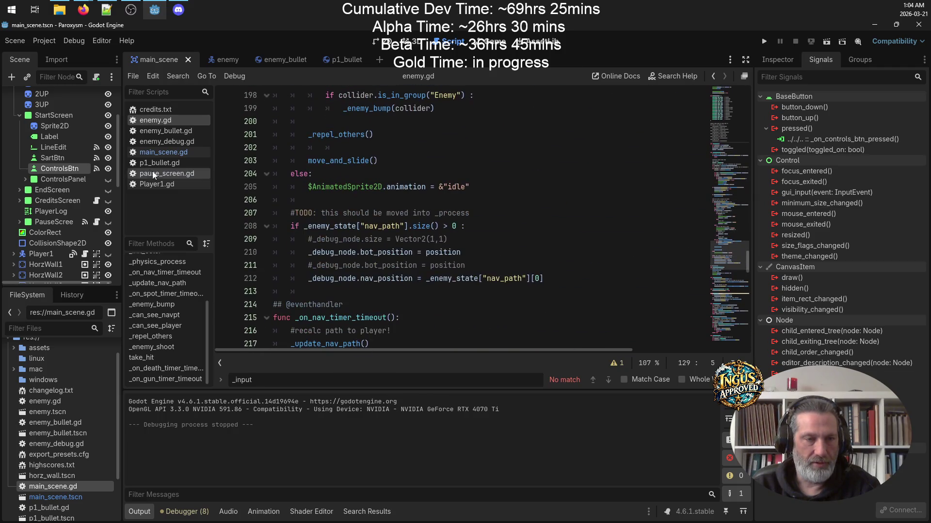
{"action": "left_click", "coordinate": [164, 336]}
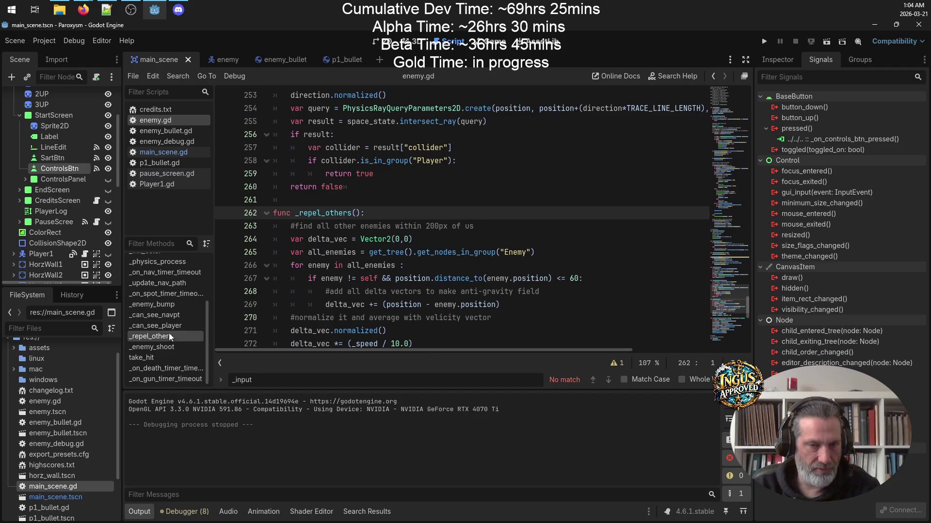
{"action": "scroll", "coordinate": [484, 186], "scroll_direction": "down", "scroll_amount": 3}
{"action": "scroll", "coordinate": [484, 186], "scroll_direction": "down", "scroll_amount": 2}
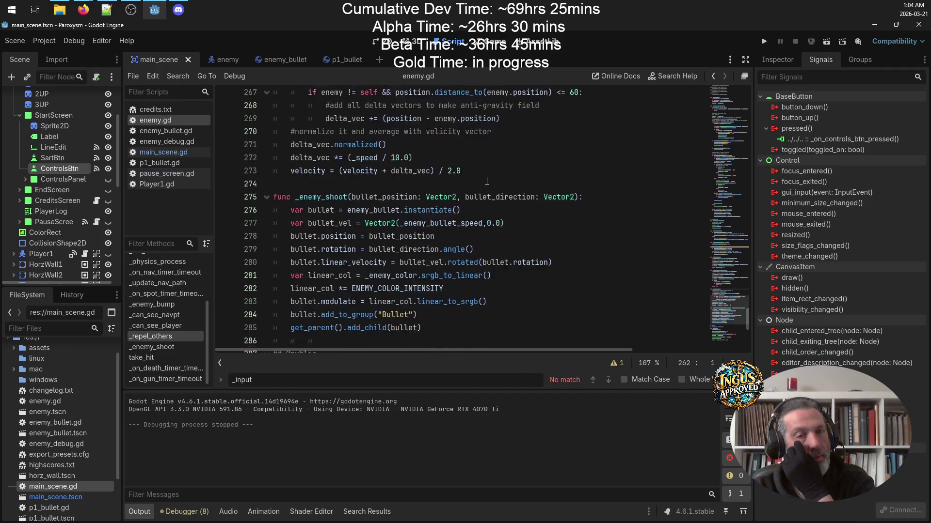
{"action": "scroll", "coordinate": [486, 180], "scroll_direction": "up", "scroll_amount": 3}
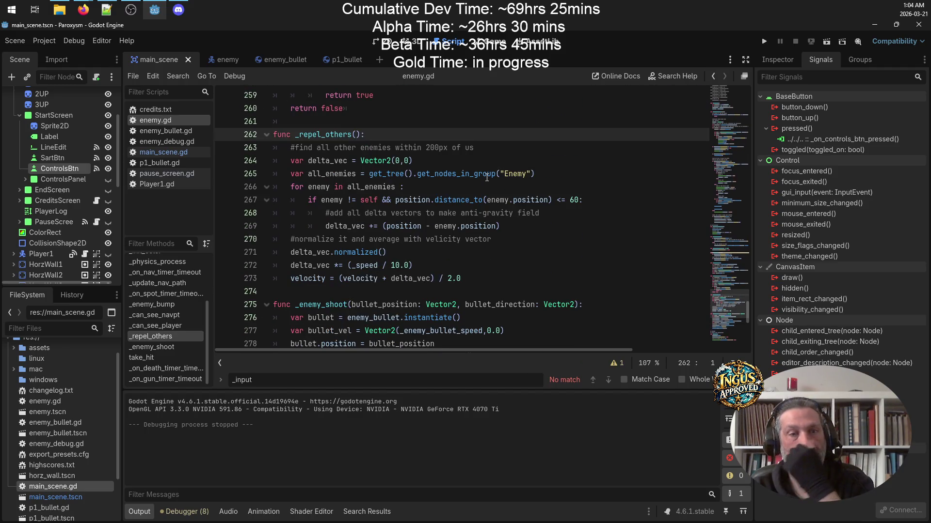
Inspect the repel loop by selecting delta_vec and the distance-check condition on line 267.
{"action": "left_click", "coordinate": [325, 176]}
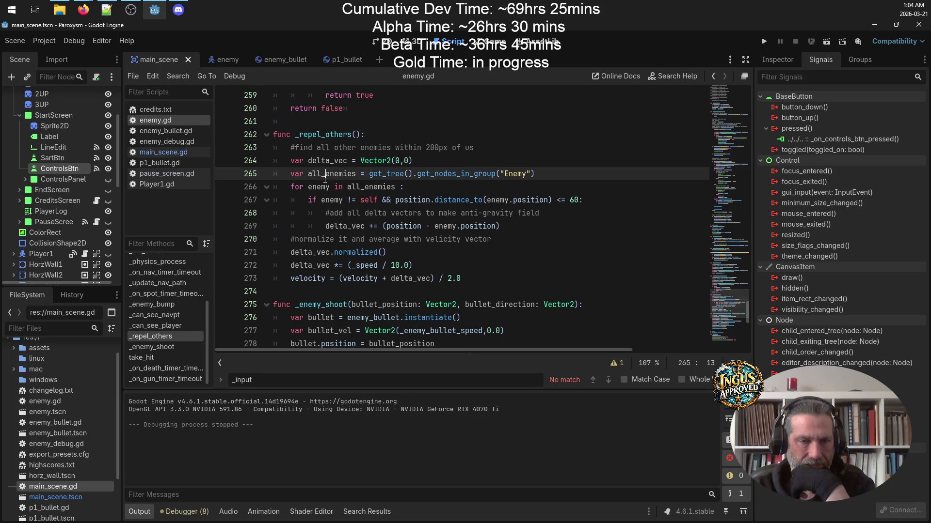
{"action": "double_click", "coordinate": [349, 225]}
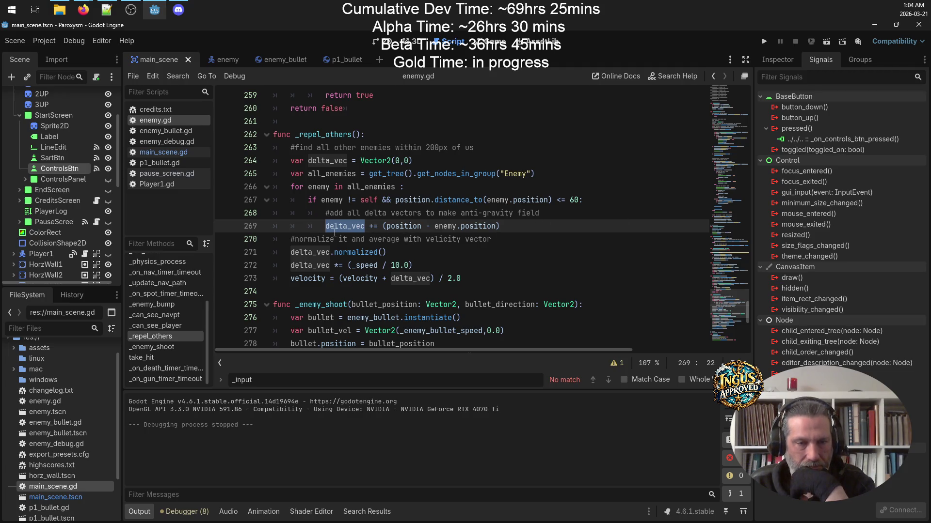
{"action": "mouse_move", "coordinate": [335, 232]}
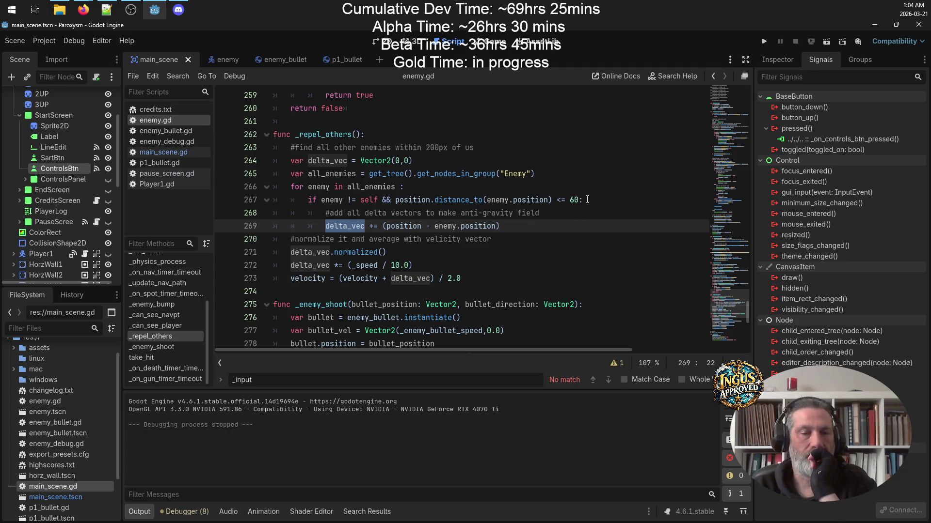
{"action": "left_click_drag", "start_coordinate": [584, 199], "coordinate": [290, 200]}
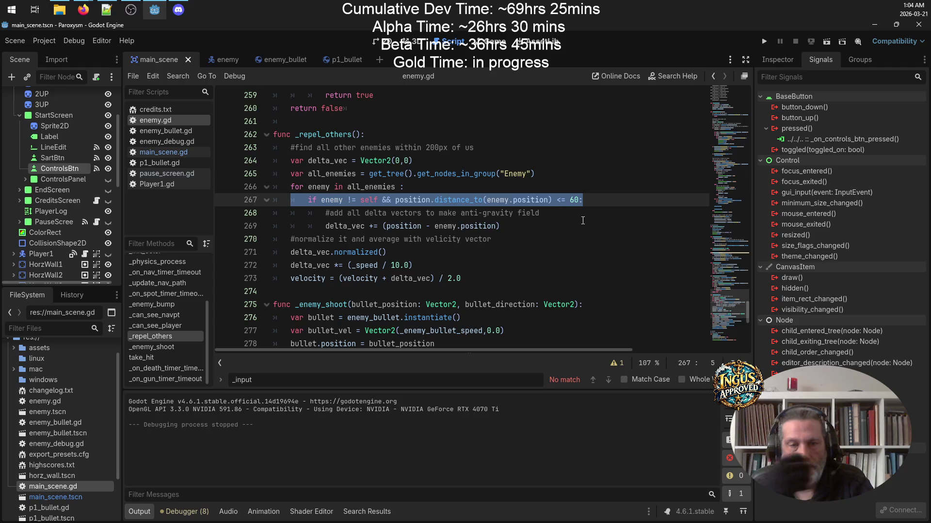
{"action": "left_click", "coordinate": [535, 221]}
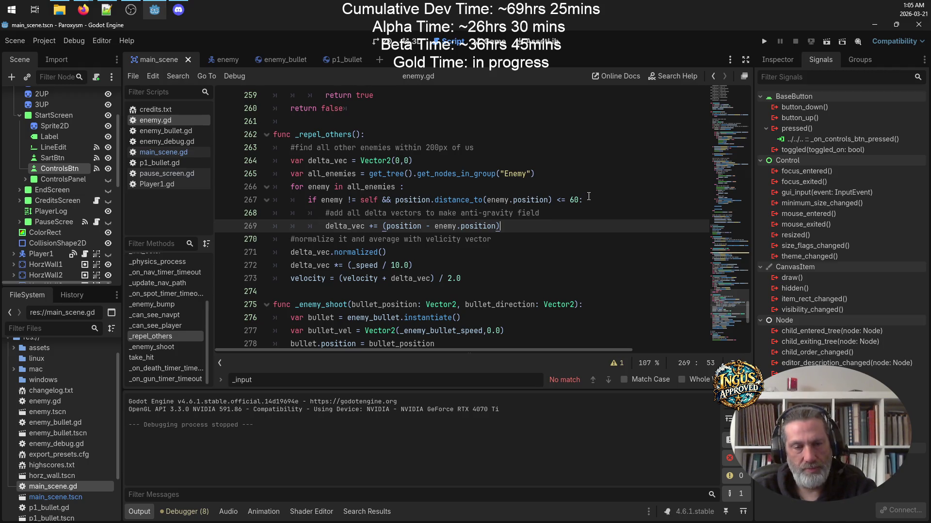
Start a new function-level line after the loop reading delta_vec.
{"action": "key", "text": "Return"}
{"action": "key", "text": "BackSpace"}
{"action": "key", "text": "BackSpace"}
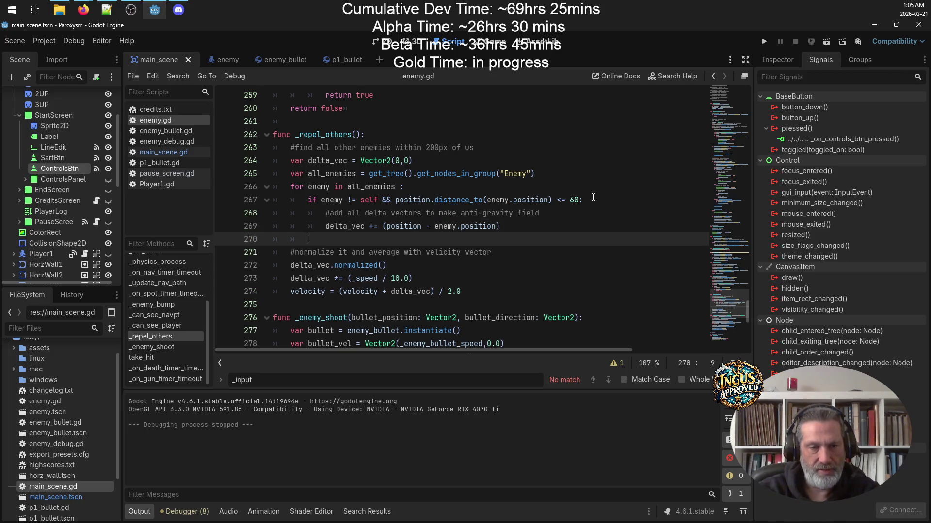
{"action": "type", "text": "delta_vc"}
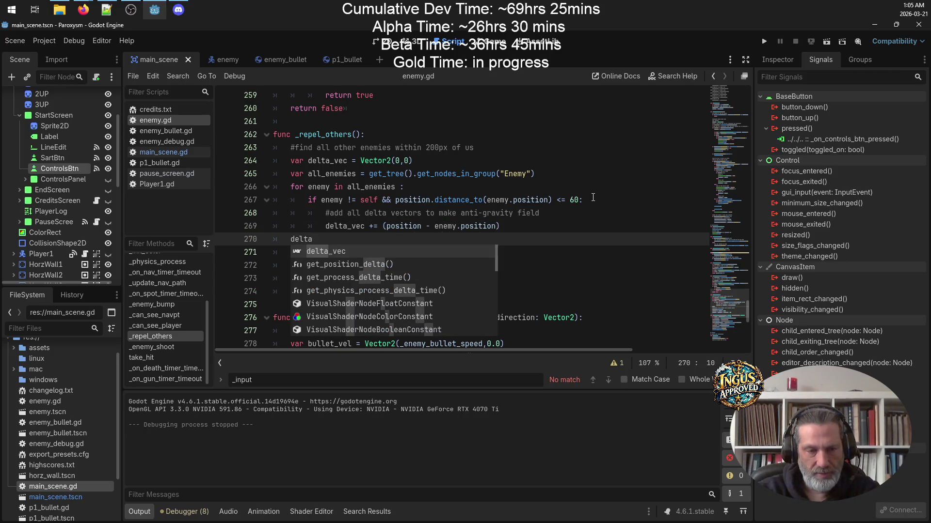
{"action": "key", "text": "BackSpace"}
{"action": "type", "text": "ec"}
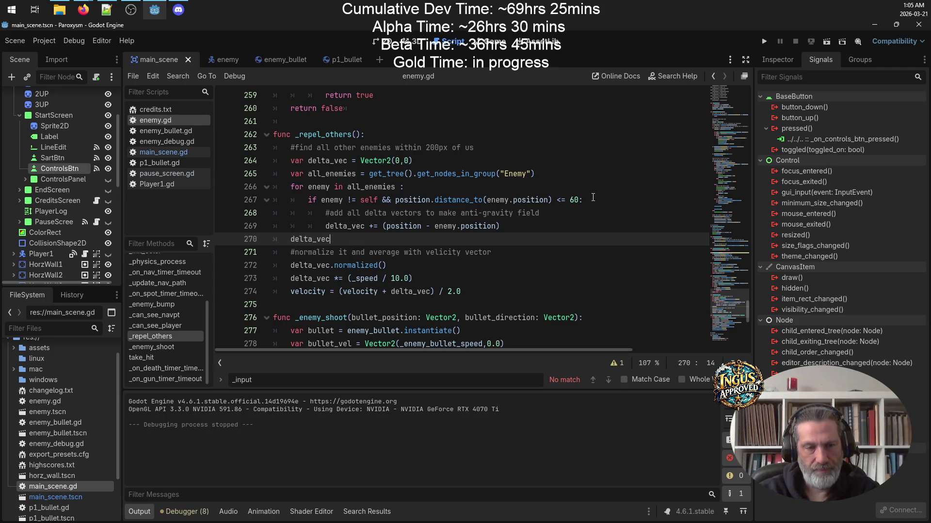
{"action": "type", "text": "."}
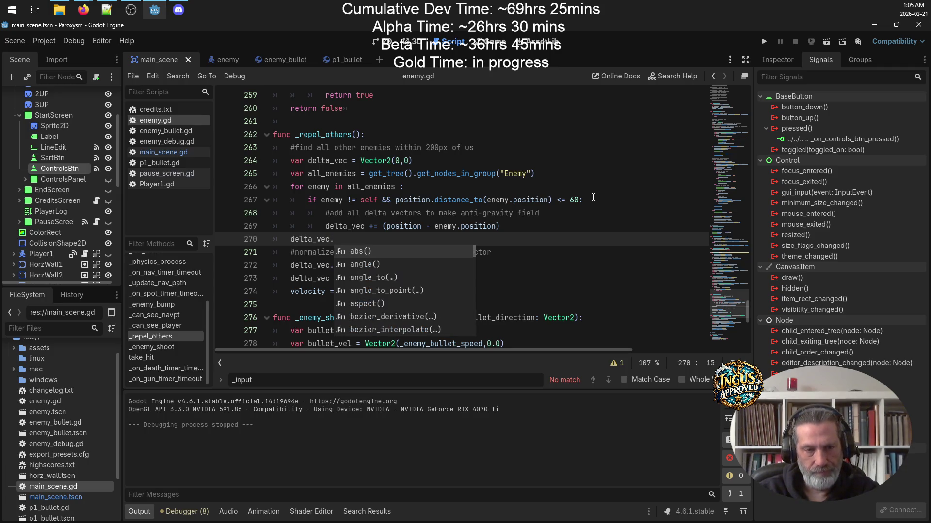
Browse the vector methods and complete line 270 as delta_vec.length().
{"action": "key", "text": "Down"}
{"action": "key", "text": "Down"}
{"action": "key", "text": "Down"}
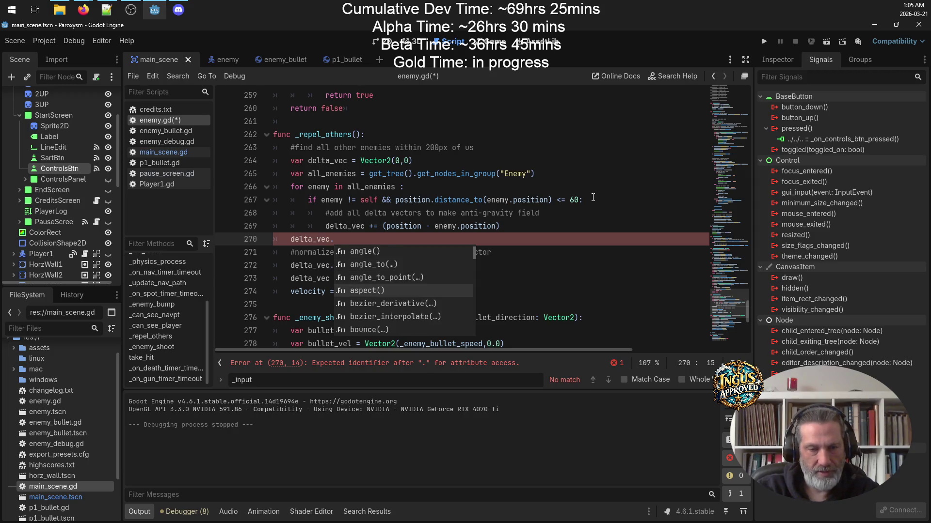
{"action": "key", "text": "Down"}
{"action": "key", "text": "Down"}
{"action": "key", "text": "Down"}
{"action": "key", "text": "Down"}
{"action": "key", "text": "Down"}
{"action": "key", "text": "Down"}
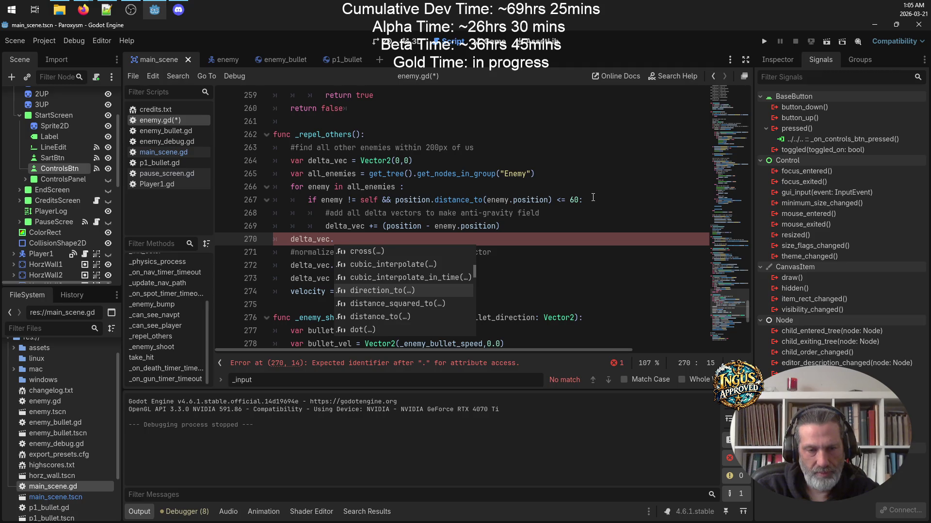
{"action": "key", "text": "Down"}
{"action": "key", "text": "Down"}
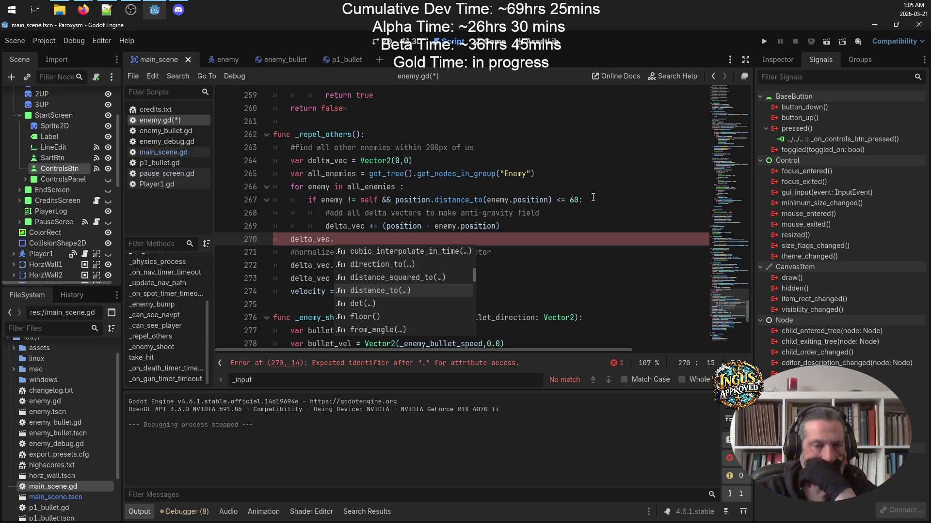
{"action": "key", "text": "Down"}
{"action": "key", "text": "Down"}
{"action": "key", "text": "Down"}
{"action": "key", "text": "Down"}
{"action": "key", "text": "Down"}
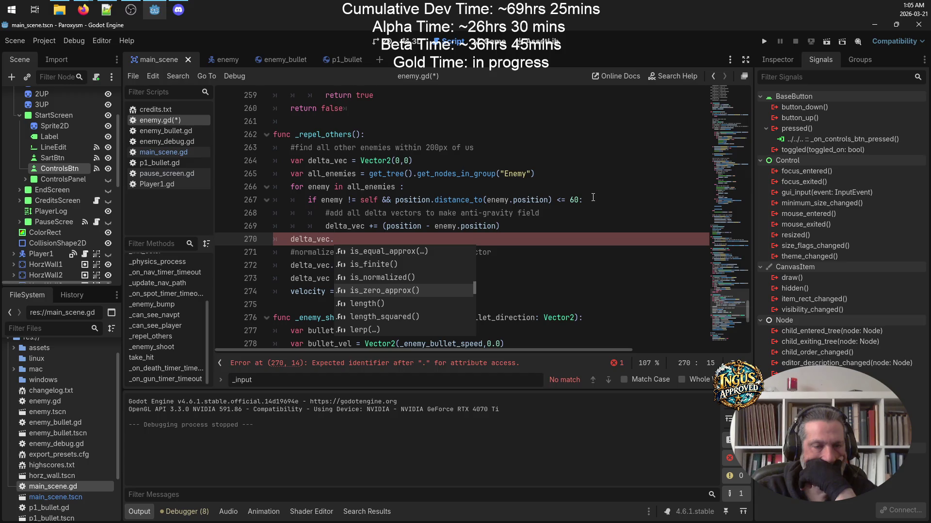
{"action": "key", "text": "Down"}
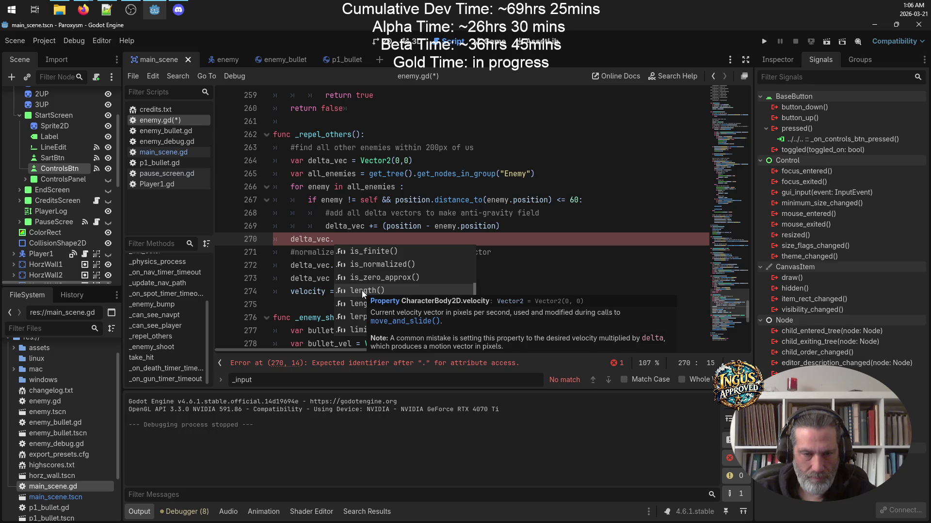
{"action": "left_click", "coordinate": [620, 254]}
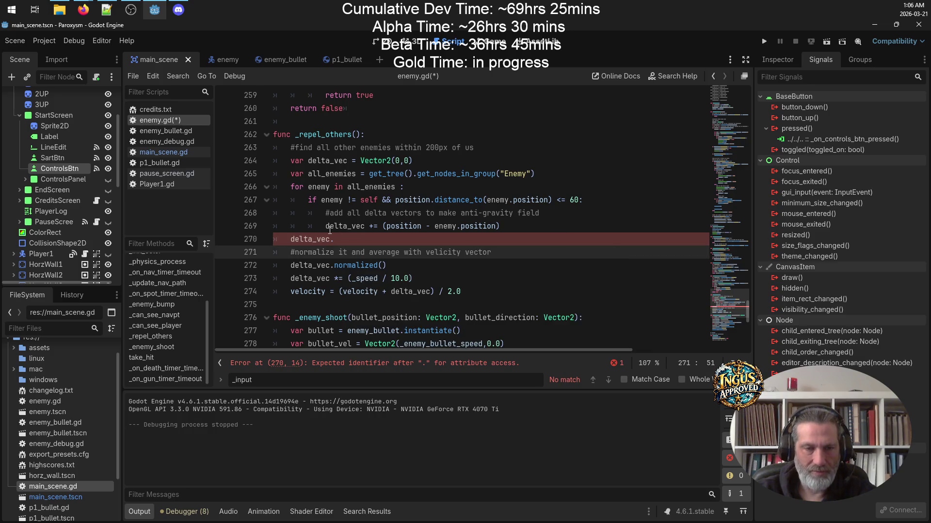
{"action": "left_click", "coordinate": [456, 236]}
{"action": "type", "text": "length"}
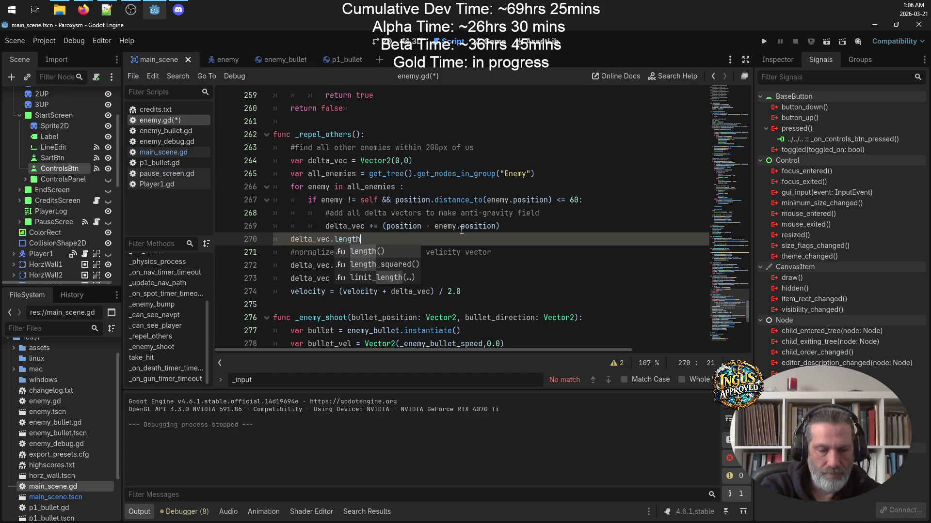
{"action": "key", "text": "Return"}
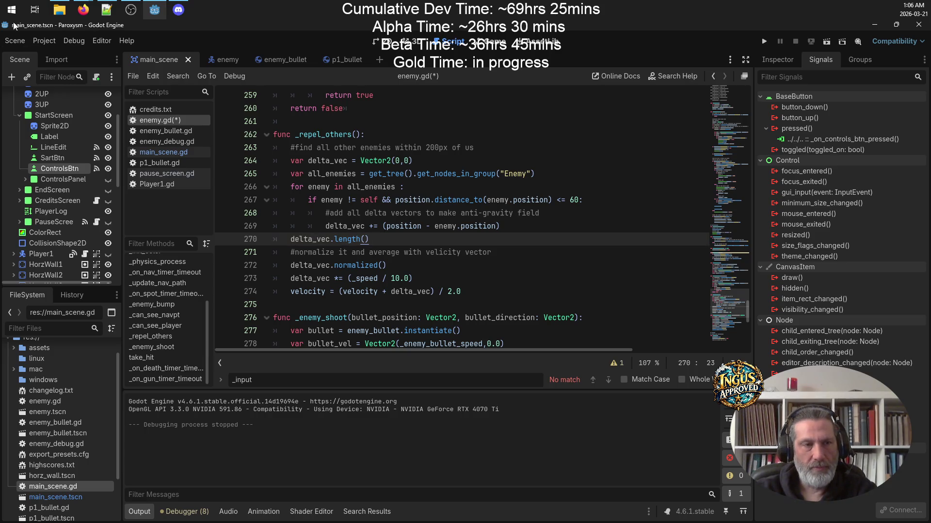
In Firefox, replace the old query and search Google for 'godot vector magnitude'.
{"action": "mouse_move", "coordinate": [83, 9]}
{"action": "left_click", "coordinate": [115, 72]}
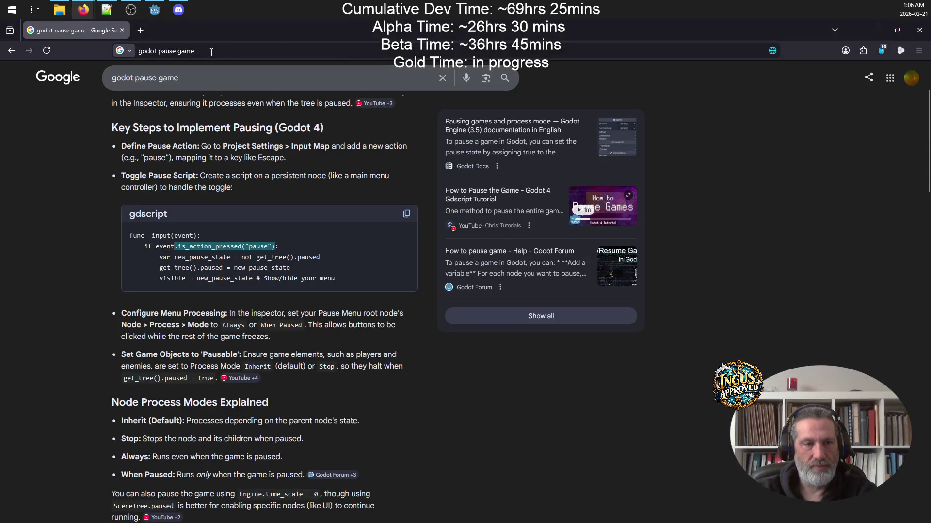
{"action": "left_click_drag", "start_coordinate": [135, 78], "coordinate": [328, 74]}
{"action": "type", "text": "v"}
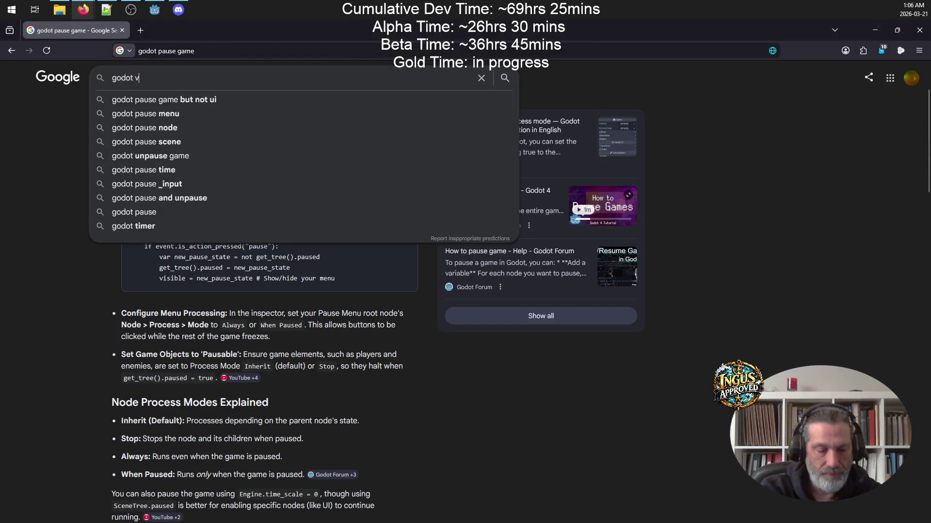
{"action": "type", "text": "ector len"}
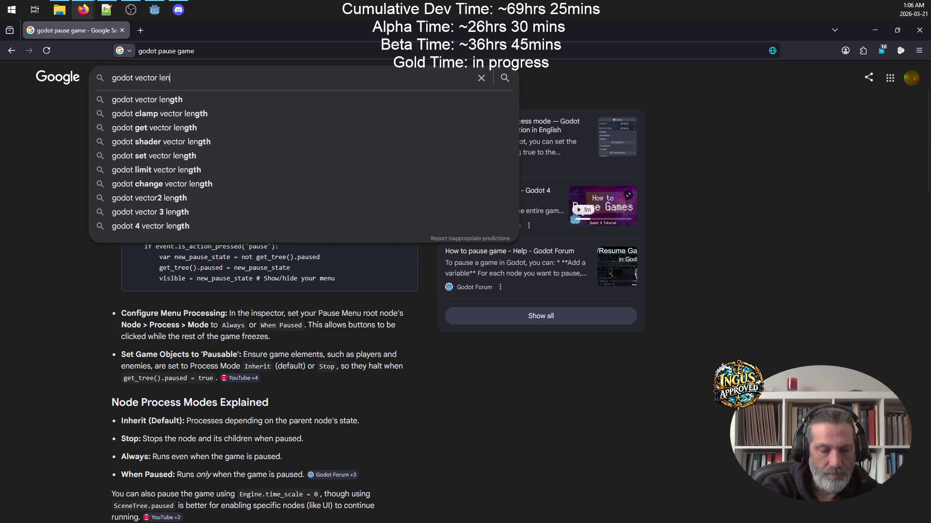
{"action": "type", "text": "gth()"}
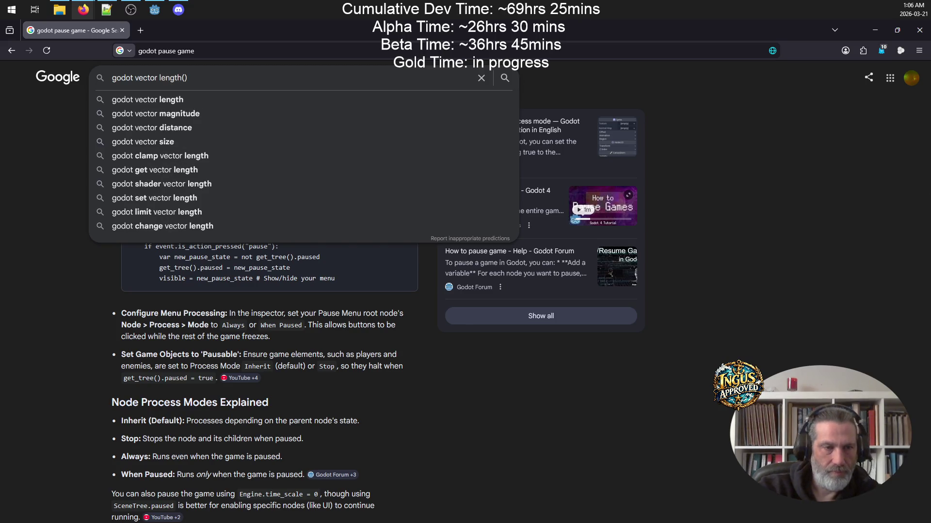
{"action": "key", "text": "Down"}
{"action": "key", "text": "Down"}
{"action": "key", "text": "Return"}
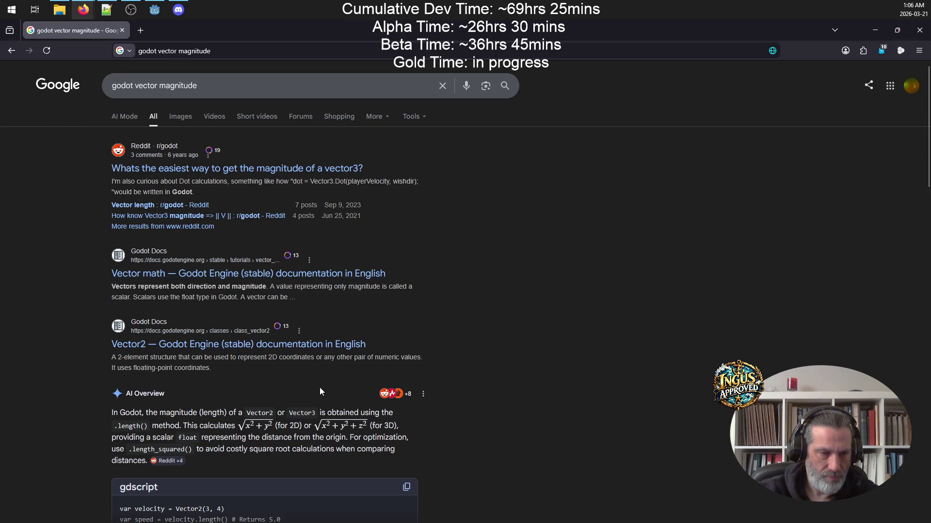
Expand the AI Overview to read the vector magnitude methods, then return to Godot.
{"action": "scroll", "coordinate": [426, 317], "scroll_direction": "down", "scroll_amount": 3}
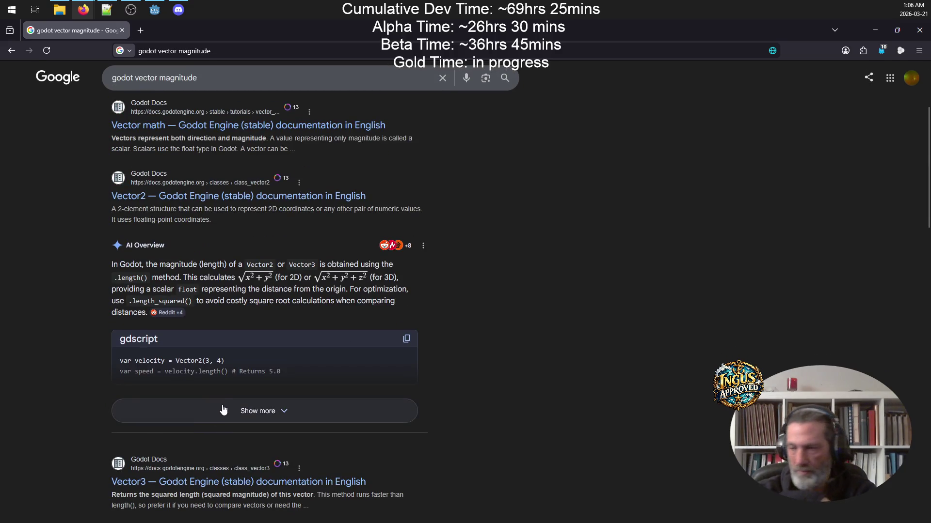
{"action": "left_click", "coordinate": [248, 411]}
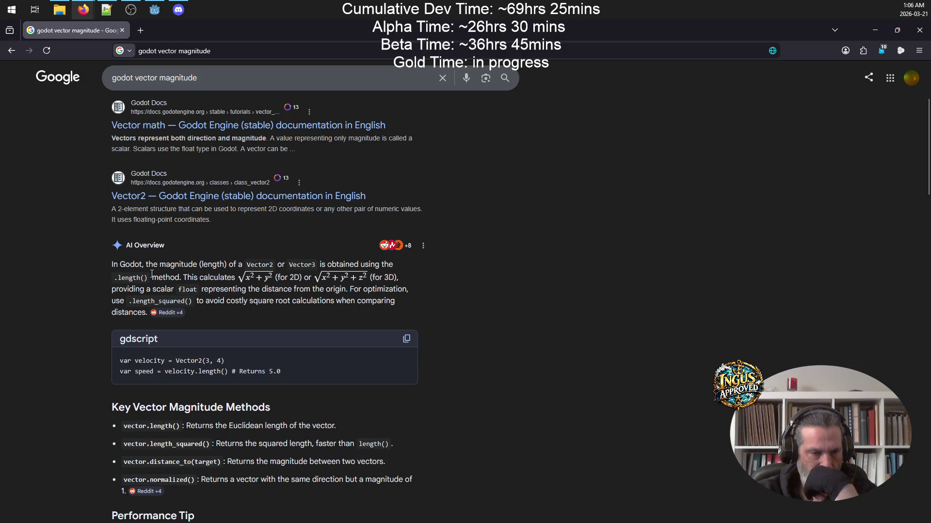
{"action": "left_click", "coordinate": [154, 9]}
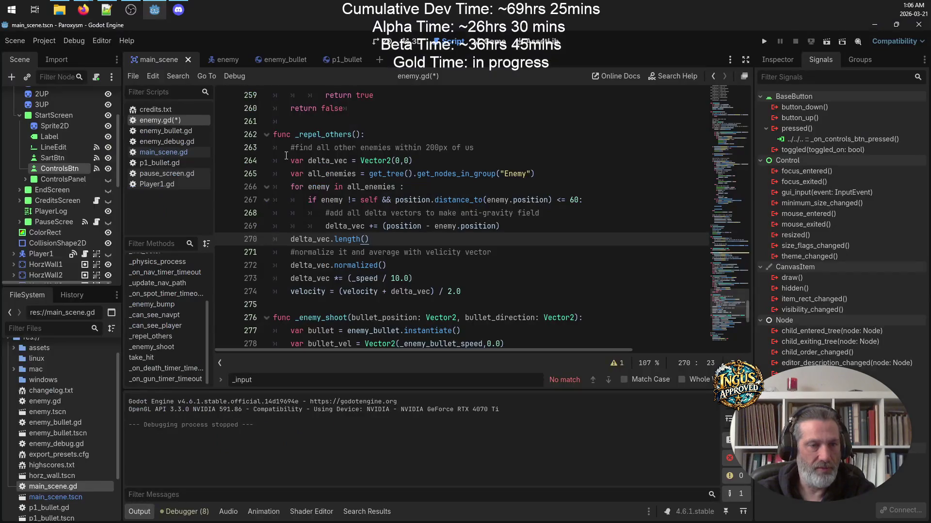
Delete the delta_vec.length() line, then select delta_vec on line 269 to trace its use.
{"action": "mouse_move", "coordinate": [390, 237]}
{"action": "left_mouse_down"}
{"action": "mouse_move", "coordinate": [242, 247]}
{"action": "mouse_move", "coordinate": [242, 226]}
{"action": "mouse_move", "coordinate": [245, 234]}
{"action": "left_mouse_up"}
{"action": "key", "text": "BackSpace"}
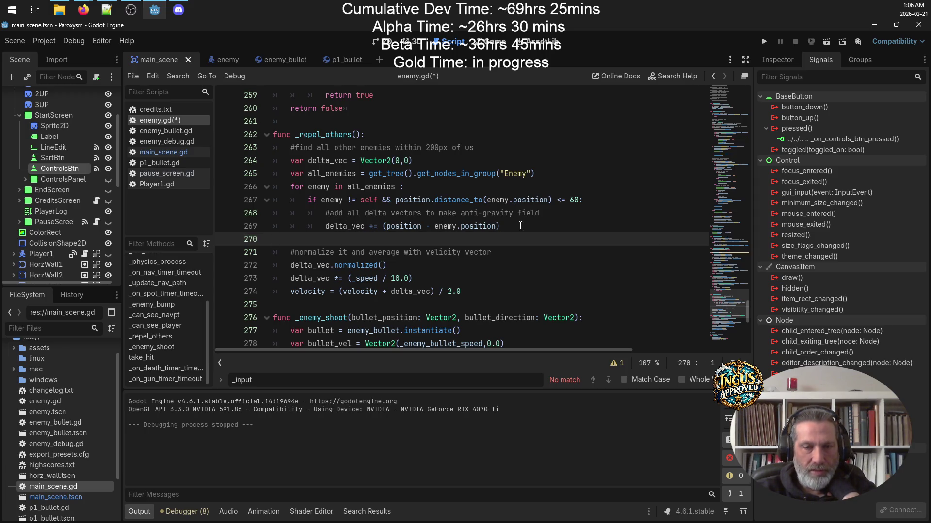
{"action": "left_click", "coordinate": [520, 226]}
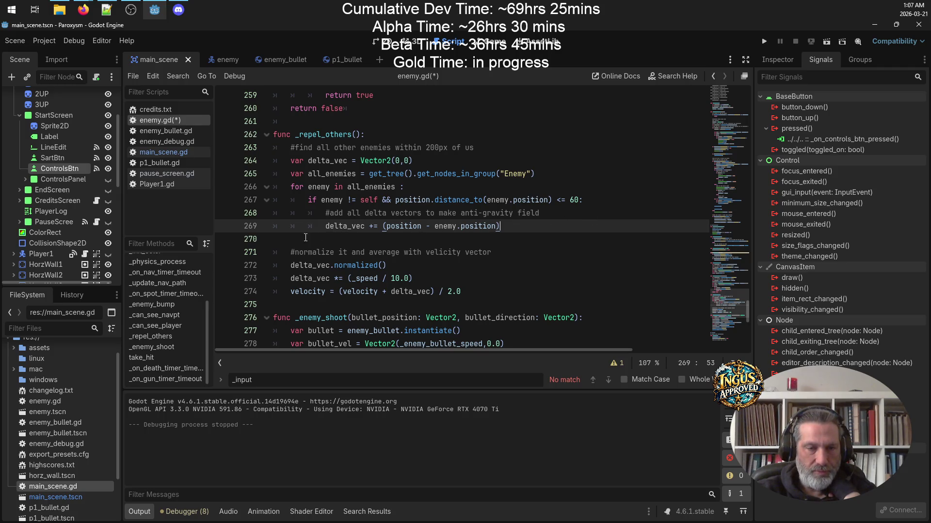
{"action": "left_click", "coordinate": [520, 236]}
{"action": "left_click", "coordinate": [520, 230]}
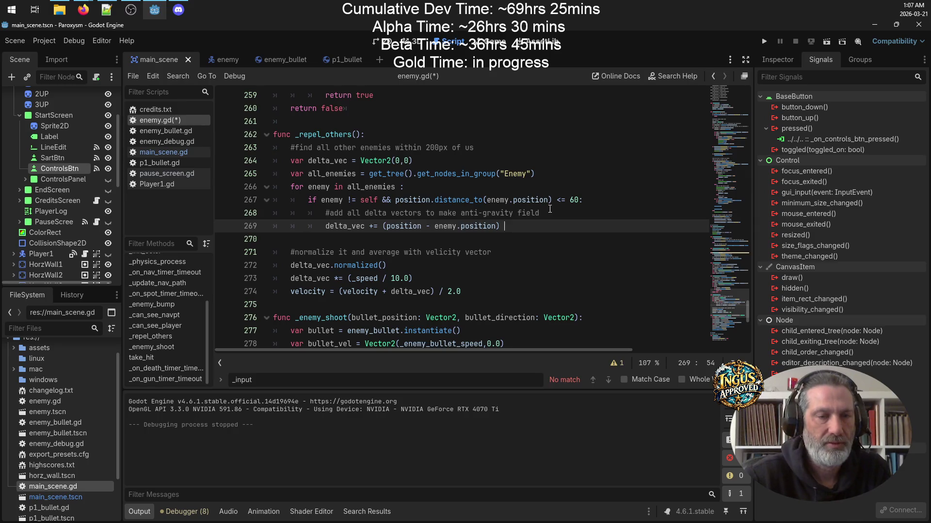
{"action": "double_click", "coordinate": [334, 226]}
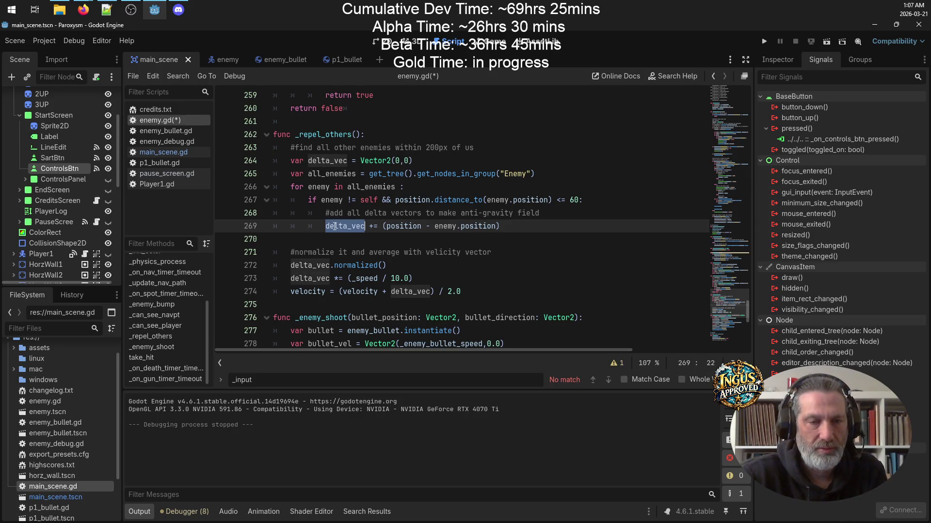
Add 'var this_delta = position - enemy.position' below the comment on line 268.
{"action": "left_click", "coordinate": [562, 213]}
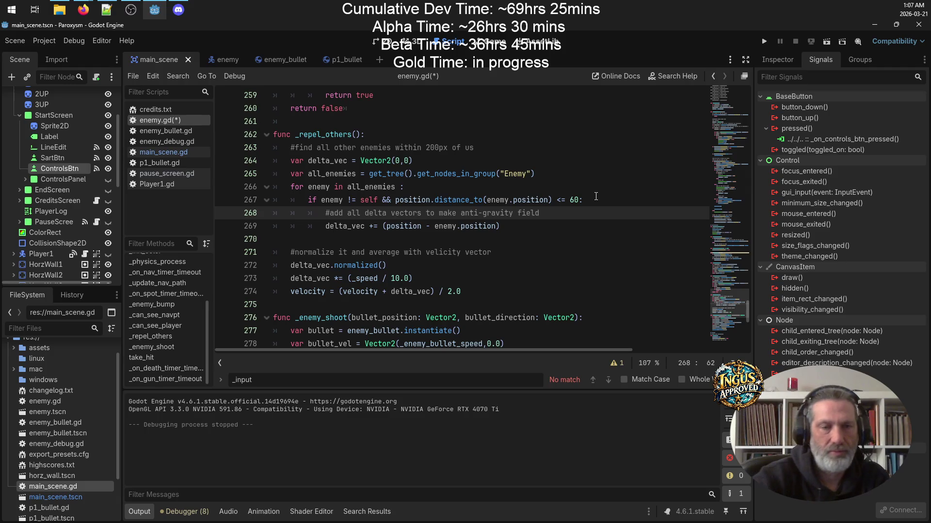
{"action": "key", "text": "Return"}
{"action": "type", "text": "var"}
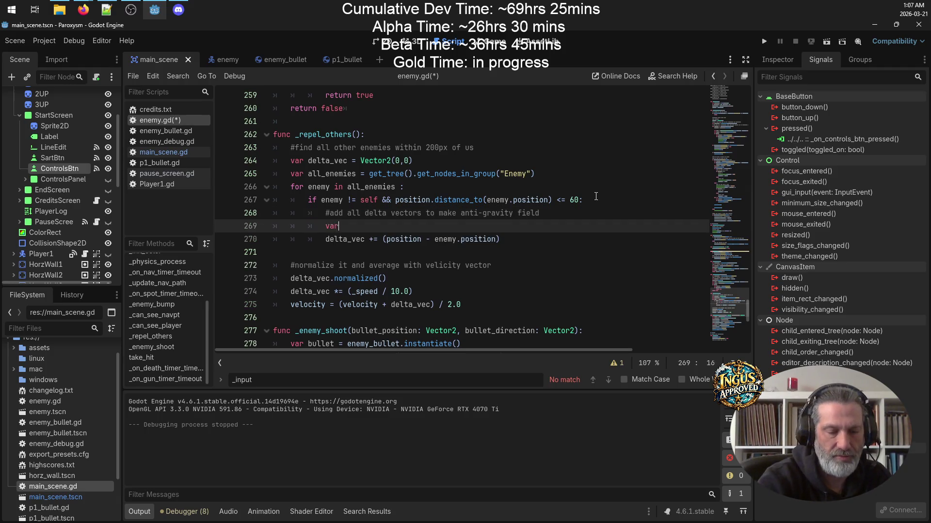
{"action": "type", "text": " this_delta ="}
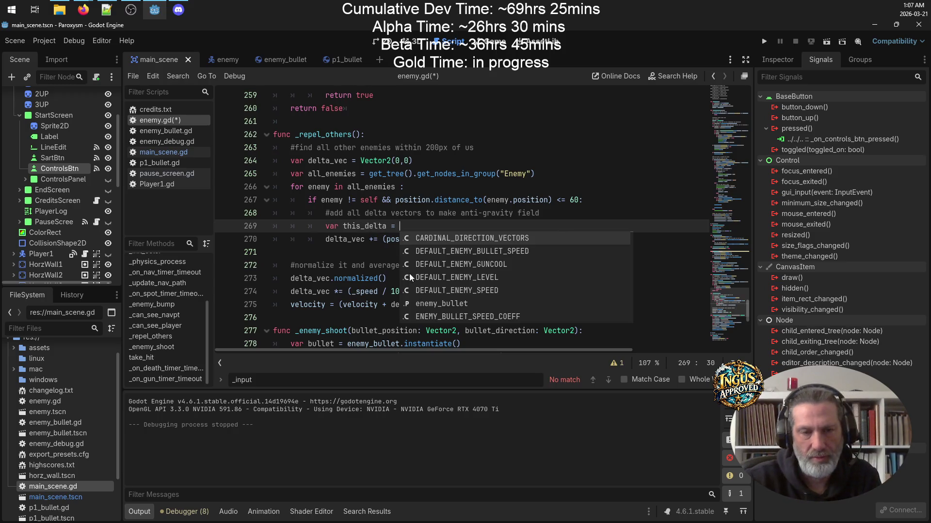
{"action": "left_click", "coordinate": [564, 199]}
{"action": "left_click_drag", "start_coordinate": [387, 239], "coordinate": [497, 240]}
{"action": "key", "text": "ctrl+c"}
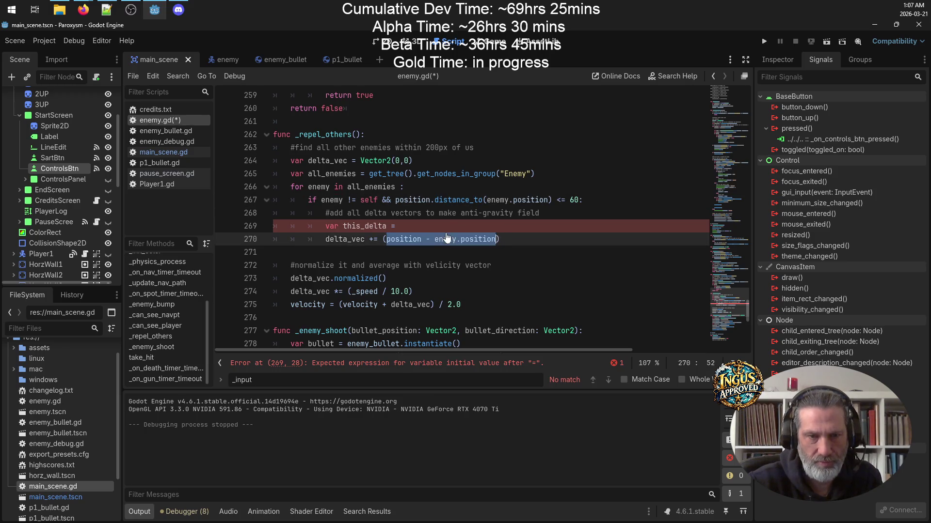
{"action": "left_click", "coordinate": [539, 226]}
{"action": "key", "text": "ctrl+v"}
{"action": "key", "text": "Return"}
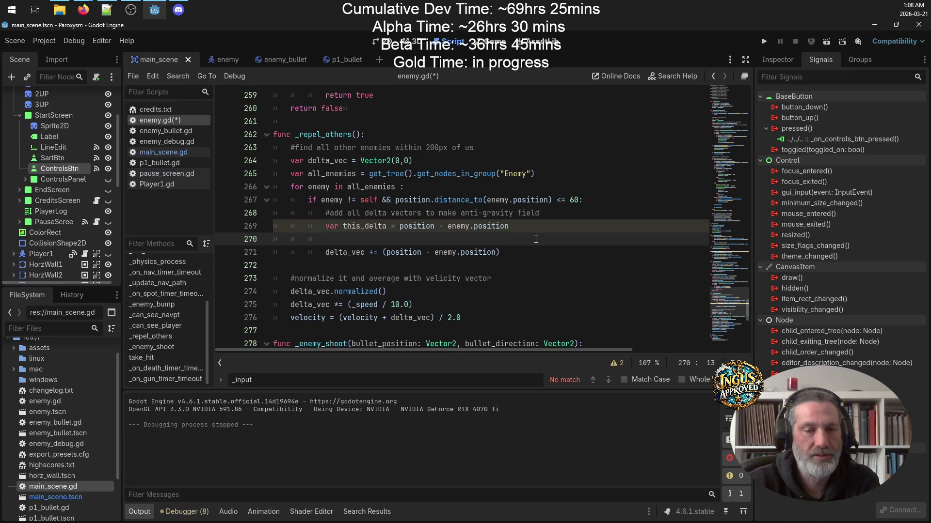
{"action": "left_click", "coordinate": [321, 253]}
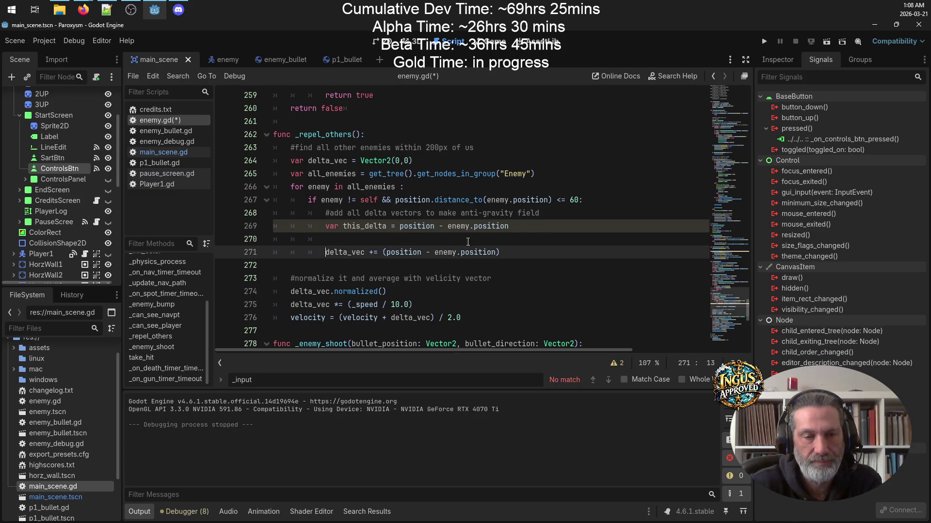
Comment out the old delta_vec line and reuse its 'delta_vec +=' text on a new line.
{"action": "type", "text": "#"}
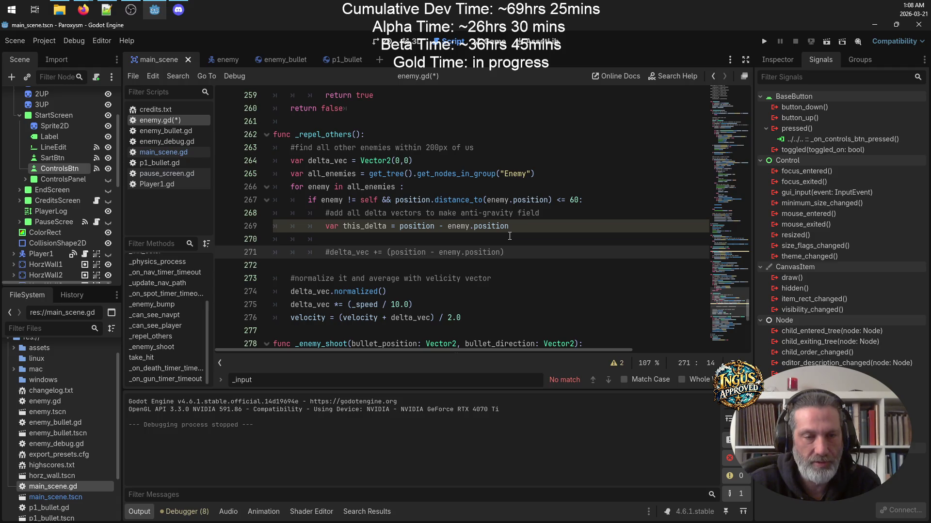
{"action": "left_click_drag", "start_coordinate": [386, 252], "coordinate": [331, 255]}
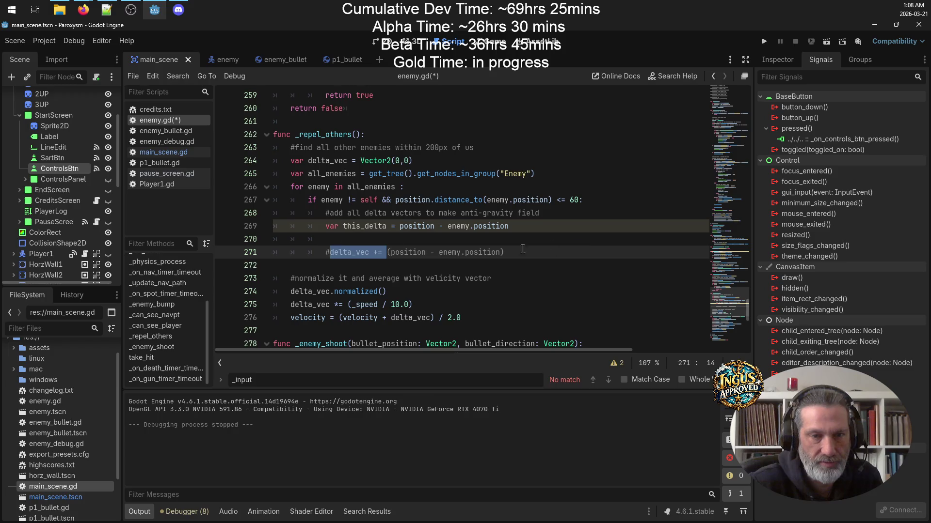
{"action": "left_click", "coordinate": [545, 244]}
{"action": "key", "text": "Return"}
{"action": "key", "text": "ctrl+v"}
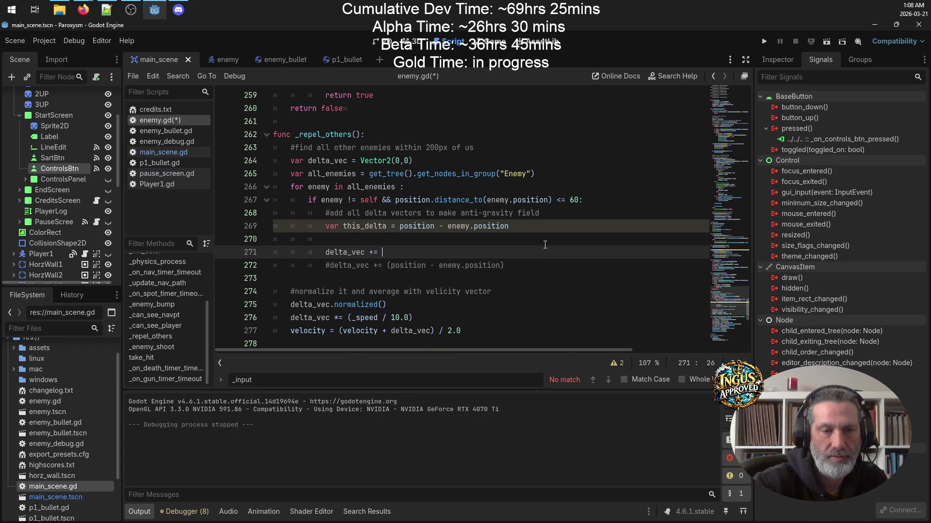
Complete the new line as delta_vec += this_delta, fix the typo, and save enemy.gd.
{"action": "type", "text": "this"}
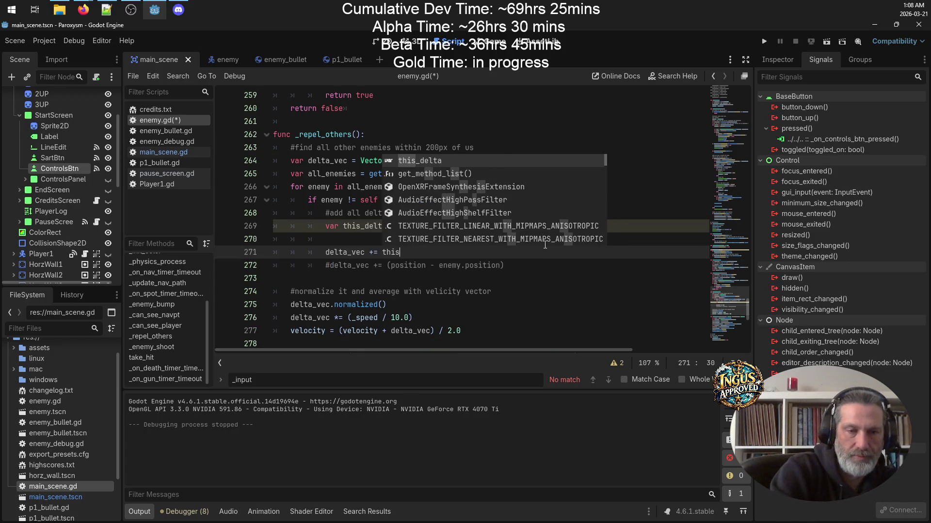
{"action": "type", "text": "_delat"}
{"action": "key", "text": "ctrl+s"}
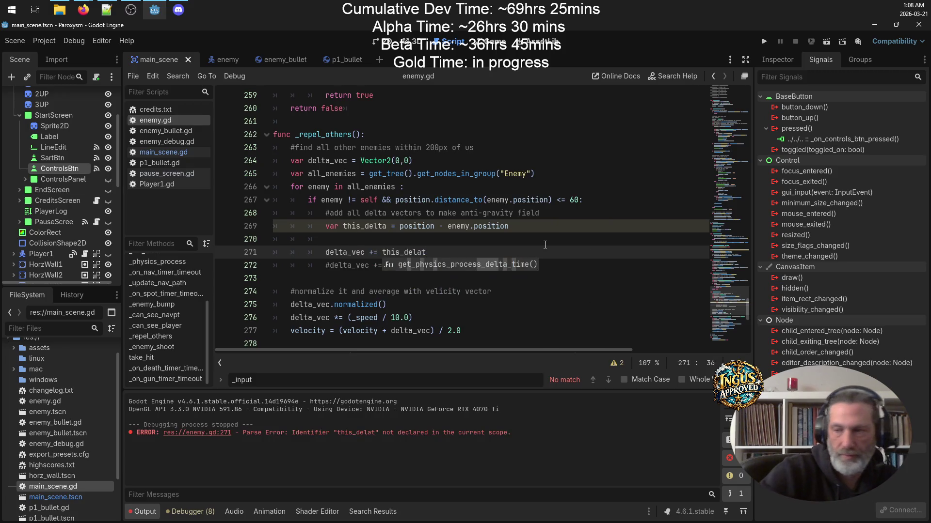
{"action": "key", "text": "BackSpace"}
{"action": "key", "text": "BackSpace"}
{"action": "type", "text": "ta"}
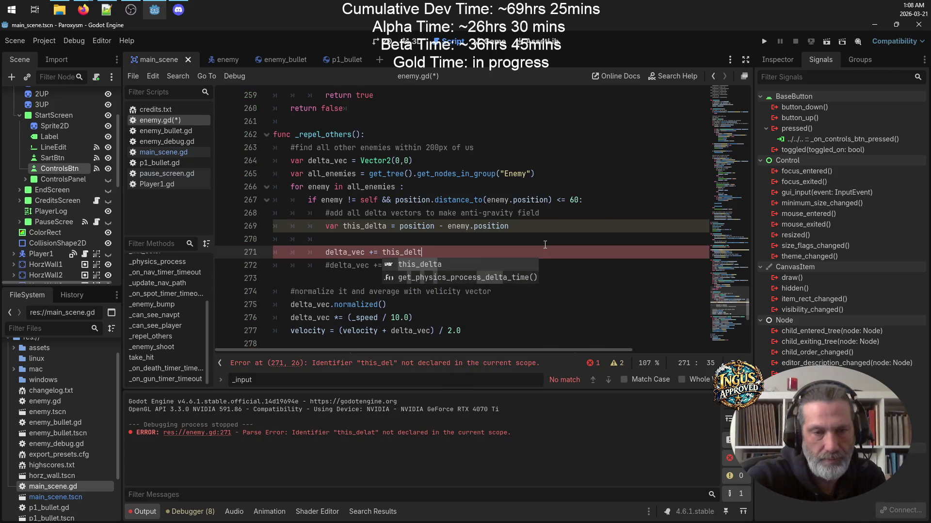
{"action": "key", "text": "ctrl+s"}
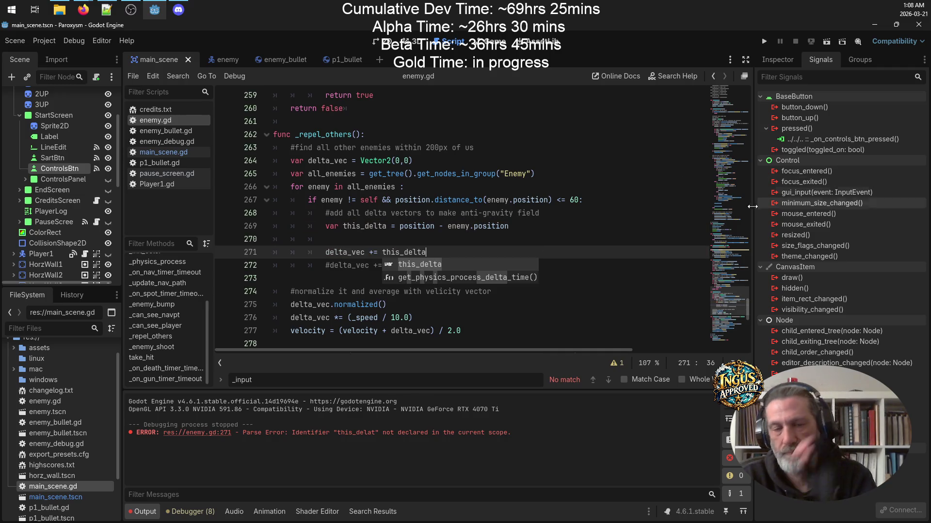
{"action": "key", "text": "alt+Tab"}
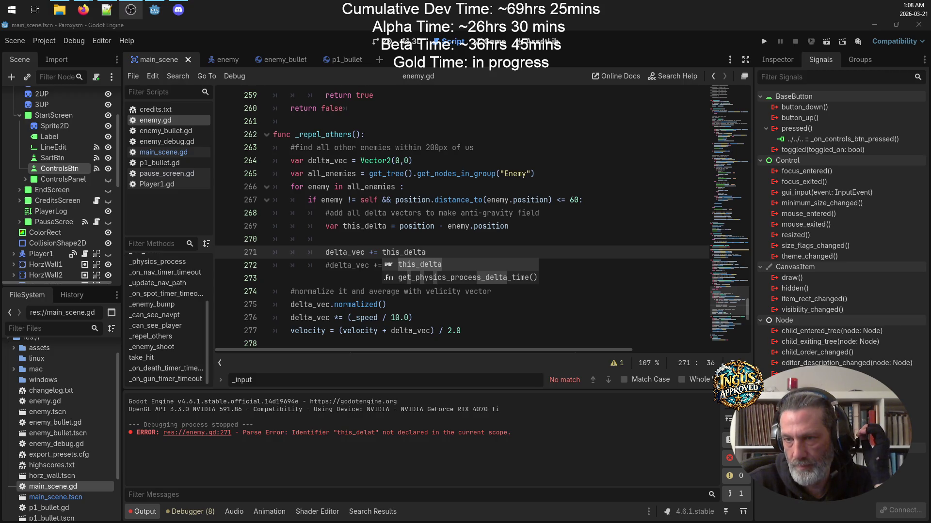
{"action": "triple_click", "coordinate": [457, 247]}
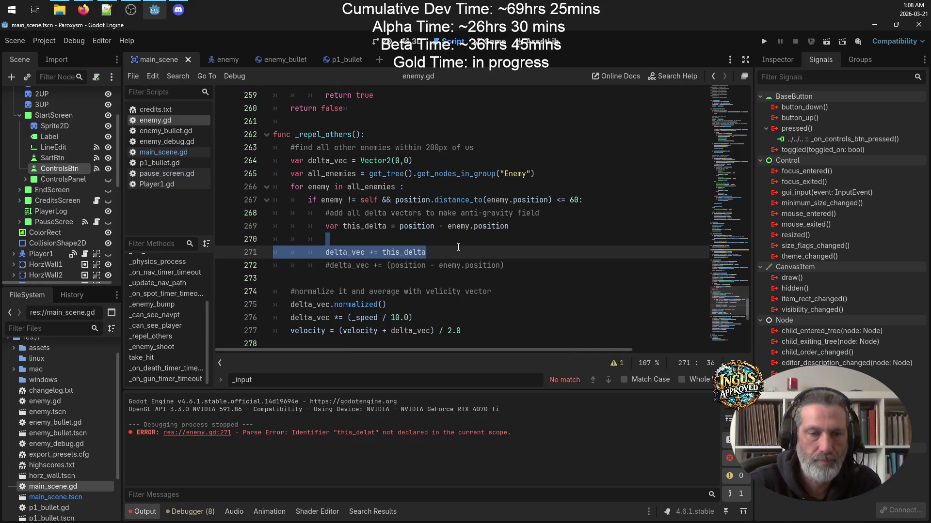
{"action": "left_click", "coordinate": [572, 233]}
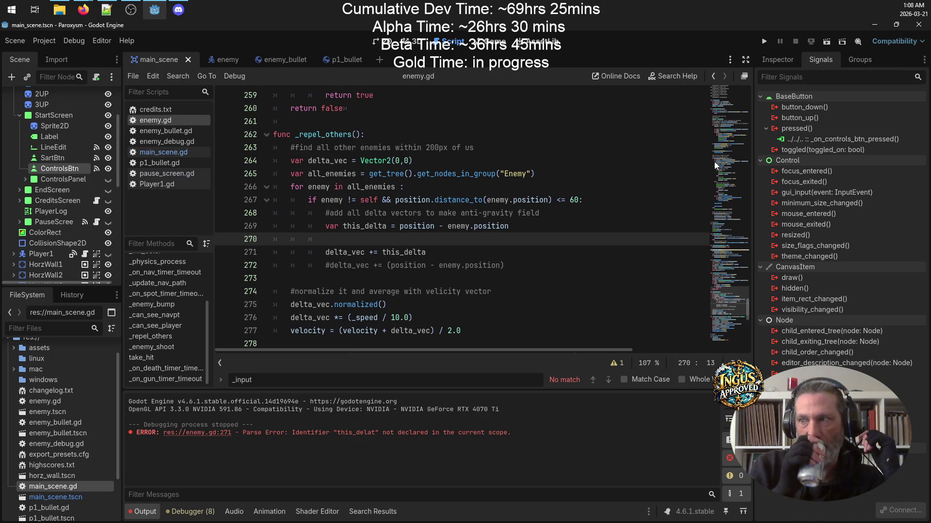
{"action": "left_click", "coordinate": [400, 226]}
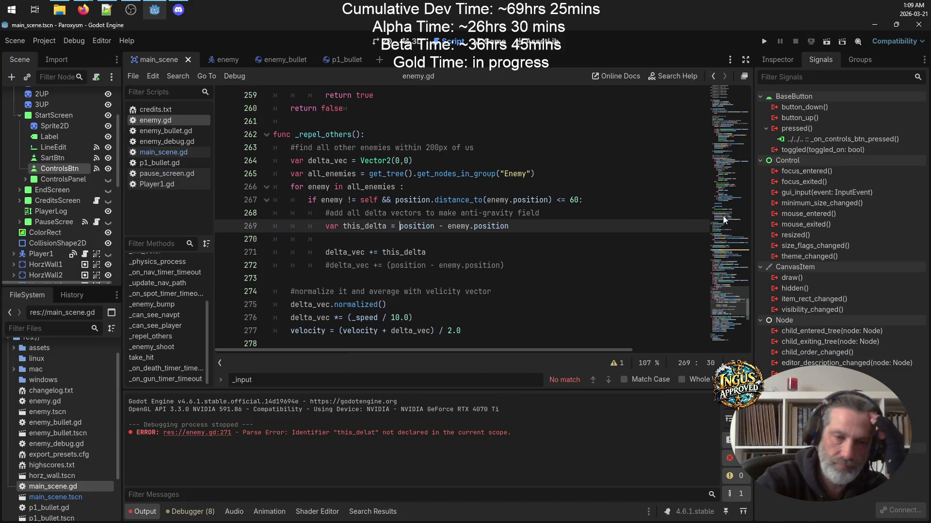
Type this_delta = this_delta.length on the empty line 270.
{"action": "key", "text": "Down"}
{"action": "type", "text": "this_delta = this"}
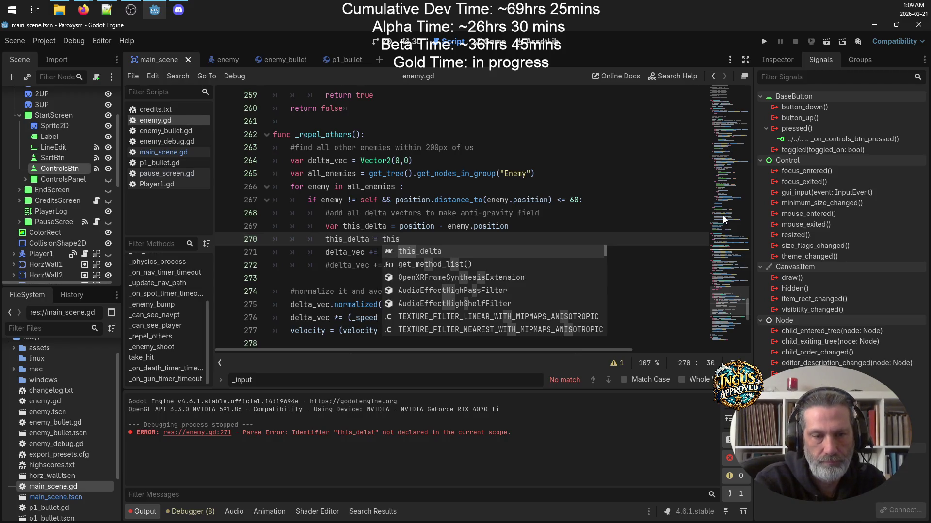
{"action": "type", "text": "_"}
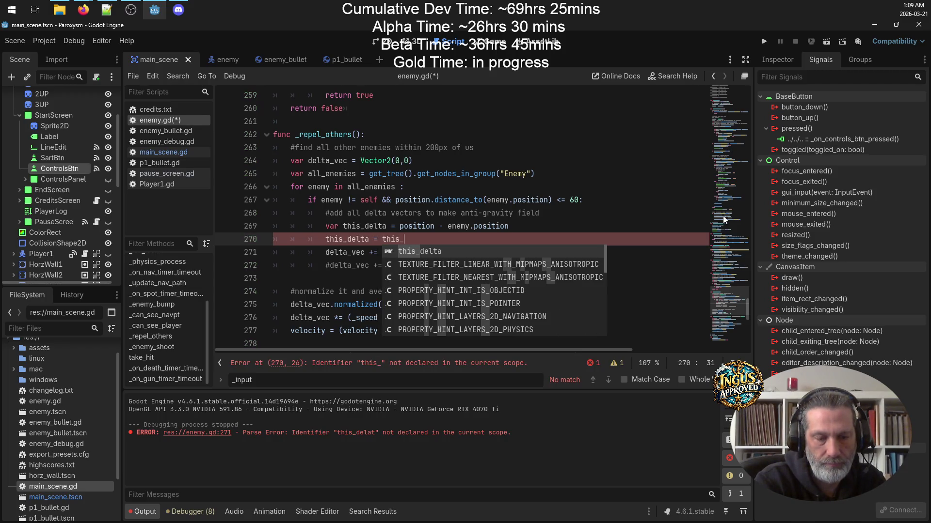
{"action": "type", "text": "delta.lengt"}
{"action": "key", "text": "BackSpace"}
{"action": "key", "text": "BackSpace"}
{"action": "key", "text": "BackSpace"}
{"action": "type", "text": "ngth"}
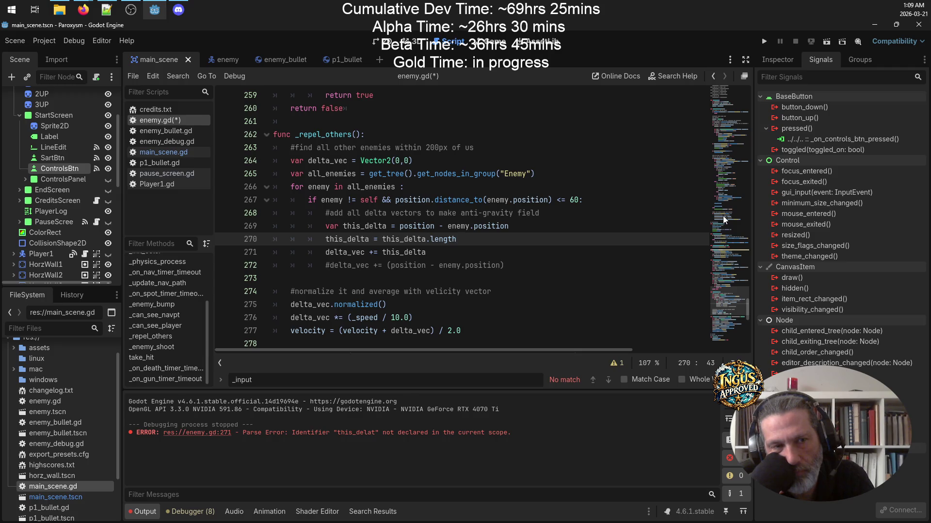
Rewrite the value as (60 - this_delta.length) and begin dividing it by 60.
{"action": "key", "text": "Left"}
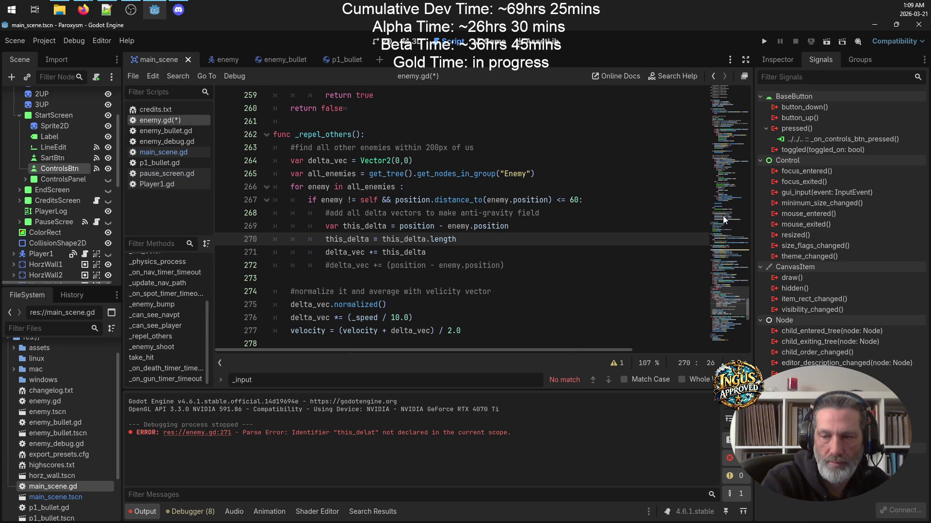
{"action": "type", "text": "60 ="}
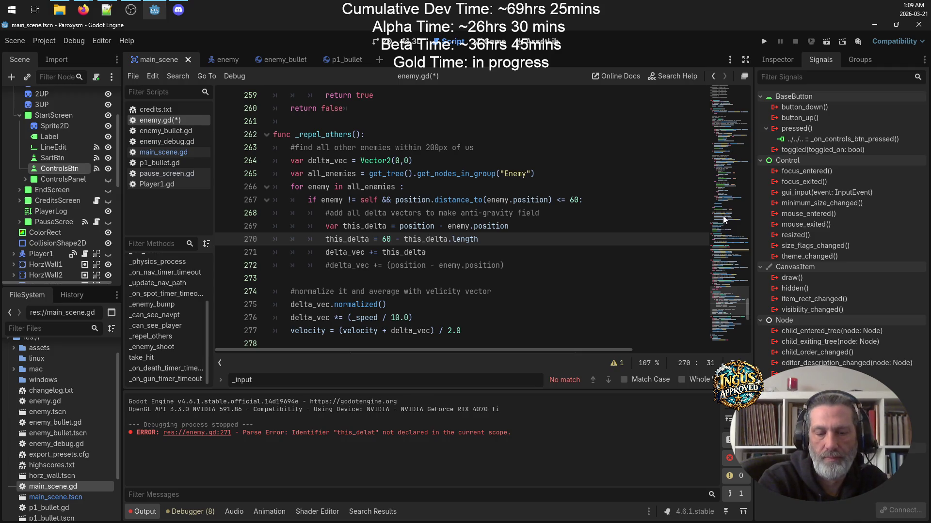
{"action": "key", "text": "Left"}
{"action": "key", "text": "Left"}
{"action": "key", "text": "Left"}
{"action": "type", "text": "("}
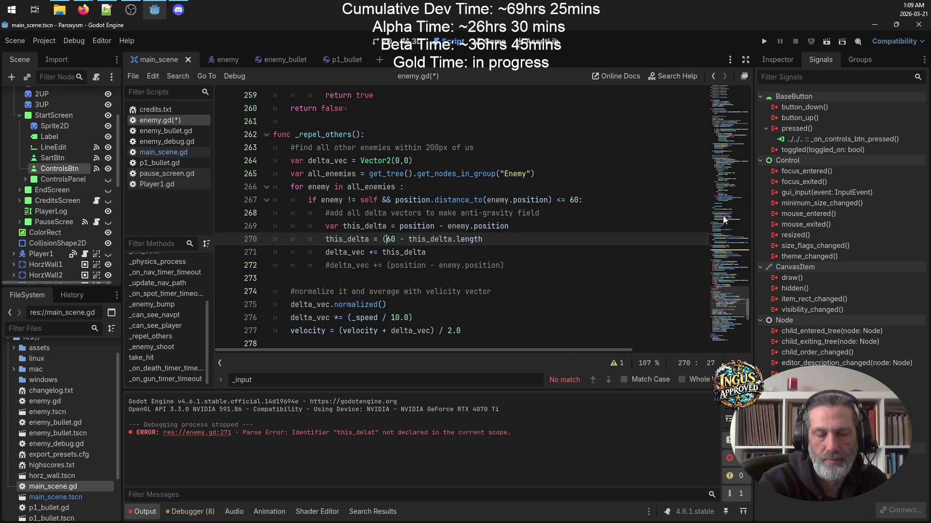
{"action": "key", "text": "Right"}
{"action": "key", "text": "Right"}
{"action": "key", "text": "Right"}
{"action": "key", "text": "Right"}
{"action": "key", "text": "Right"}
{"action": "key", "text": "Right"}
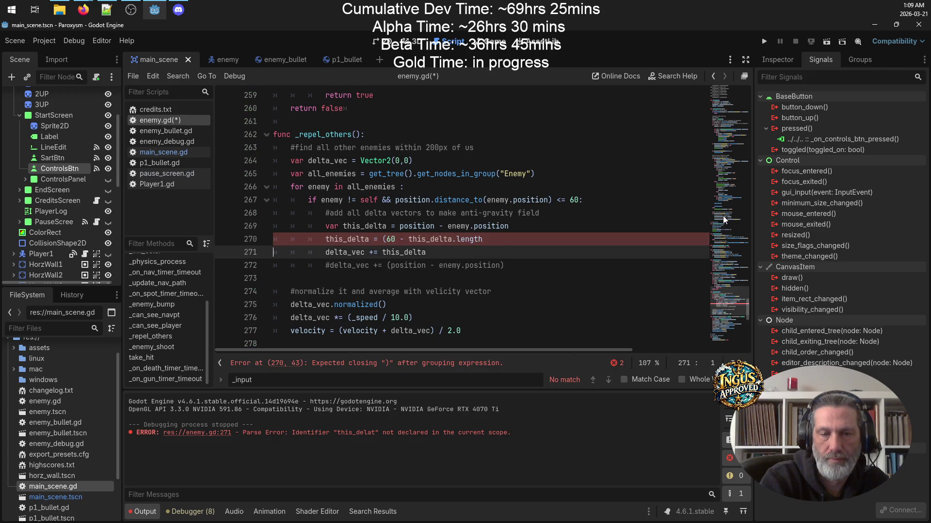
{"action": "type", "text": ")"}
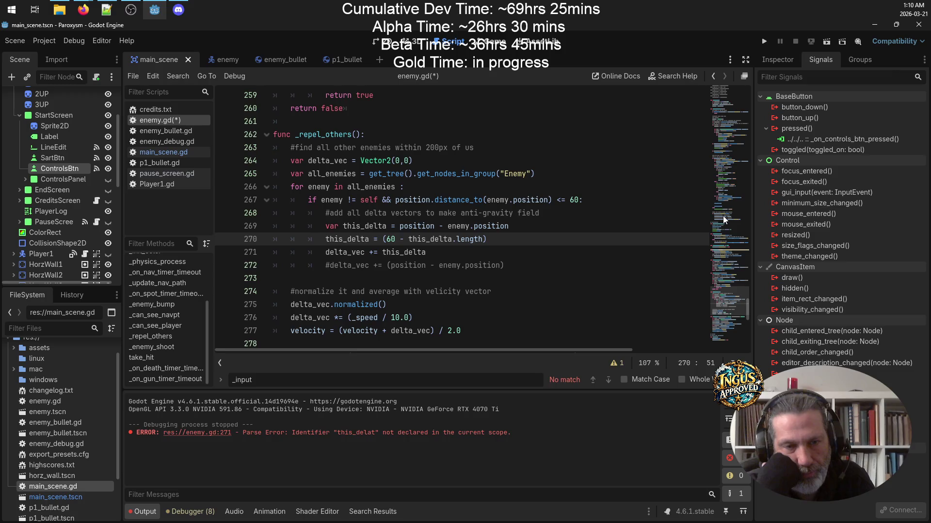
{"action": "type", "text": "/6"}
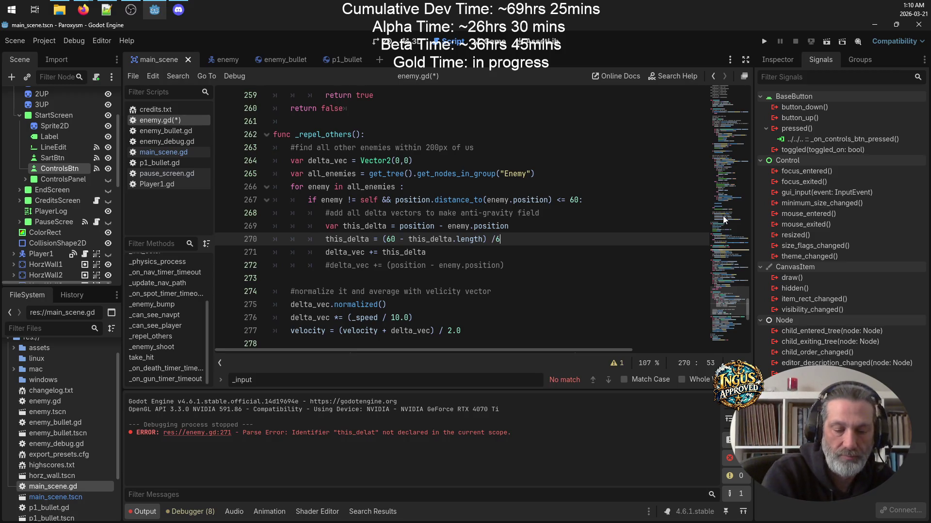
{"action": "type", "text": "0."}
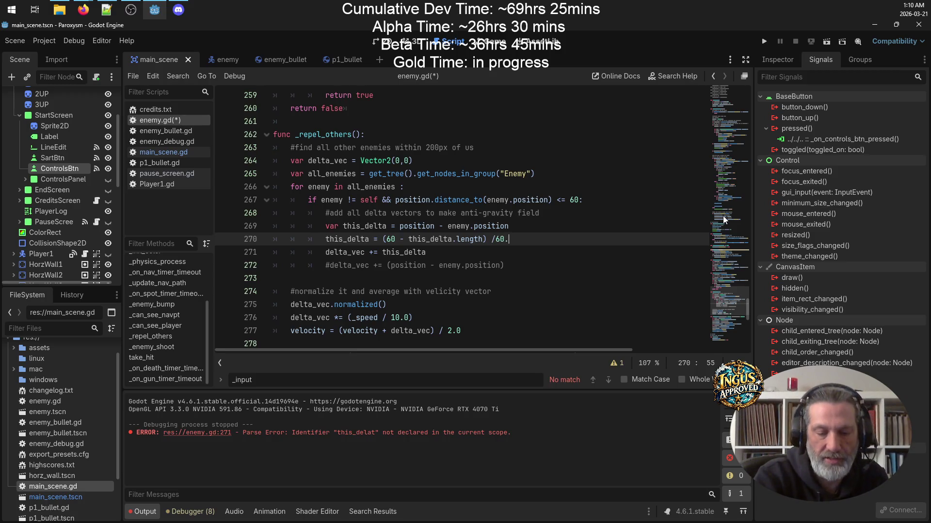
Make line 270 read this_delta *= (60 - this_delta.length) / 60 and save.
{"action": "key", "text": "BackSpace"}
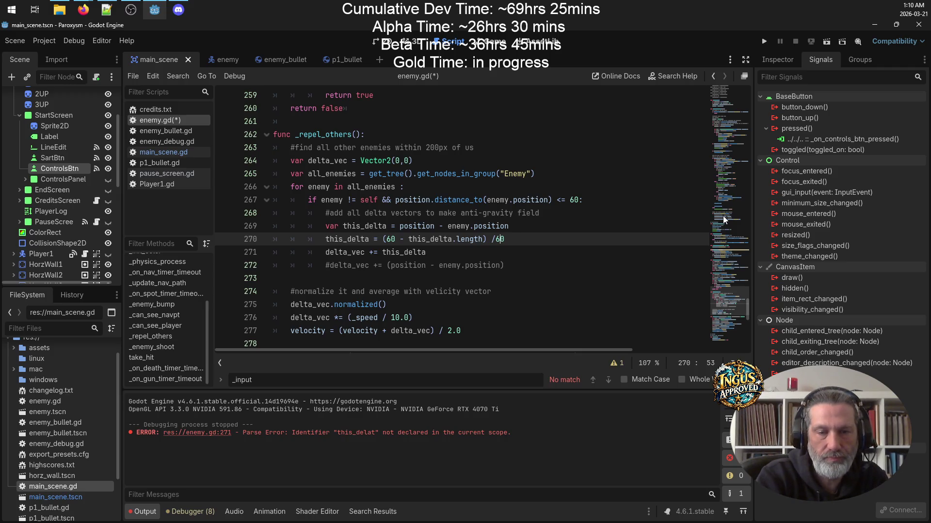
{"action": "key", "text": "Down"}
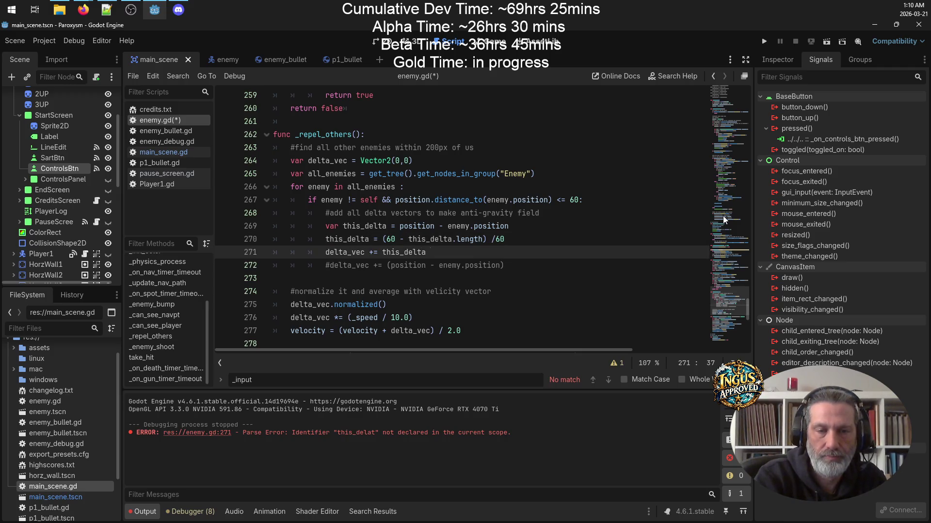
{"action": "key", "text": "Up"}
{"action": "key", "text": "Right"}
{"action": "key", "text": "Right"}
{"action": "key", "text": "Right"}
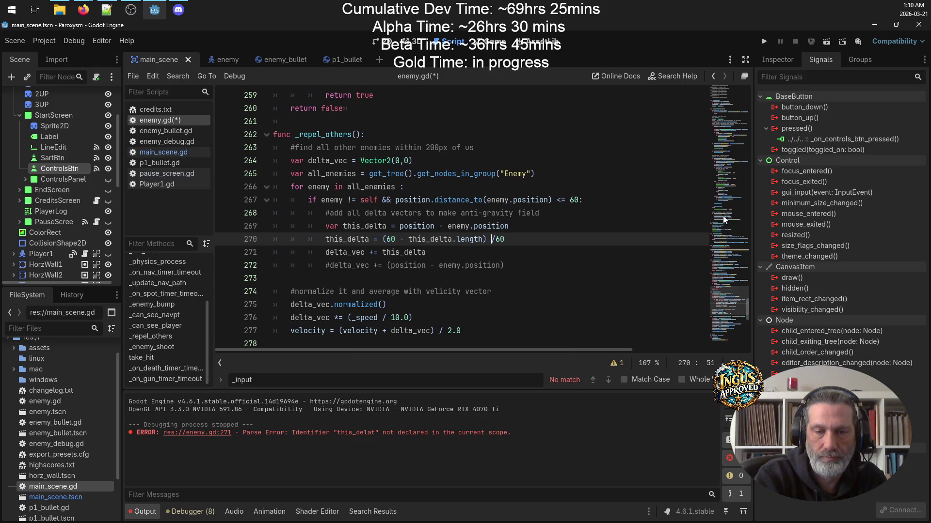
{"action": "key", "text": "Left"}
{"action": "key", "text": "Left"}
{"action": "key", "text": "Left"}
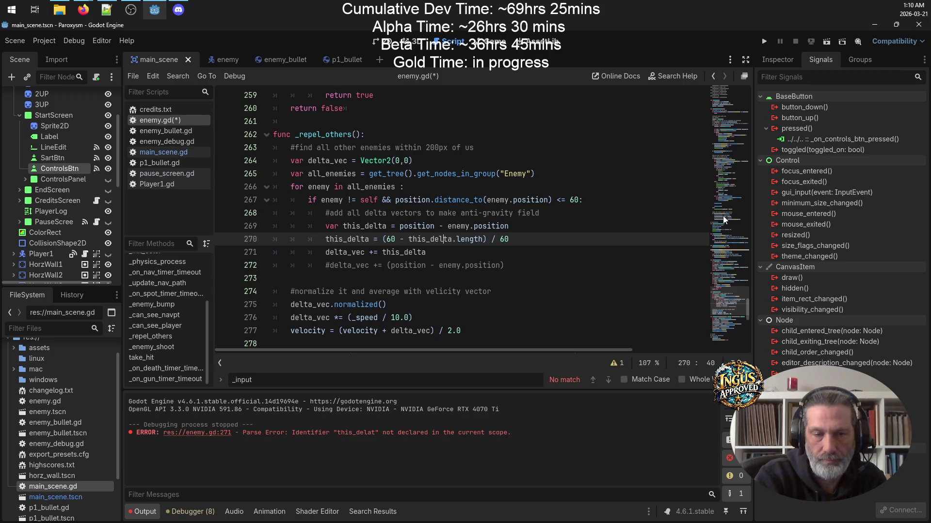
{"action": "type", "text": "*"}
{"action": "key", "text": "ctrl+s"}
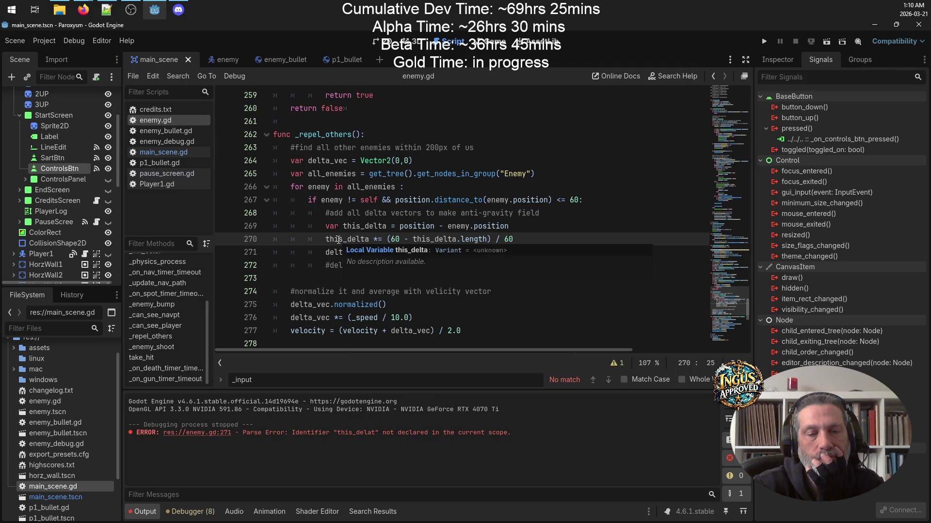
Select the this_delta name on line 270 and move to the end of its declaration line.
{"action": "left_click", "coordinate": [338, 239]}
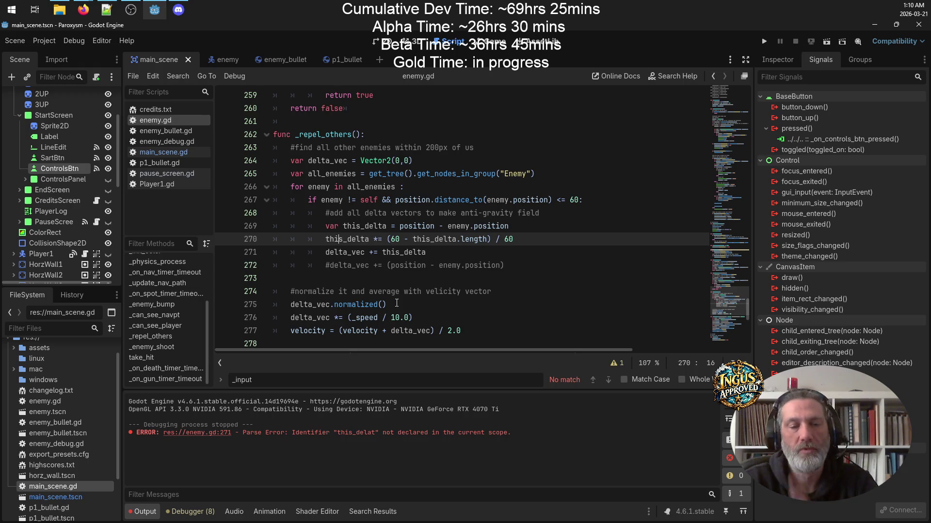
{"action": "left_click_drag", "start_coordinate": [370, 238], "coordinate": [325, 239]}
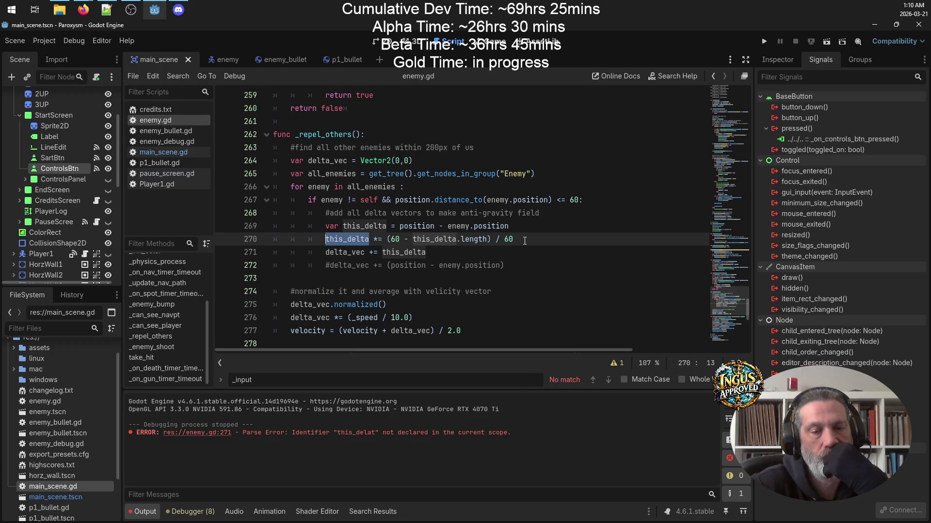
{"action": "left_click", "coordinate": [563, 221]}
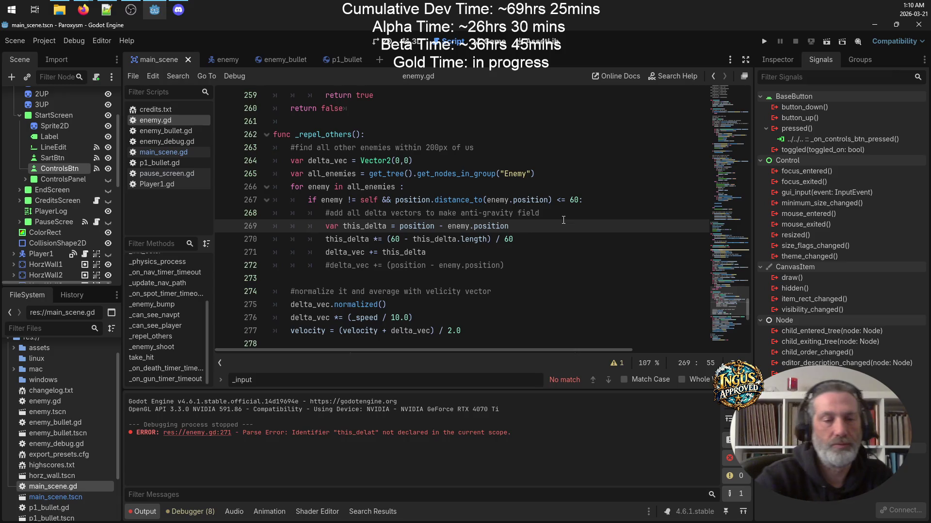
Declare var this_len = this_delta.length and use this_len in the (60 - this_len) / 60 weighting.
{"action": "key", "text": "Return"}
{"action": "type", "text": "var this_len ="}
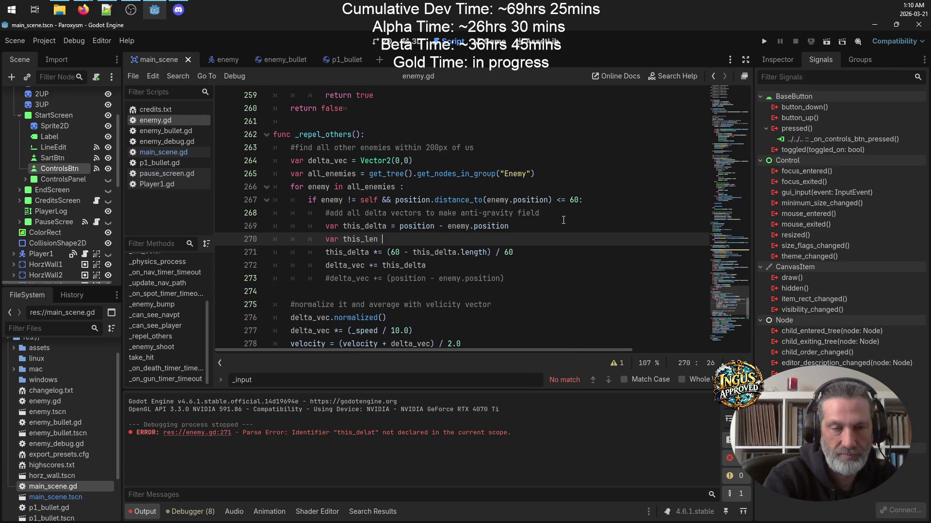
{"action": "key", "text": "Escape"}
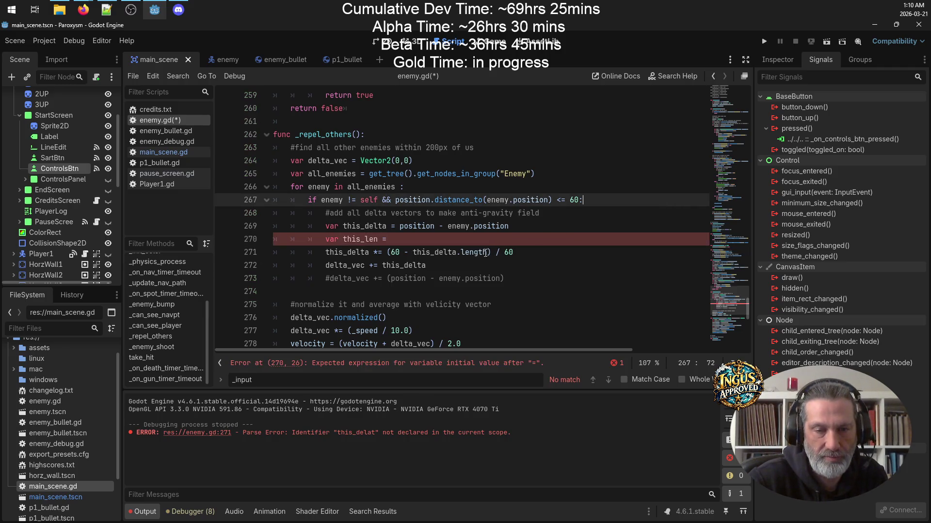
{"action": "left_click_drag", "start_coordinate": [487, 252], "coordinate": [412, 252]}
{"action": "key", "text": "ctrl+c"}
{"action": "left_click", "coordinate": [403, 238]}
{"action": "key", "text": "ctrl+v"}
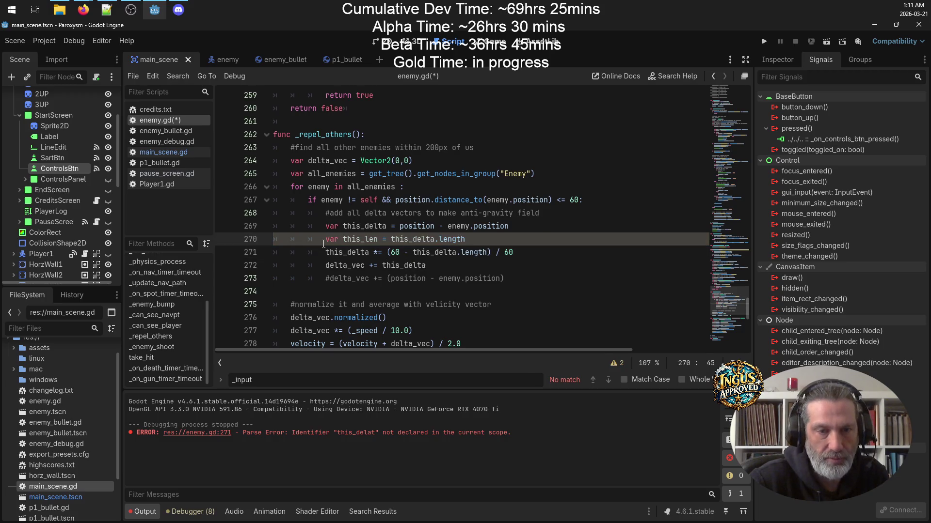
{"action": "double_click", "coordinate": [363, 239]}
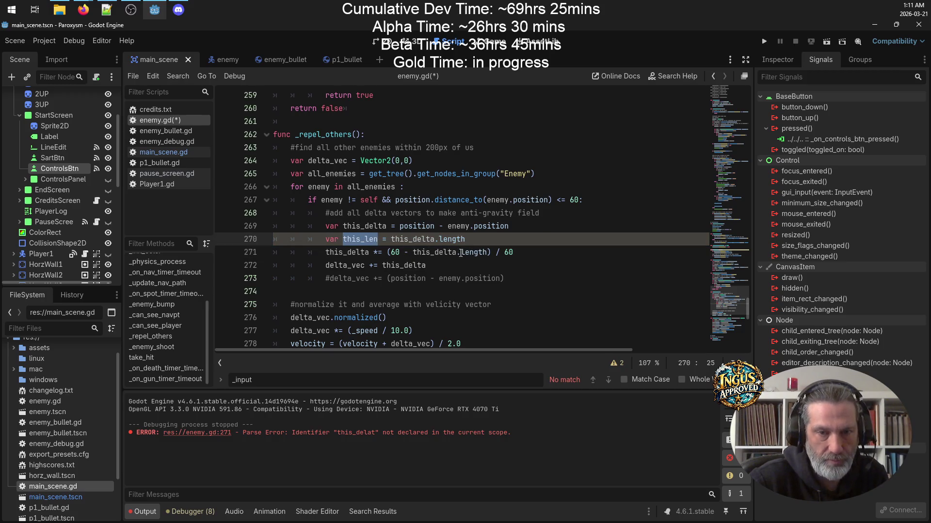
{"action": "key", "text": "ctrl+c"}
{"action": "left_click_drag", "start_coordinate": [486, 252], "coordinate": [412, 252]}
{"action": "key", "text": "ctrl+v"}
Add a this_delta.normalized() line below this_len and save enemy.gd.
{"action": "left_click", "coordinate": [494, 235]}
{"action": "key", "text": "Return"}
{"action": "type", "text": "this_delta"}
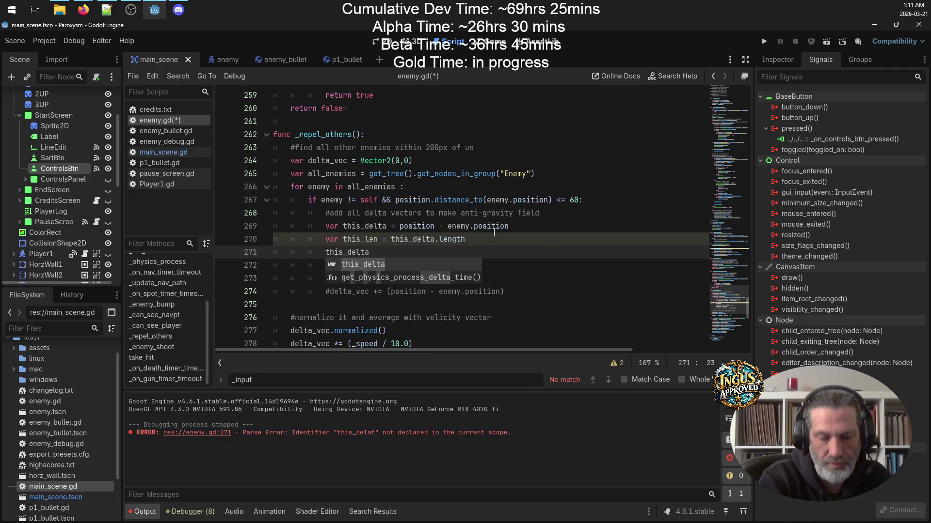
{"action": "type", "text": ".mo"}
{"action": "key", "text": "BackSpace"}
{"action": "key", "text": "BackSpace"}
{"action": "type", "text": "normalized"}
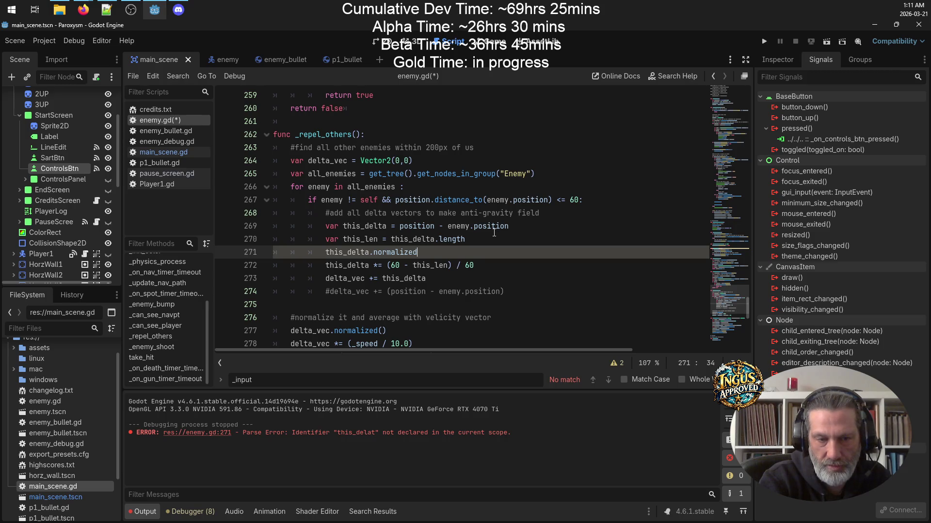
{"action": "type", "text": "()"}
{"action": "key", "text": "ctrl+s"}
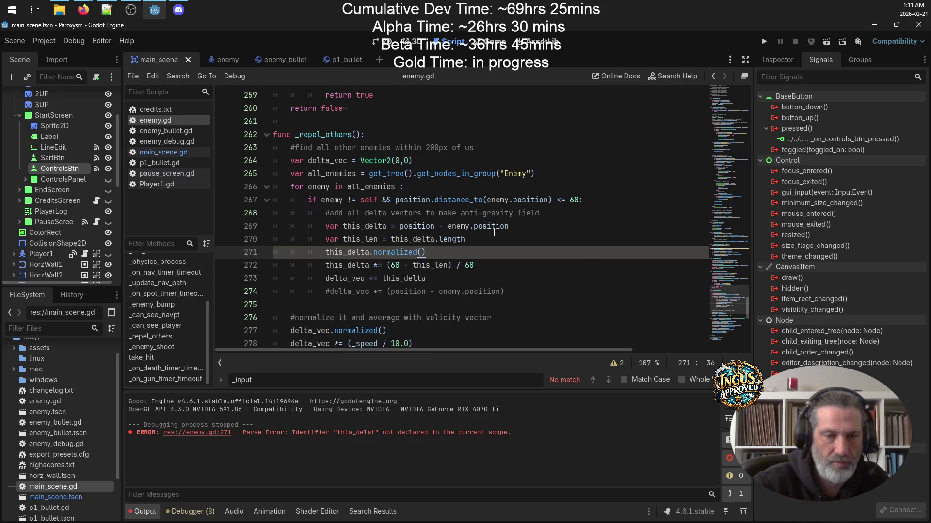
Move the old commented-out delta_vec line up to the anti-gravity comment.
{"action": "double_click", "coordinate": [340, 279]}
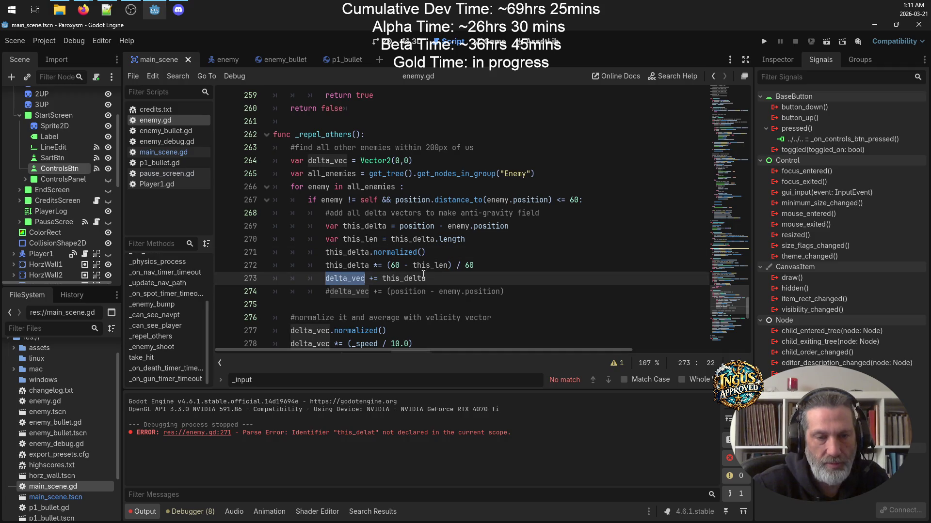
{"action": "left_click_drag", "start_coordinate": [525, 296], "coordinate": [207, 289]}
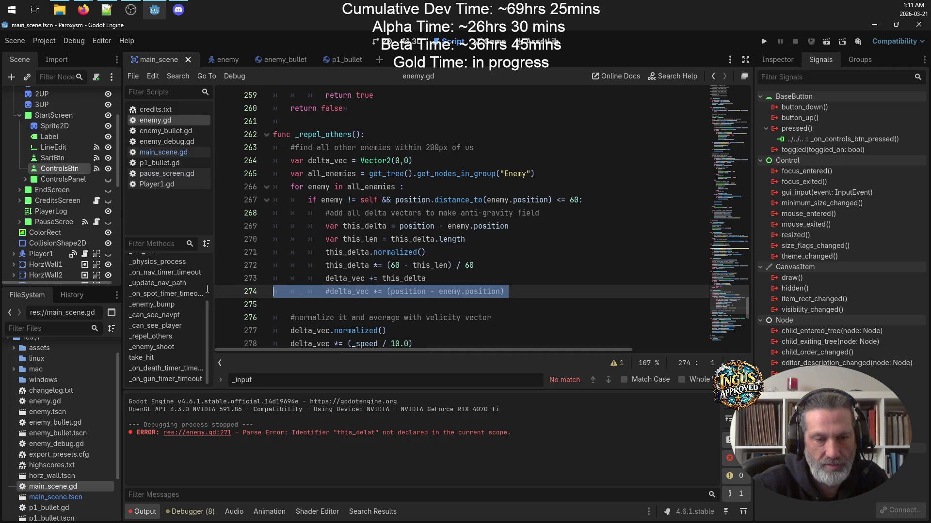
{"action": "left_click", "coordinate": [402, 263]}
{"action": "left_click", "coordinate": [508, 283]}
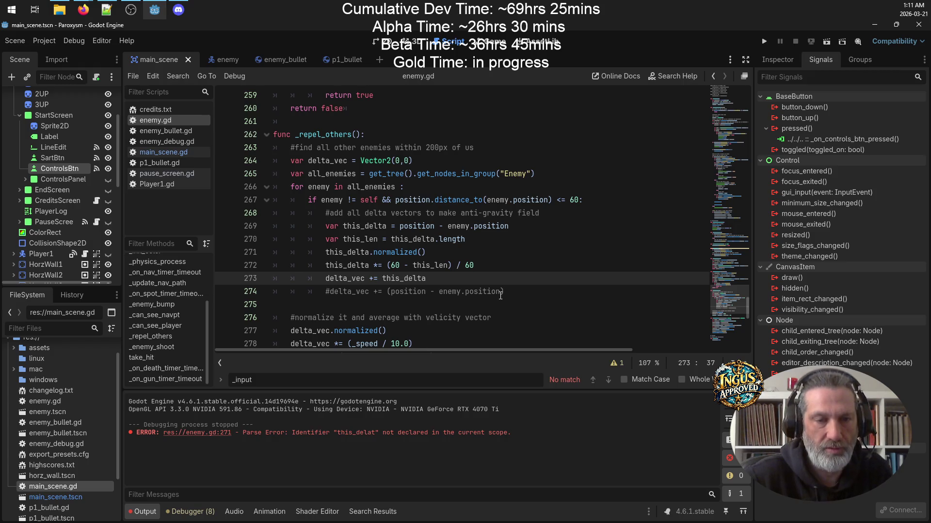
{"action": "left_click", "coordinate": [500, 292]}
{"action": "mouse_move", "coordinate": [516, 289]}
{"action": "left_mouse_down"}
{"action": "mouse_move", "coordinate": [310, 279]}
{"action": "mouse_move", "coordinate": [272, 295]}
{"action": "left_mouse_up"}
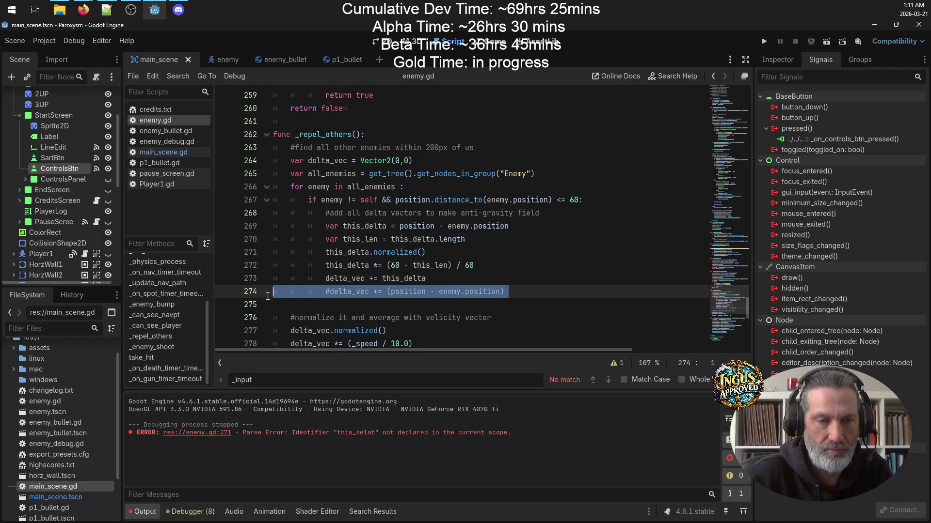
{"action": "key", "text": "Delete"}
{"action": "left_click", "coordinate": [557, 214]}
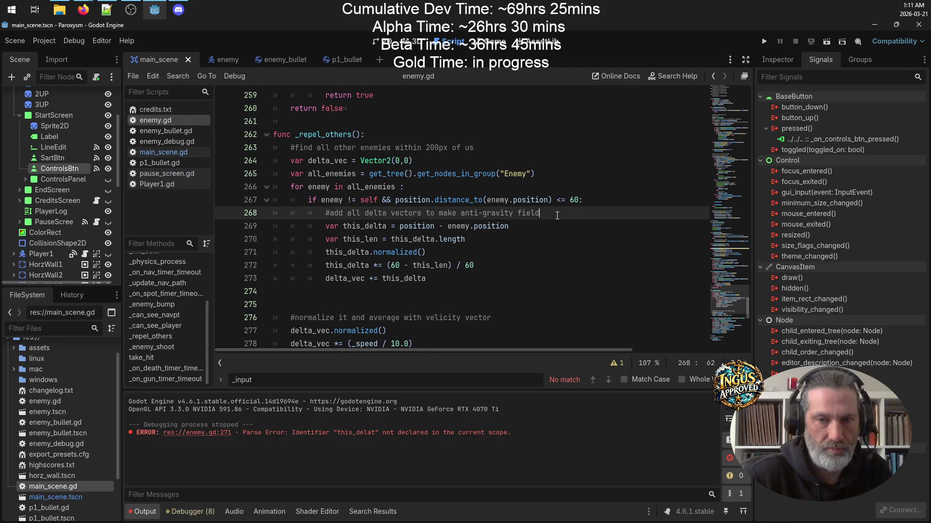
{"action": "key", "text": "ctrl+v"}
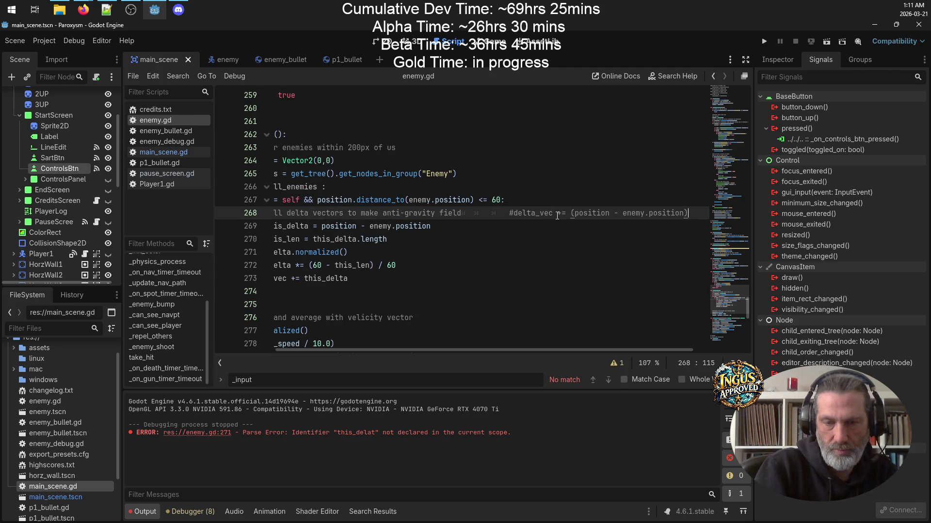
Put the moved comment on its own line, add a #======================= separator, and save.
{"action": "key", "text": "Left"}
{"action": "key", "text": "Left"}
{"action": "key", "text": "Left"}
{"action": "key", "text": "Left"}
{"action": "key", "text": "Left"}
{"action": "key", "text": "Left"}
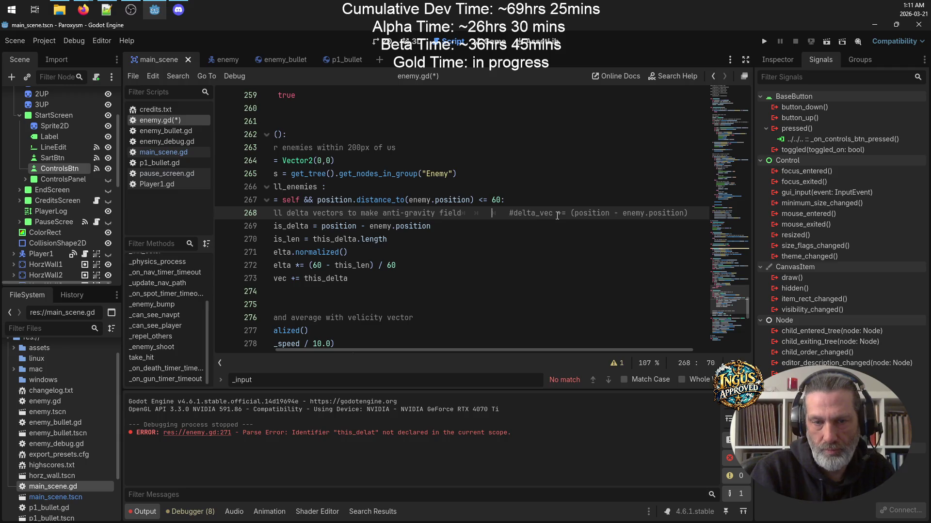
{"action": "key", "text": "Return"}
{"action": "key", "text": "End"}
{"action": "key", "text": "Return"}
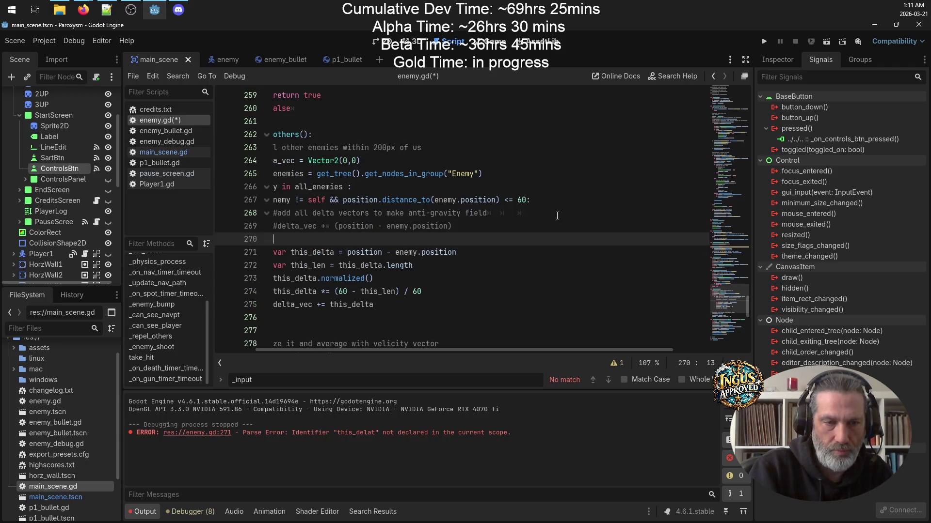
{"action": "type", "text": "#======================="}
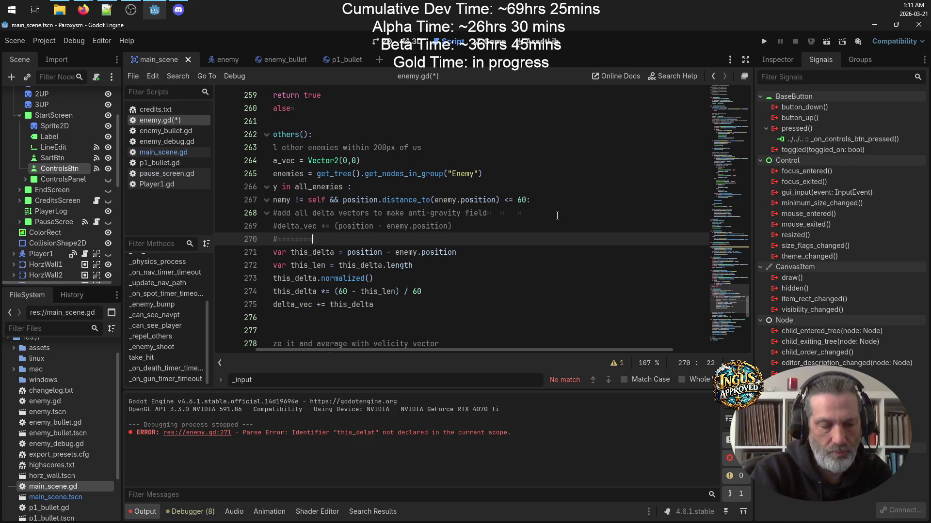
{"action": "key", "text": "ctrl+s"}
Remove the extra blank line after the loop and comment out delta_vec.normalized() with #.
{"action": "key", "text": "Down"}
{"action": "key", "text": "Down"}
{"action": "key", "text": "Down"}
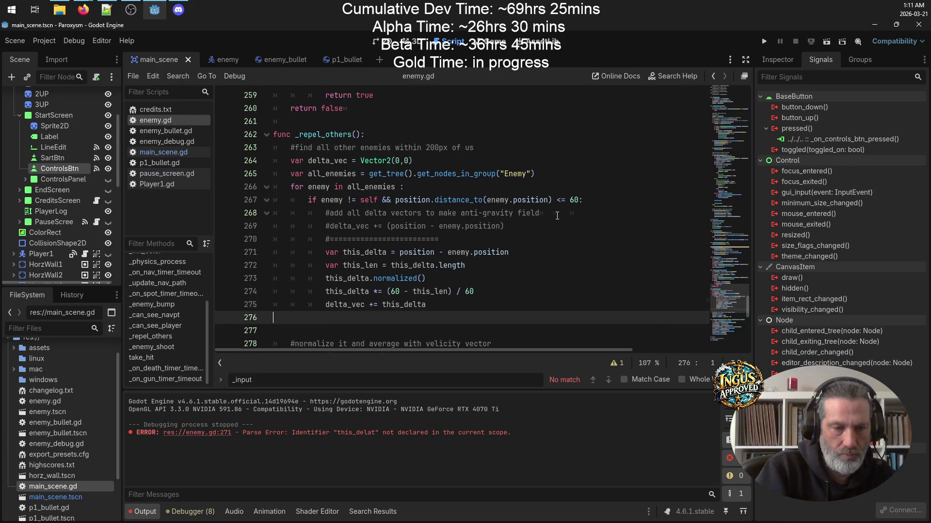
{"action": "key", "text": "Up"}
{"action": "key", "text": "BackSpace"}
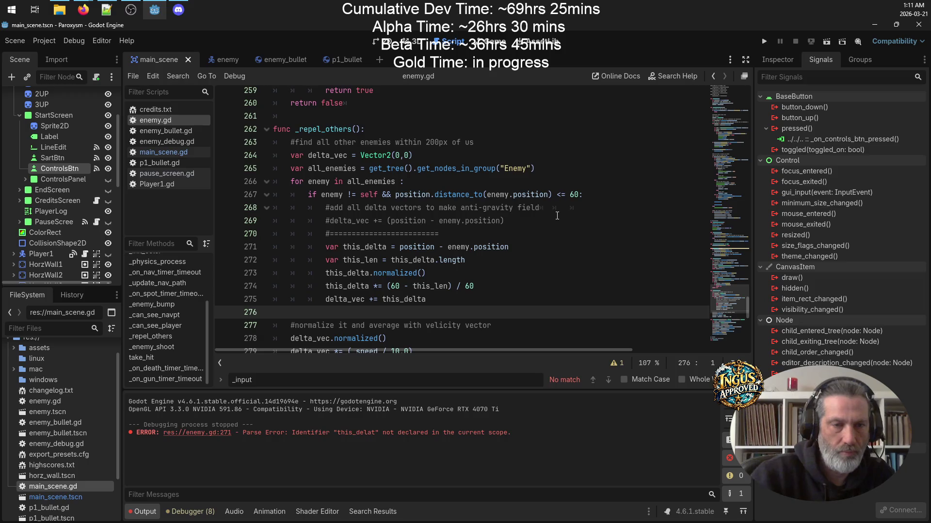
{"action": "scroll", "coordinate": [604, 137], "scroll_direction": "down", "scroll_amount": 1}
{"action": "key", "text": "Down"}
{"action": "key", "text": "Down"}
{"action": "key", "text": "Home"}
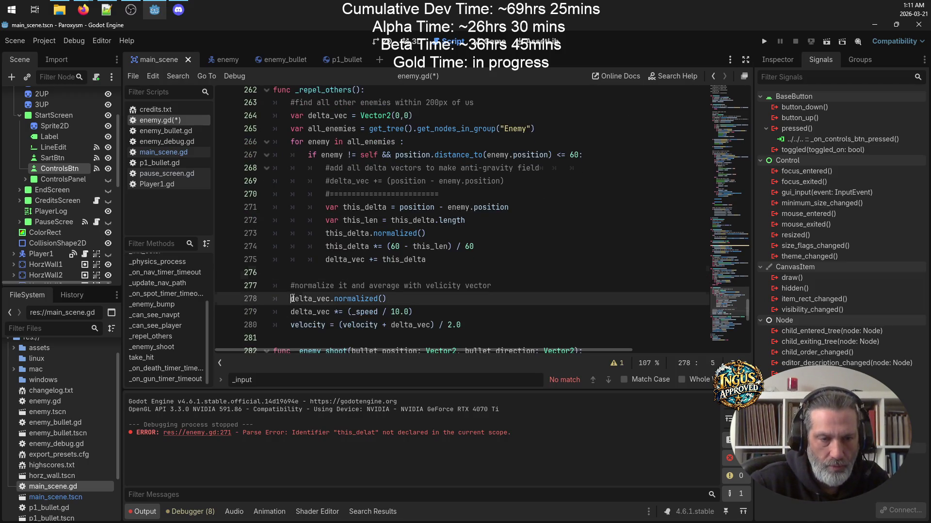
{"action": "type", "text": "#"}
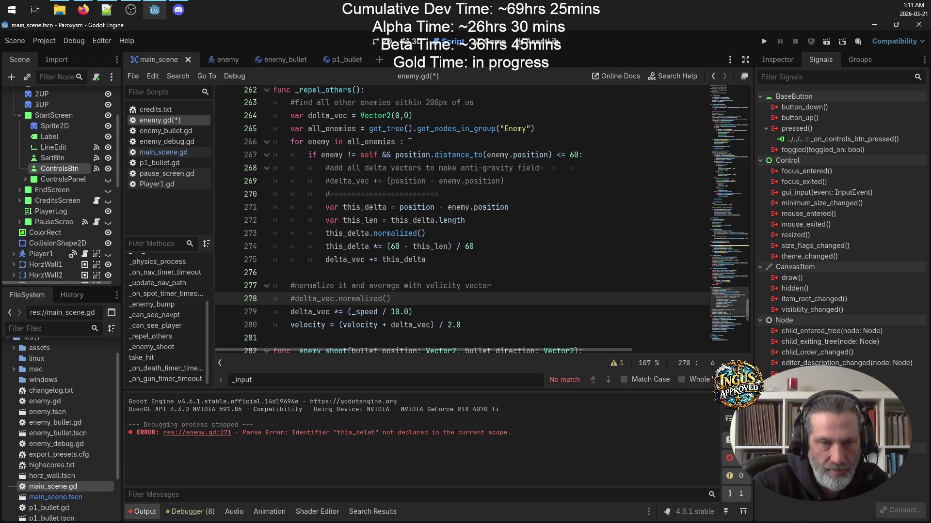
{"action": "left_click", "coordinate": [540, 130]}
Declare var enemy_neigbours = 0 after the all_enemies line and save.
{"action": "key", "text": "Return"}
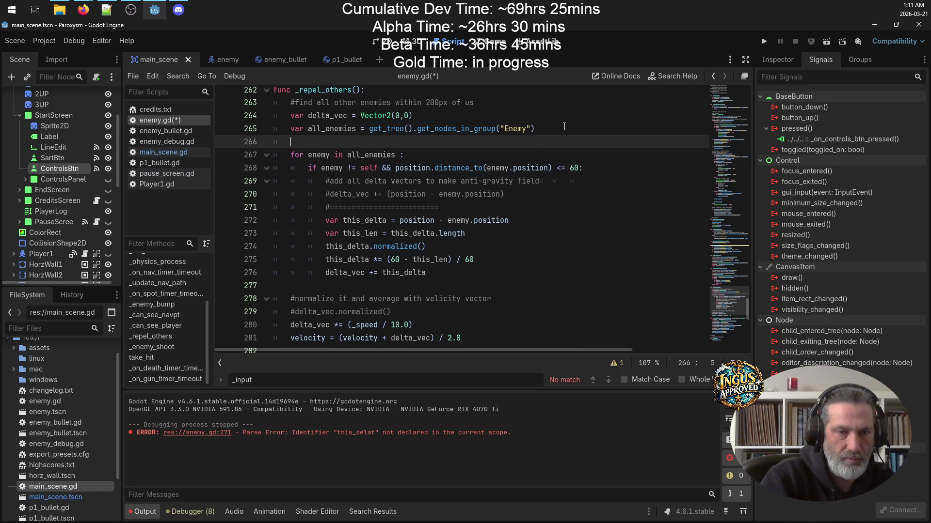
{"action": "type", "text": "var enemy_coujnt ="}
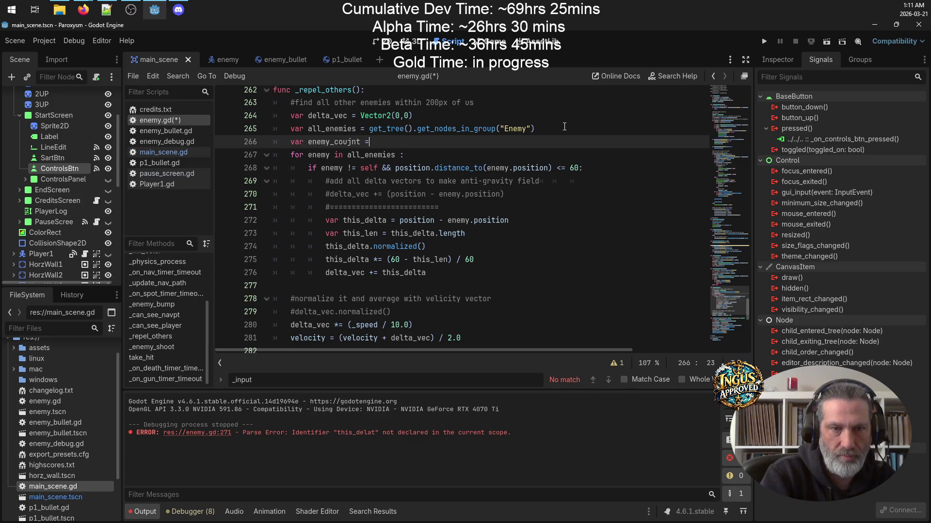
{"action": "key", "text": "BackSpace"}
{"action": "key", "text": "BackSpace"}
{"action": "key", "text": "BackSpace"}
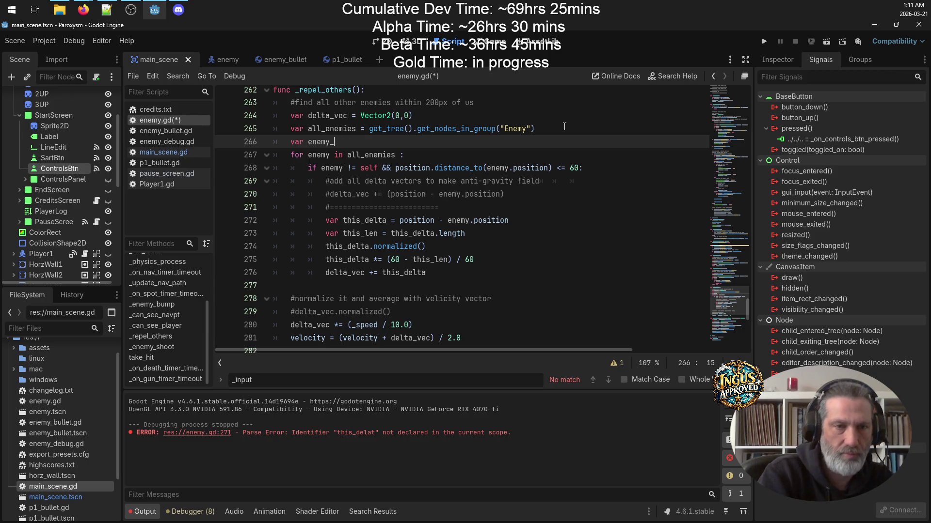
{"action": "type", "text": "neigbours = 0"}
{"action": "key", "text": "ctrl+s"}
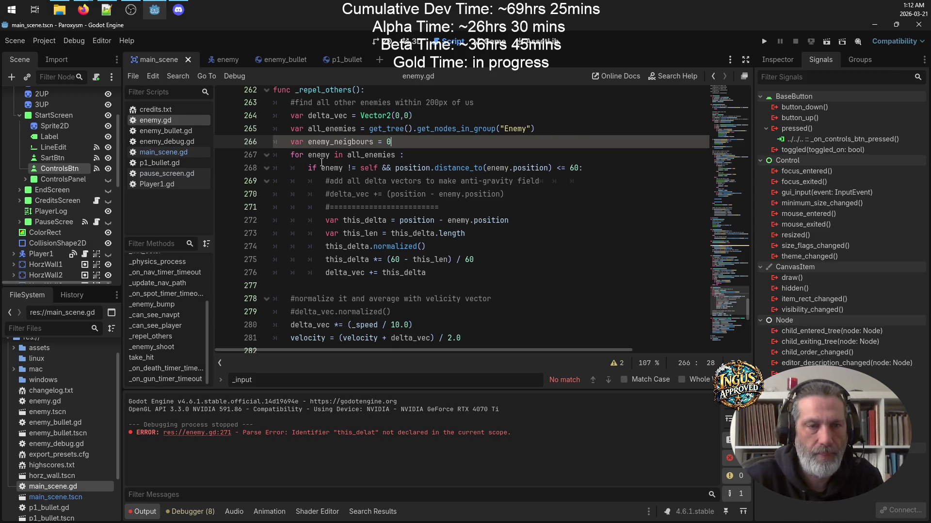
Add enemy_neigbours += 1 inside the in-range branch of the loop.
{"action": "double_click", "coordinate": [333, 140]}
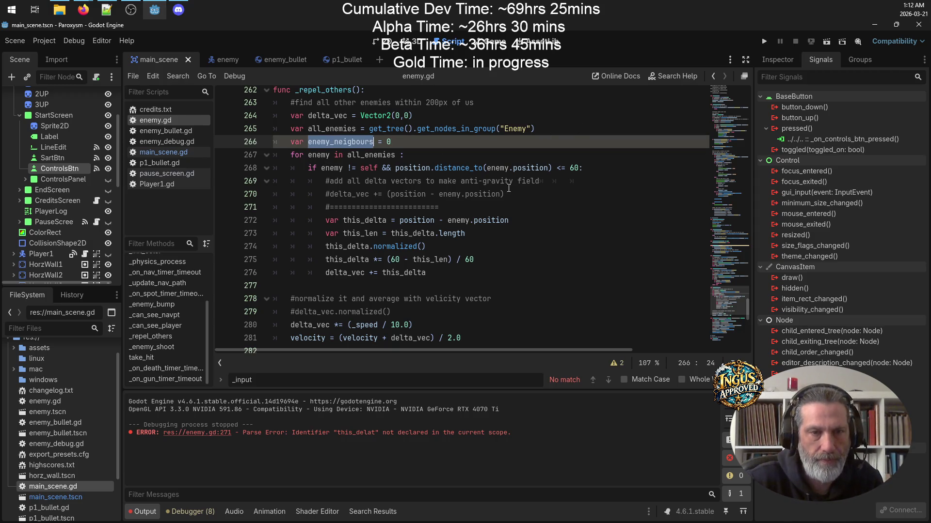
{"action": "left_click", "coordinate": [539, 194]}
{"action": "left_click", "coordinate": [474, 207]}
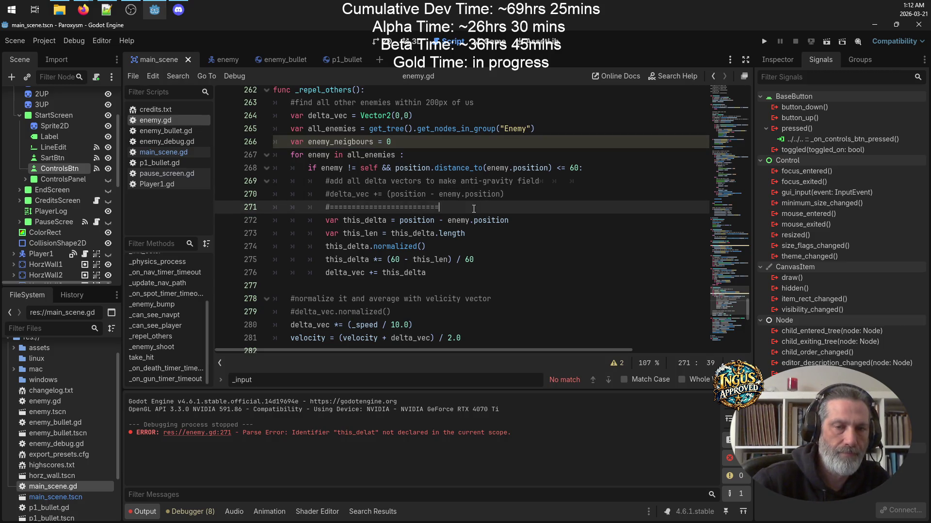
{"action": "key", "text": "Return"}
{"action": "key", "text": "ctrl+v"}
{"action": "type", "text": "+= 1"}
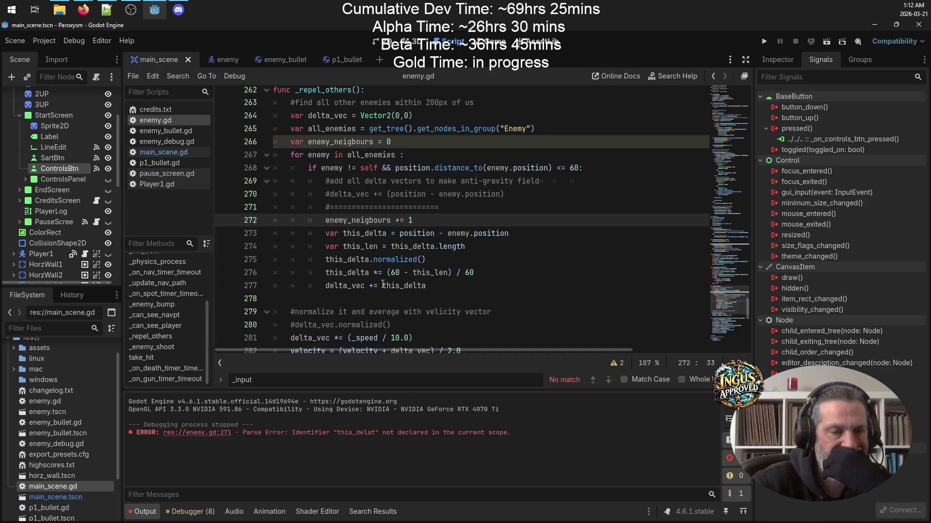
{"action": "scroll", "coordinate": [370, 286], "scroll_direction": "down", "scroll_amount": 2}
After the loop, write delta_vec = delta_vec / enemy_neigbours at function level.
{"action": "double_click", "coordinate": [308, 260]}
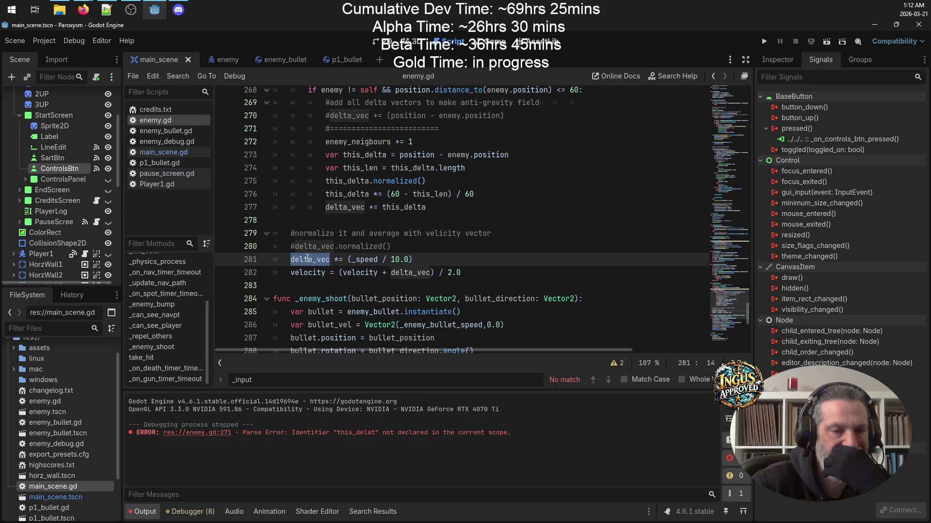
{"action": "left_click", "coordinate": [331, 225]}
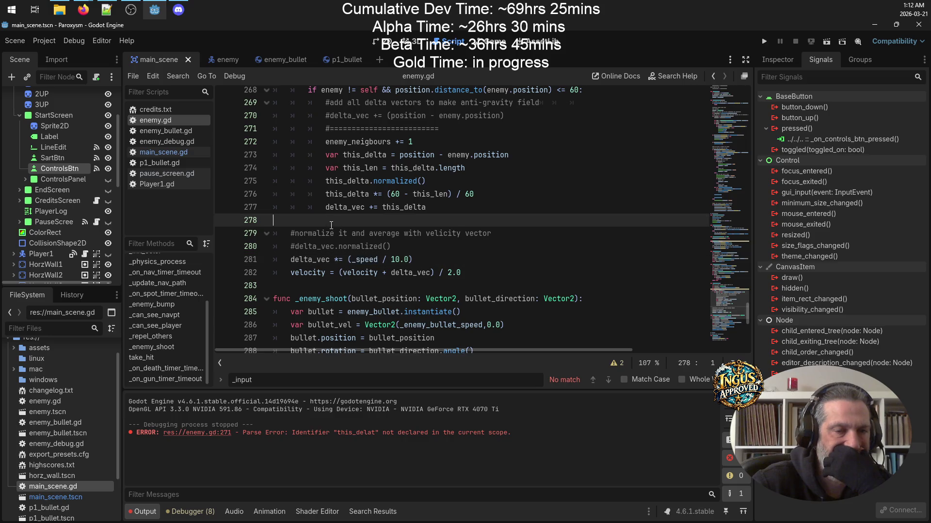
{"action": "key", "text": "Tab"}
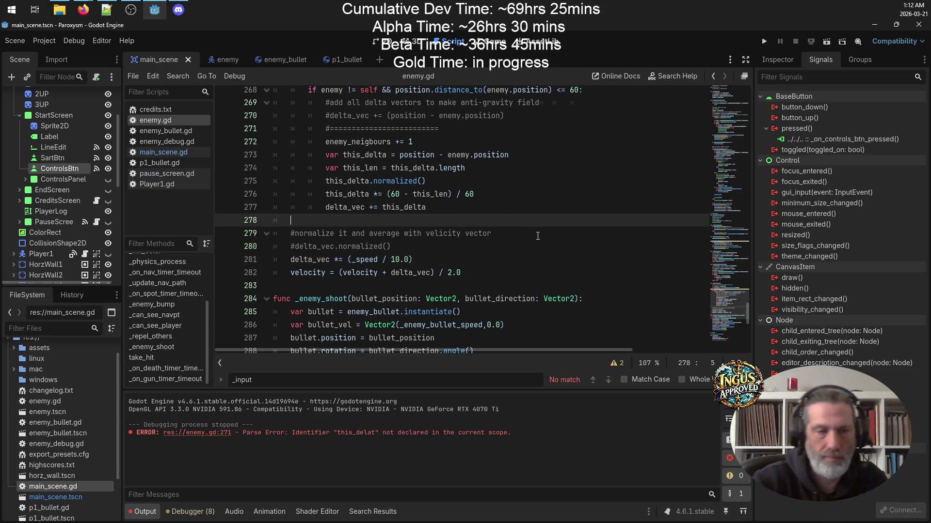
{"action": "type", "text": "del;t"}
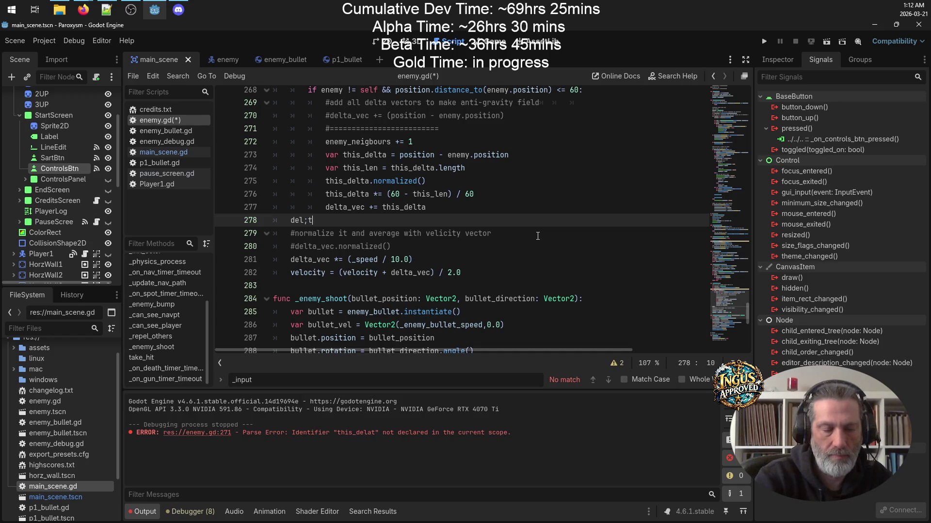
{"action": "key", "text": "BackSpace"}
{"action": "key", "text": "BackSpace"}
{"action": "type", "text": "t"}
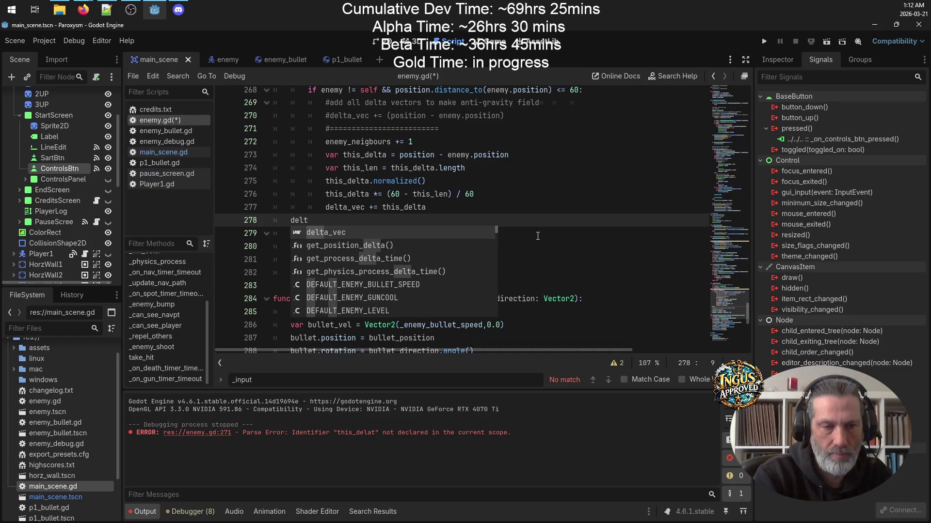
{"action": "type", "text": "a_"}
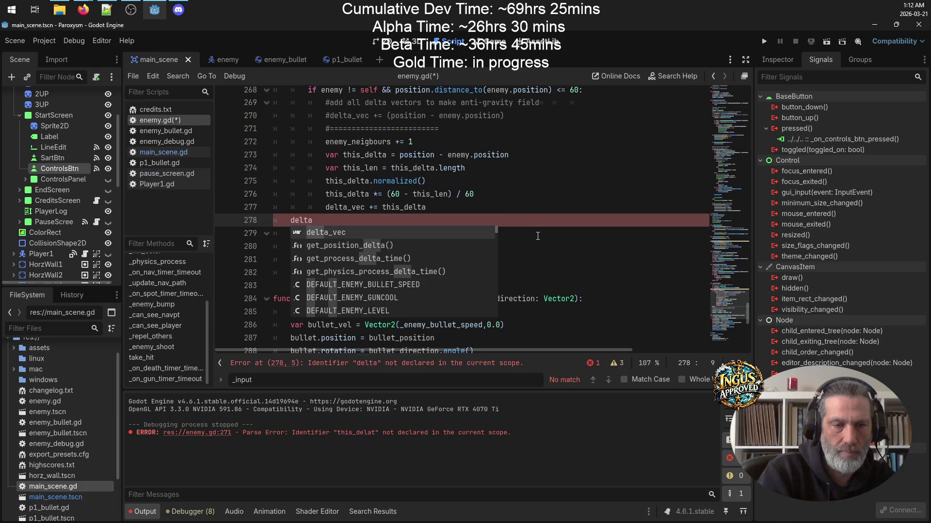
{"action": "key", "text": "Return"}
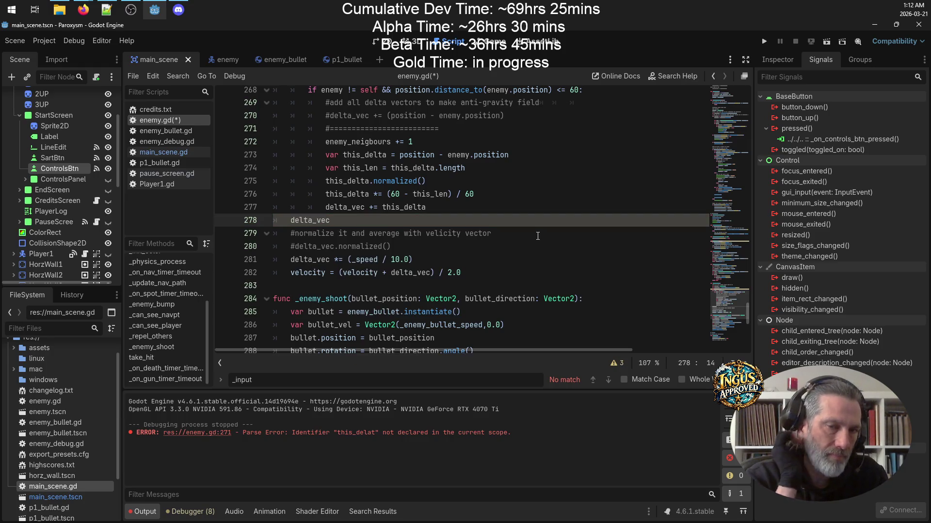
{"action": "type", "text": "del"}
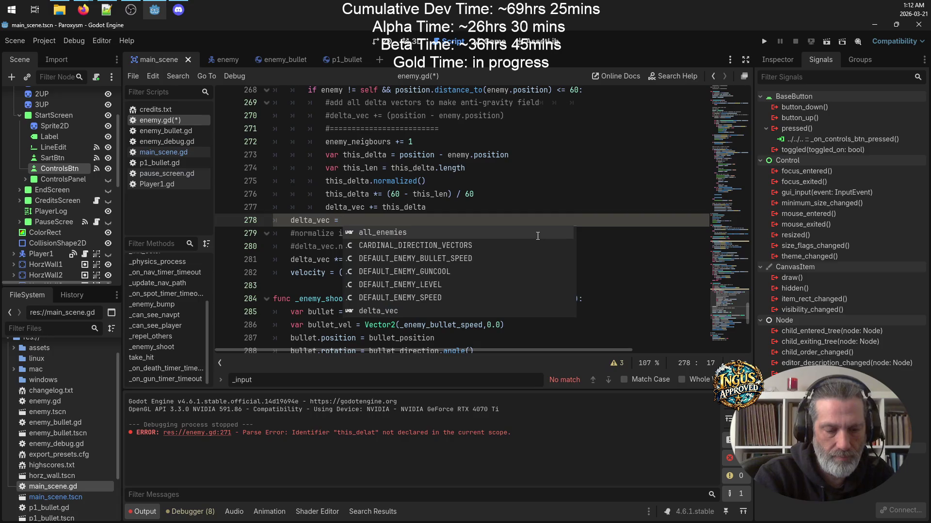
{"action": "type", "text": "t"}
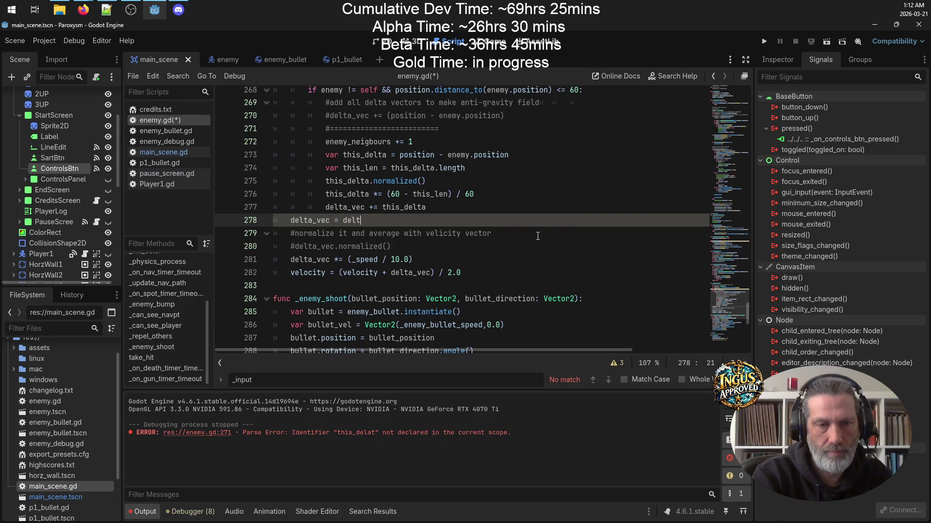
{"action": "type", "text": "a_vec /"}
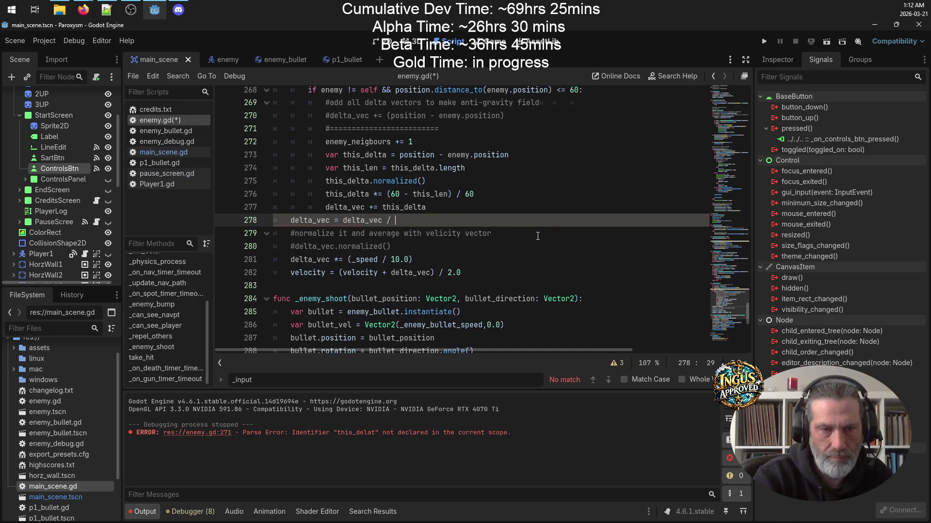
{"action": "double_click", "coordinate": [358, 142]}
{"action": "key", "text": "ctrl+c"}
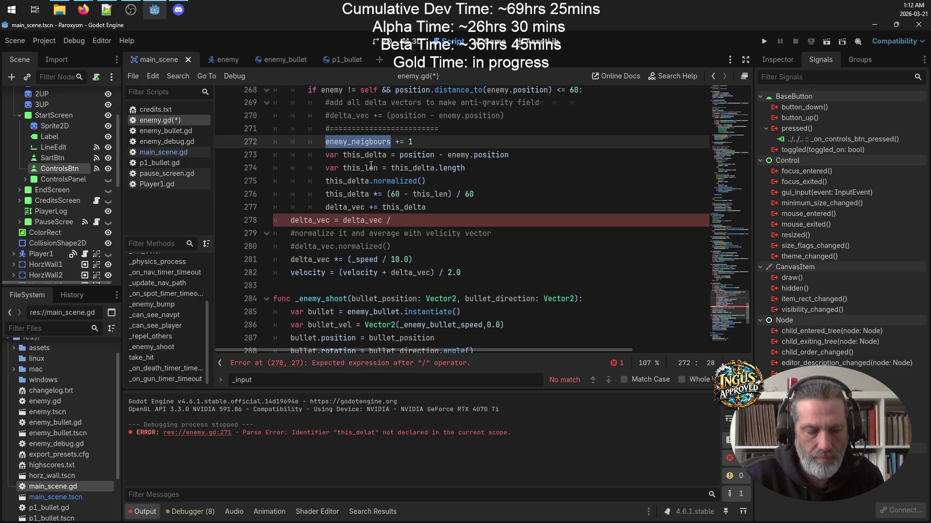
{"action": "left_click", "coordinate": [416, 220]}
{"action": "key", "text": "ctrl+v"}
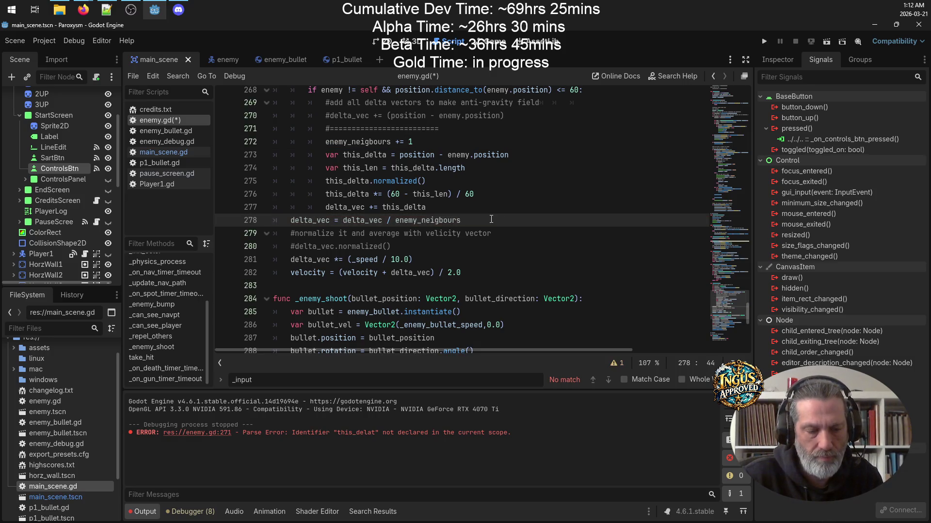
Insert a blank line above the division line and save enemy.gd.
{"action": "left_click", "coordinate": [501, 208]}
{"action": "key", "text": "Return"}
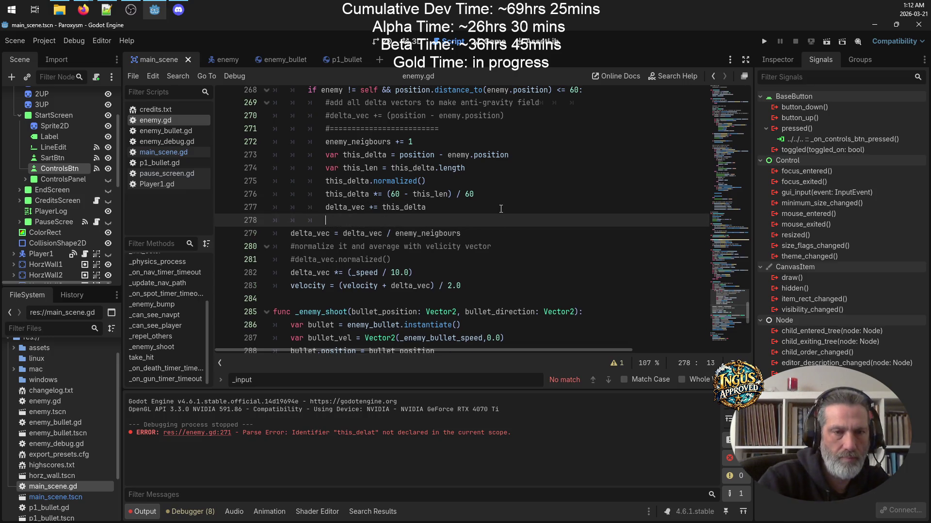
{"action": "key", "text": "ctrl+s"}
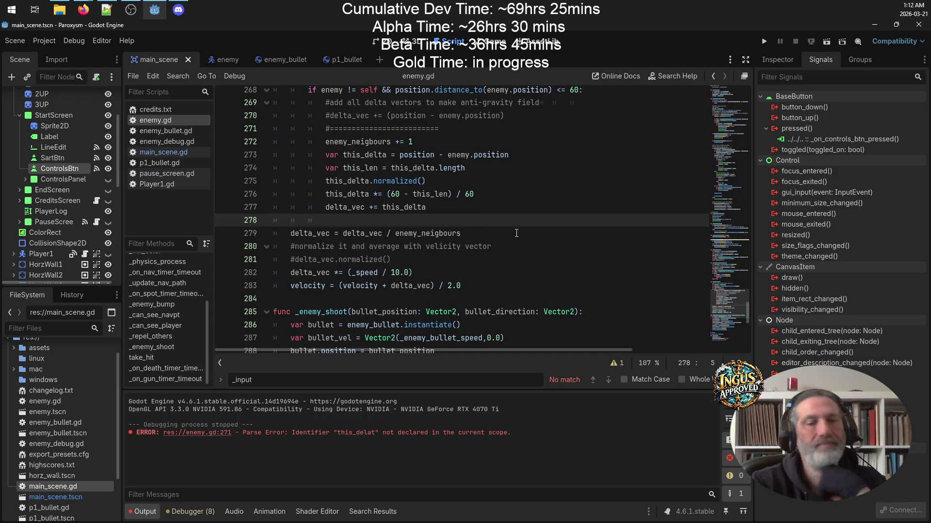
{"action": "scroll", "coordinate": [524, 216], "scroll_direction": "up", "scroll_amount": 3}
{"action": "scroll", "coordinate": [389, 202], "scroll_direction": "down", "scroll_amount": 2}
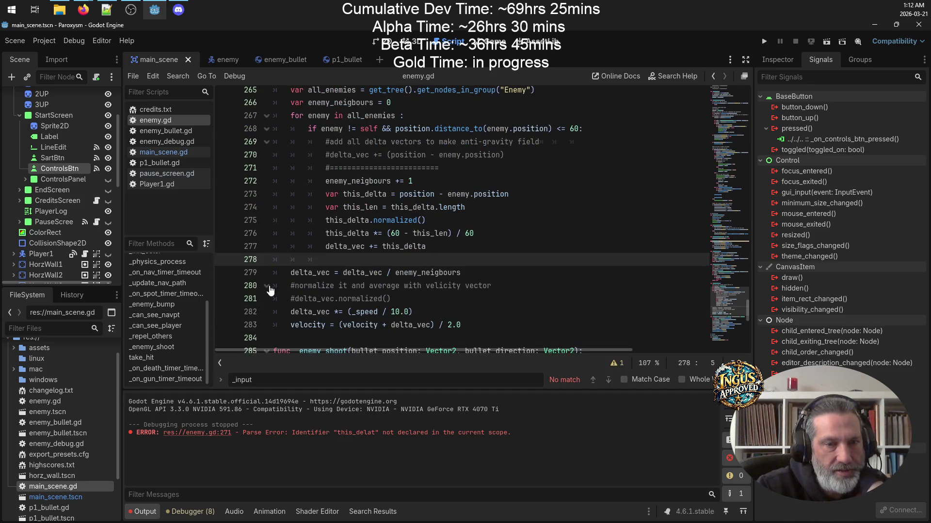
{"action": "left_click_drag", "start_coordinate": [399, 312], "coordinate": [393, 312]}
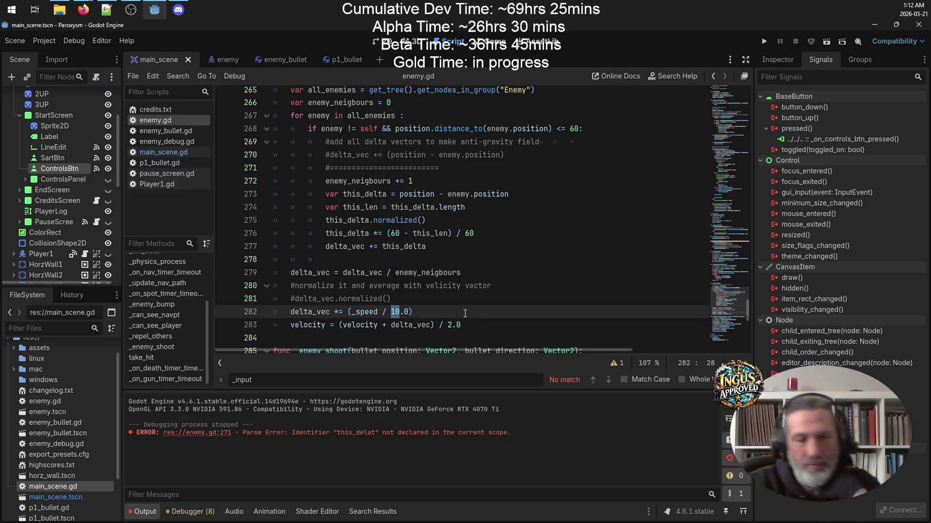
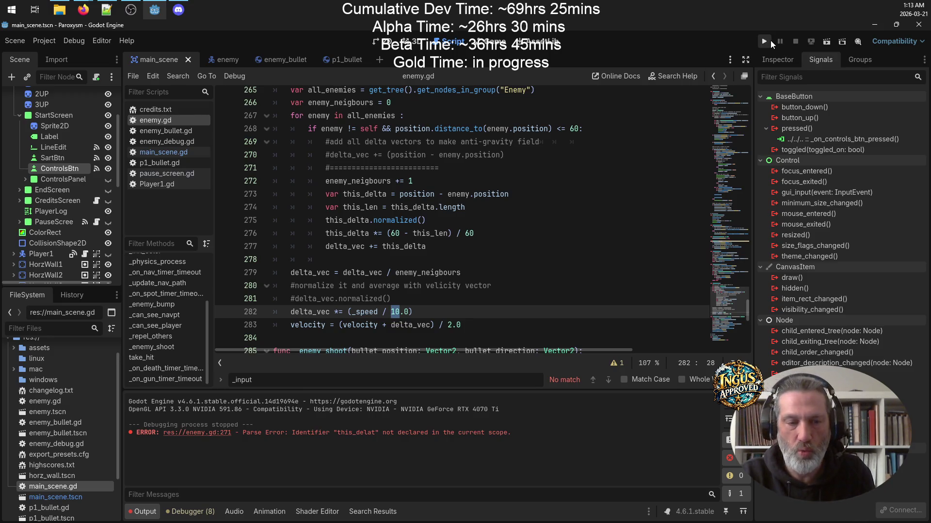
Playtest Level 1 briefly, steering the player through the maze, then close the game.
{"action": "left_click", "coordinate": [770, 41]}
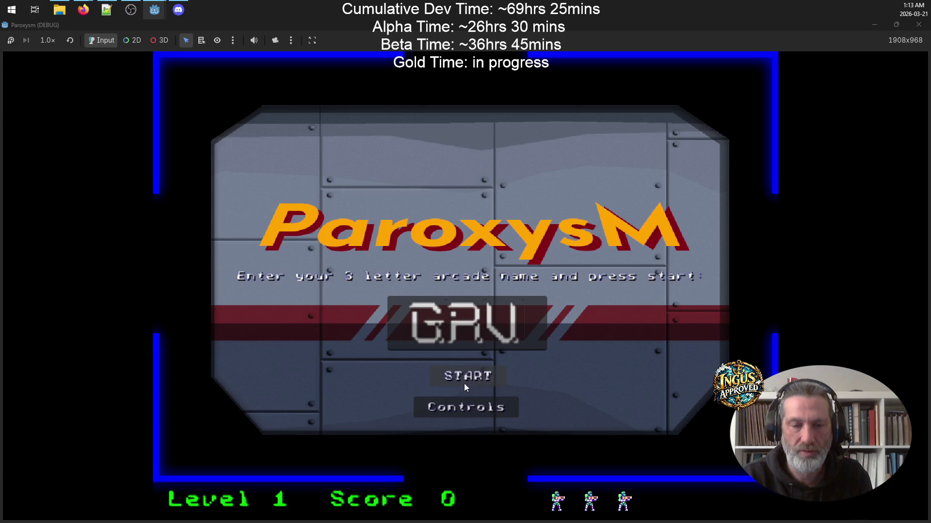
{"action": "left_click", "coordinate": [463, 380]}
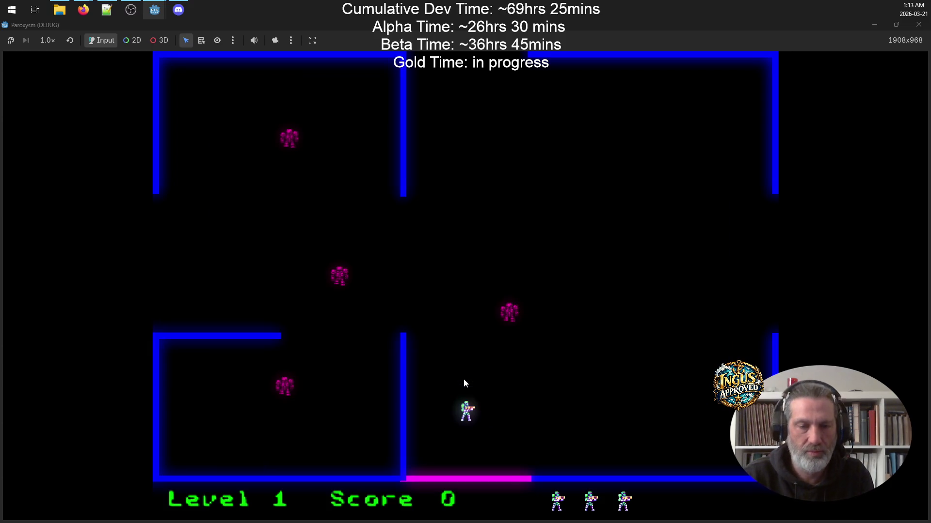
{"action": "key", "text": "Right"}
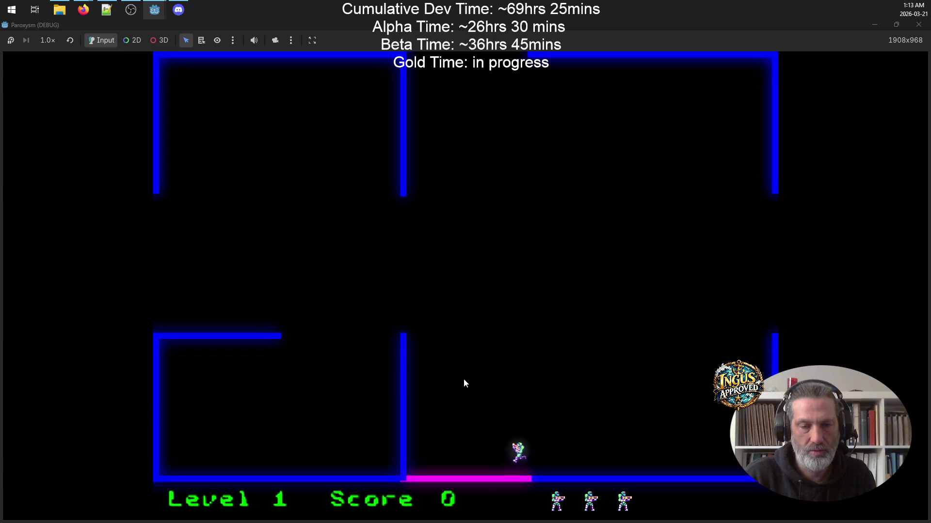
{"action": "key", "text": "Up"}
{"action": "key", "text": "Left"}
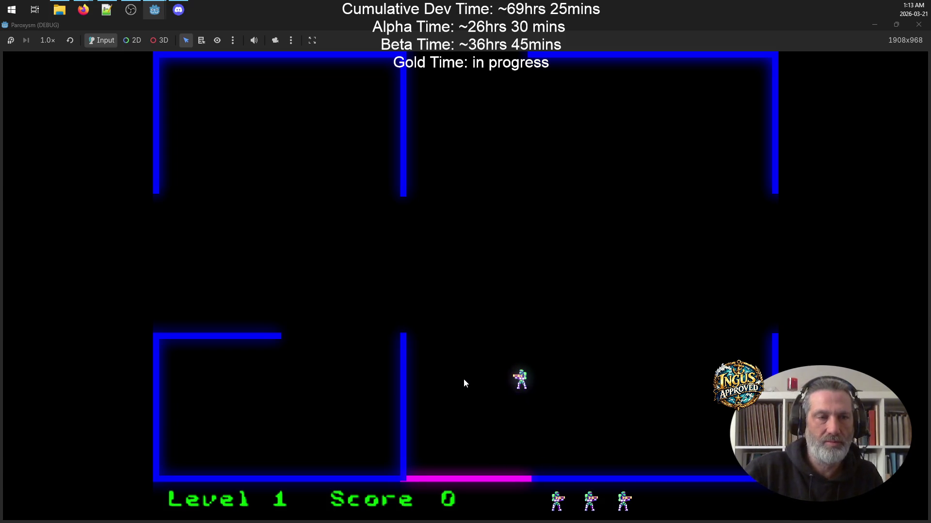
{"action": "left_click", "coordinate": [918, 24]}
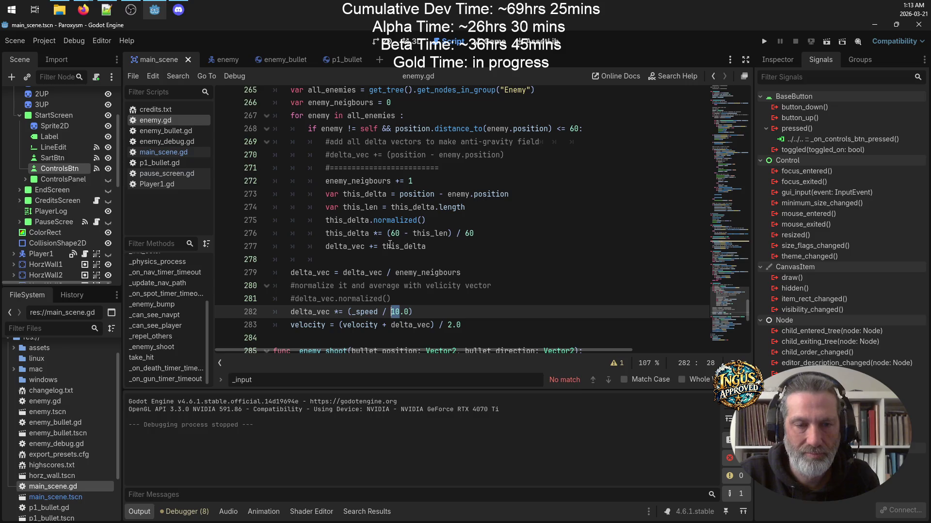
Inspect the repulsion code, highlighting the uses of this_delta on line 275.
{"action": "mouse_move", "coordinate": [368, 237]}
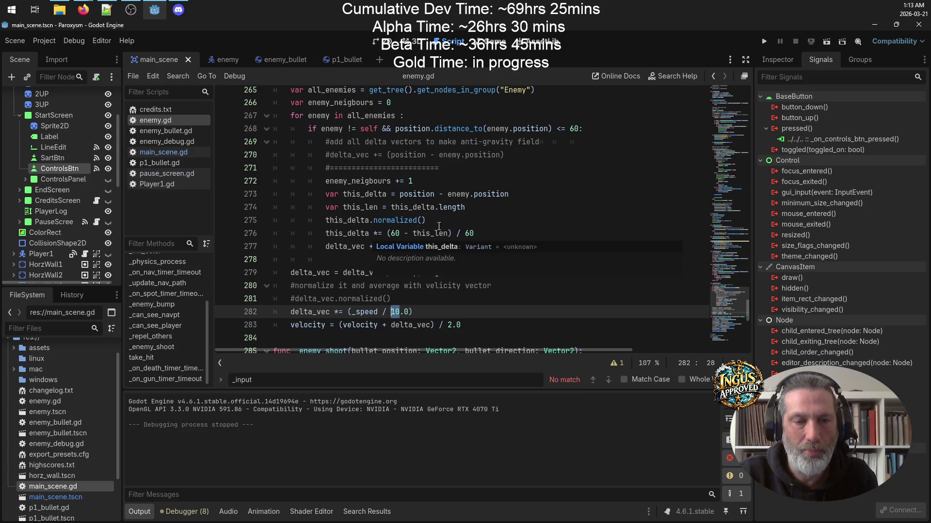
{"action": "left_click", "coordinate": [492, 242]}
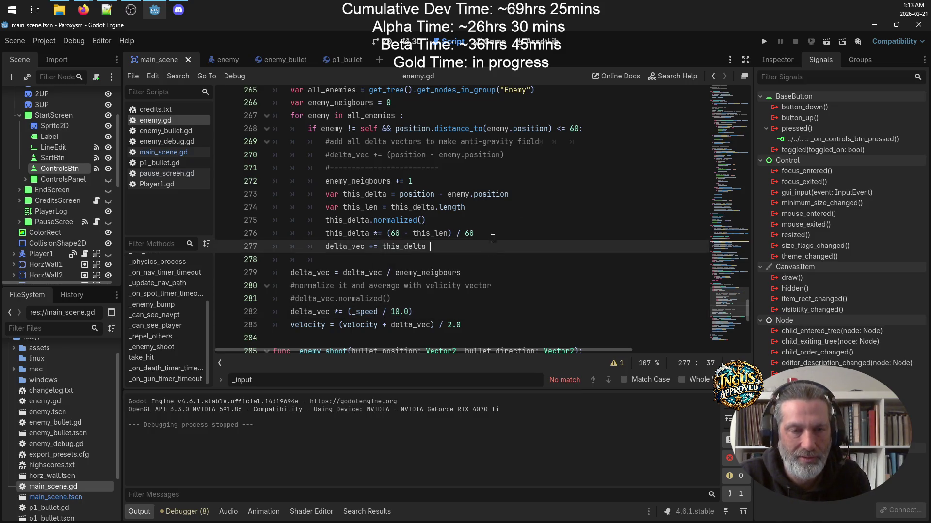
{"action": "left_click", "coordinate": [347, 183]}
{"action": "mouse_move", "coordinate": [346, 183]}
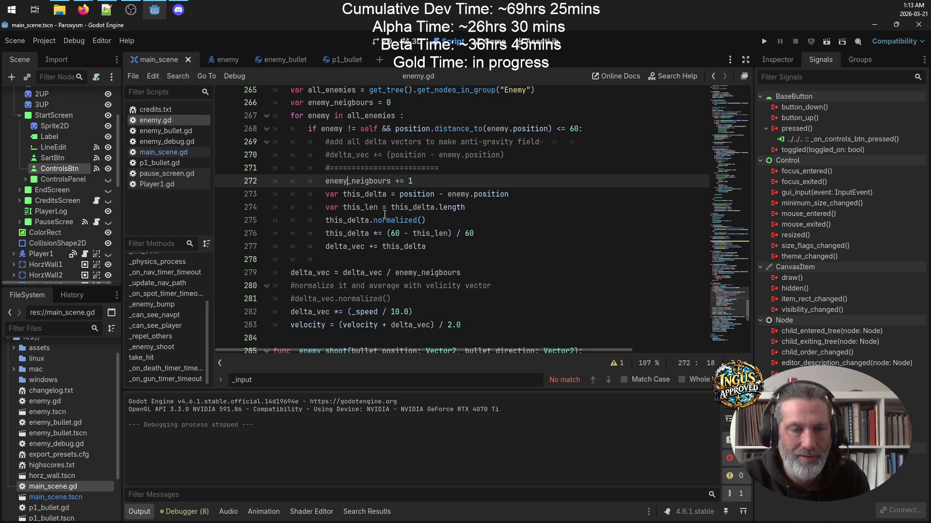
{"action": "double_click", "coordinate": [345, 220]}
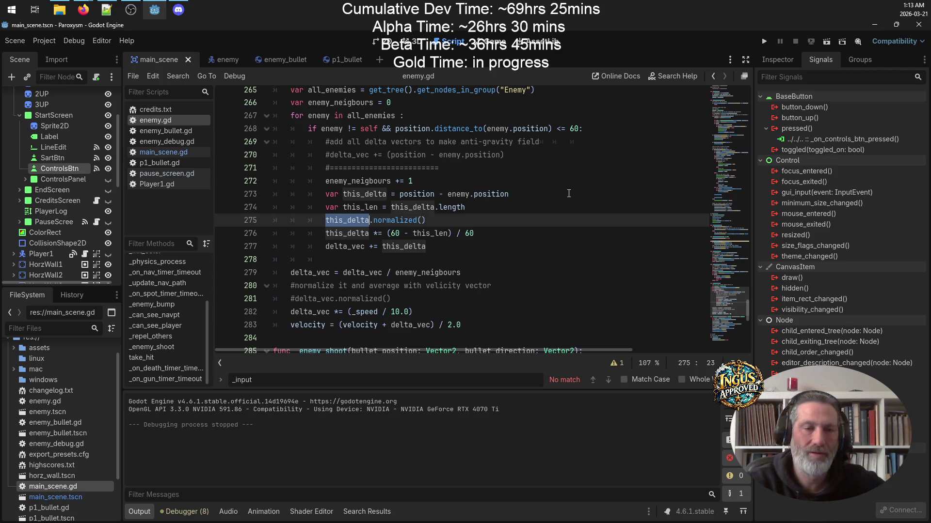
Set a breakpoint on line 274, run and start Level 1, then step over to line 275.
{"action": "left_click", "coordinate": [224, 207]}
{"action": "left_click", "coordinate": [765, 40]}
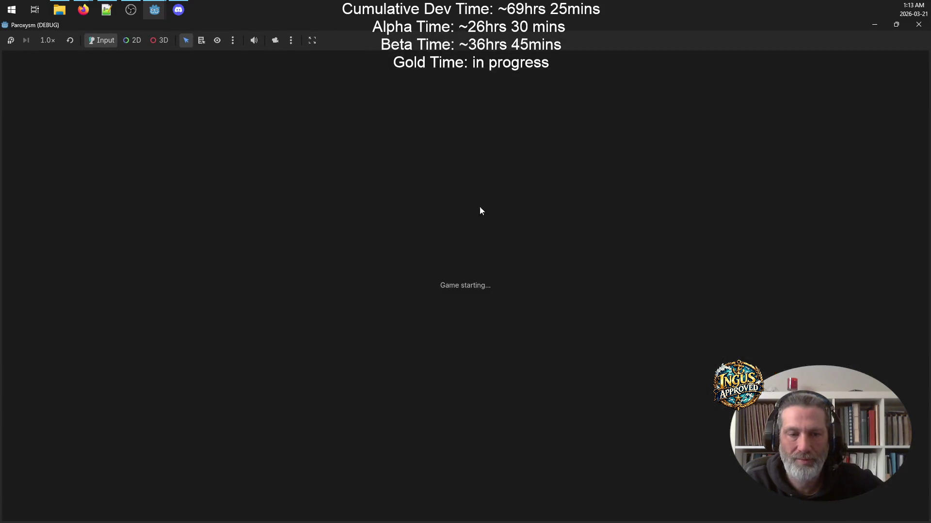
{"action": "left_click", "coordinate": [478, 377]}
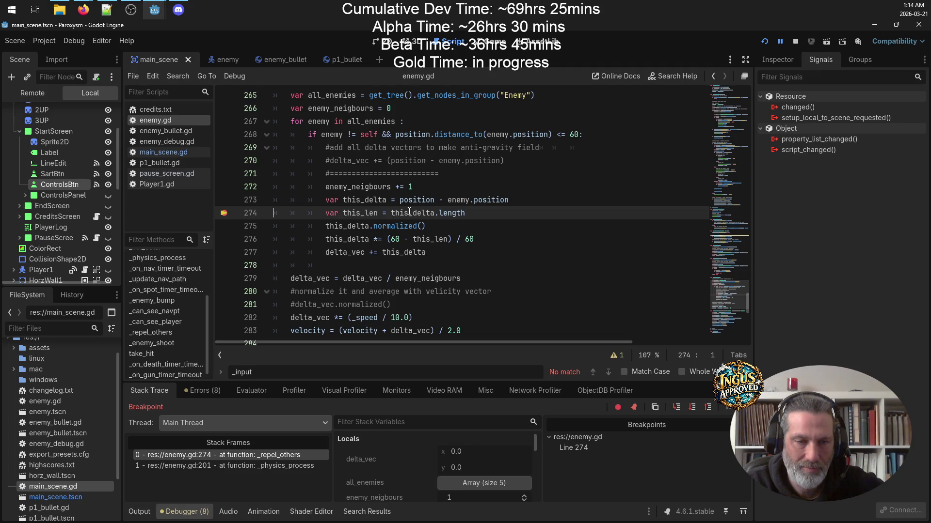
{"action": "left_click", "coordinate": [693, 410]}
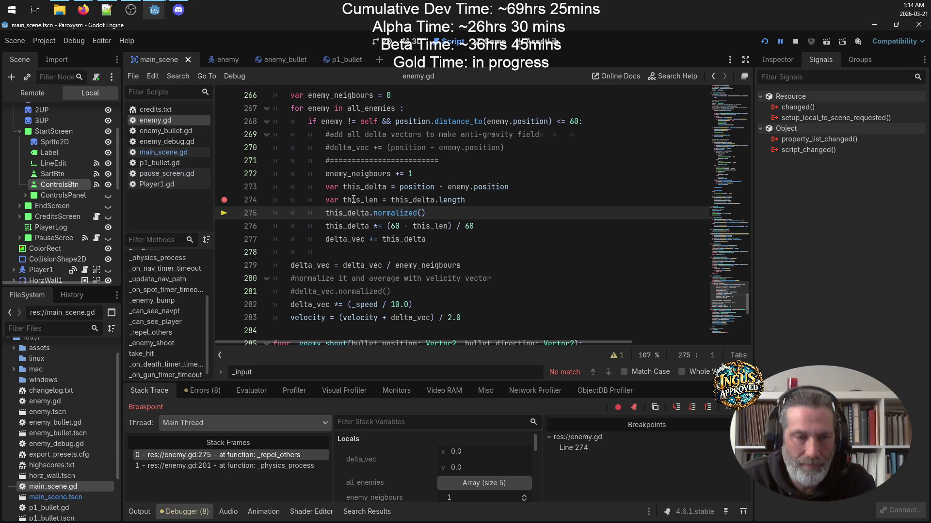
Inspect this_len and the paused debugger's variable values.
{"action": "left_click", "coordinate": [353, 199]}
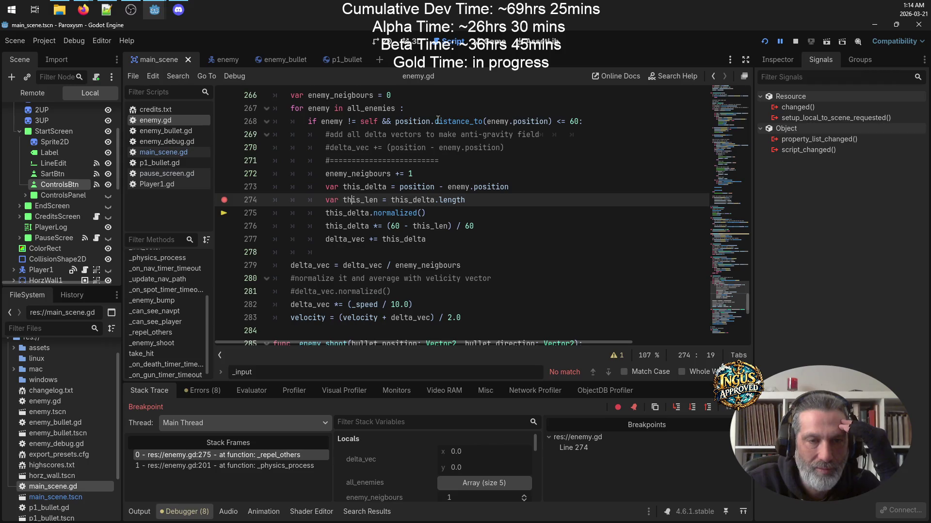
{"action": "mouse_move", "coordinate": [328, 121]}
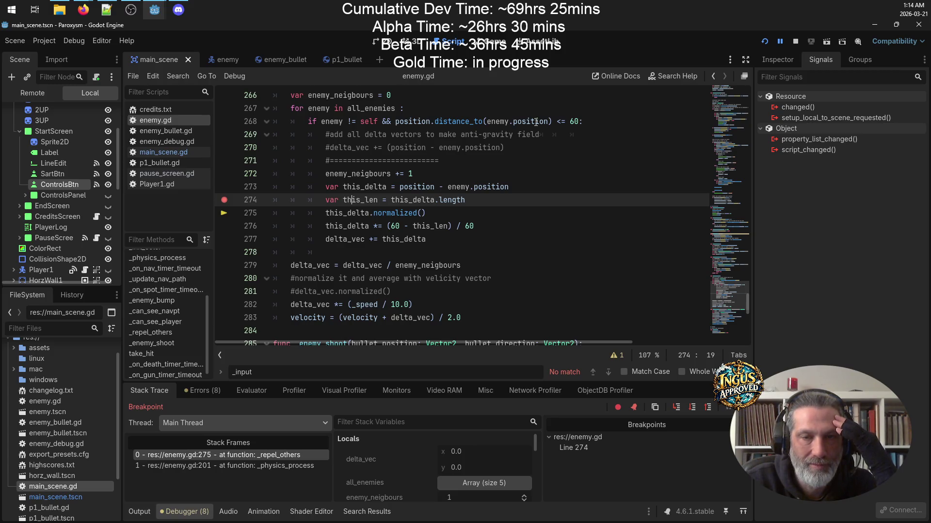
{"action": "mouse_move", "coordinate": [416, 122]}
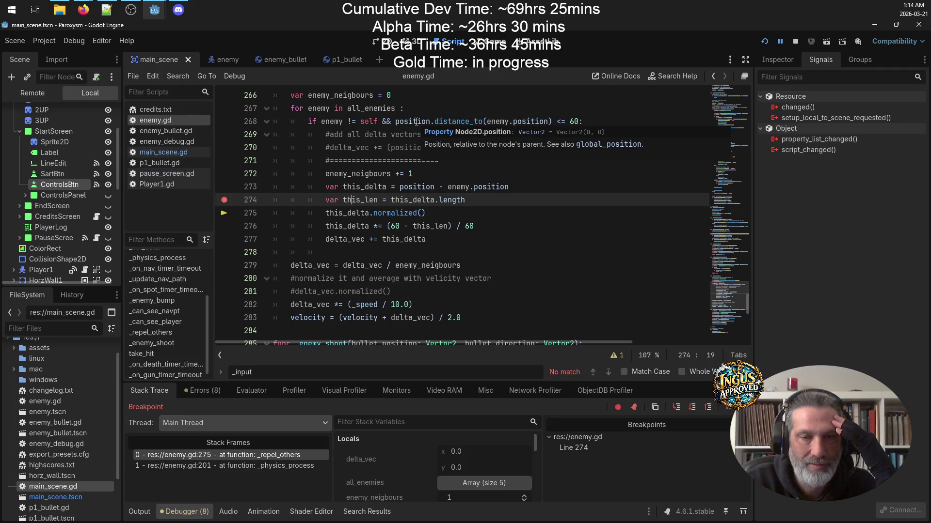
{"action": "mouse_move", "coordinate": [477, 122]}
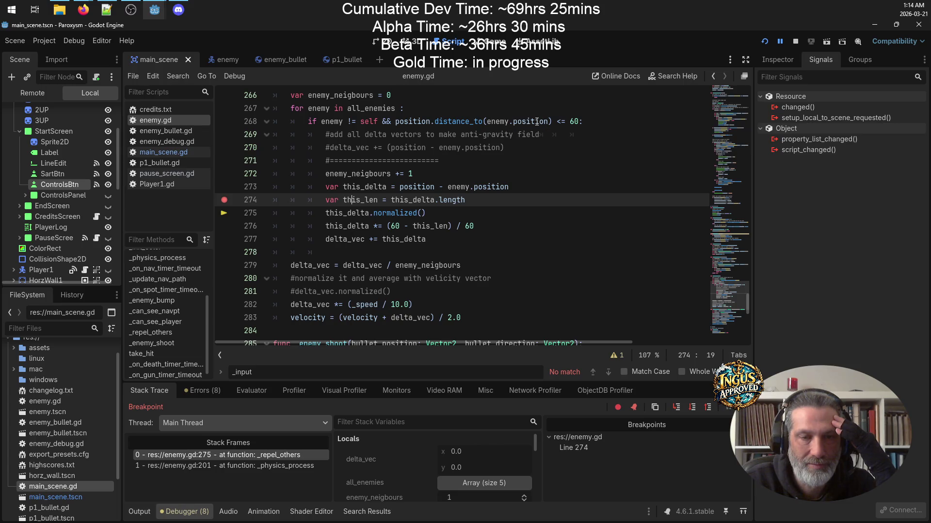
{"action": "scroll", "coordinate": [536, 121], "scroll_direction": "up", "scroll_amount": 2}
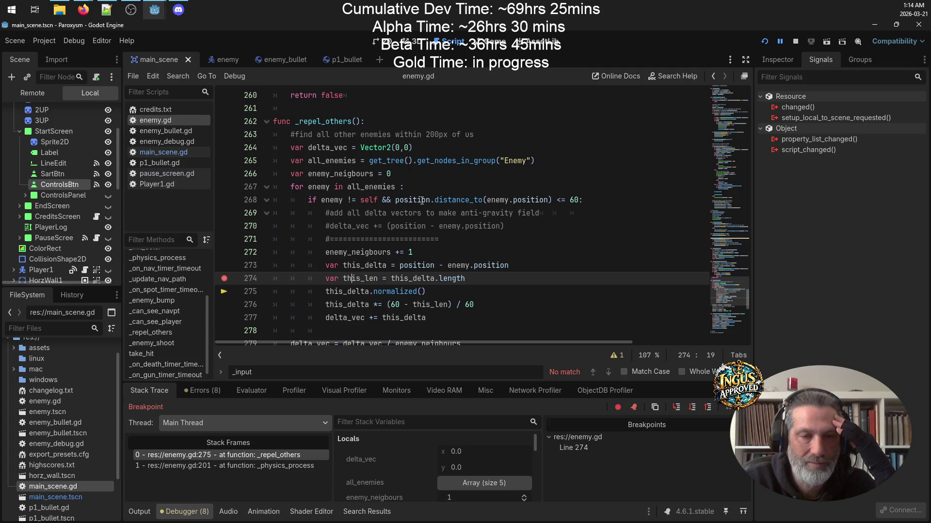
{"action": "mouse_move", "coordinate": [422, 200]}
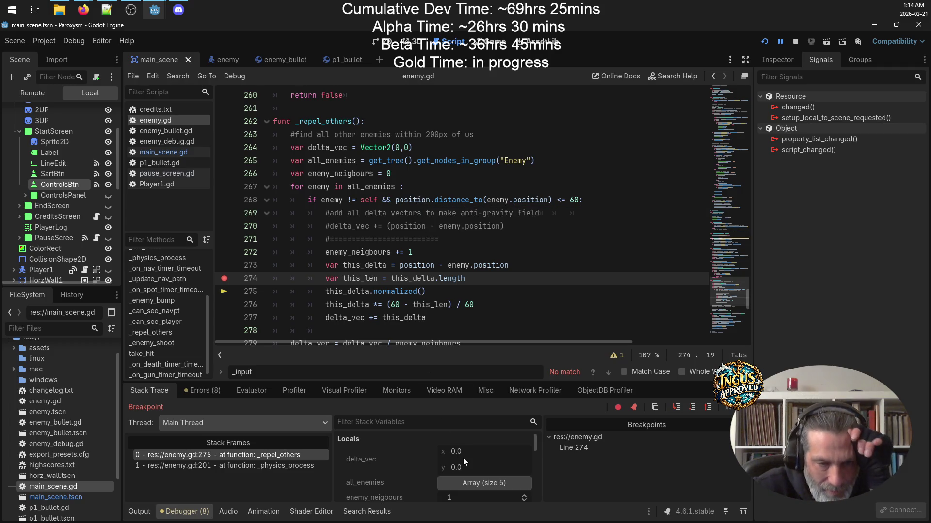
Review the repulsion code and select this_len and length on line 274.
{"action": "scroll", "coordinate": [466, 458], "scroll_direction": "down", "scroll_amount": 1}
{"action": "scroll", "coordinate": [475, 464], "scroll_direction": "down", "scroll_amount": 2}
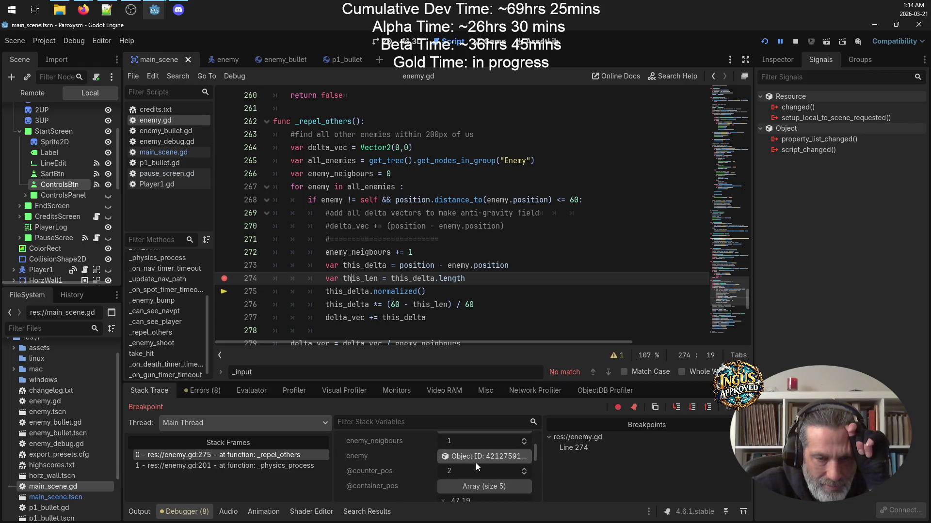
{"action": "scroll", "coordinate": [476, 464], "scroll_direction": "down", "scroll_amount": 3}
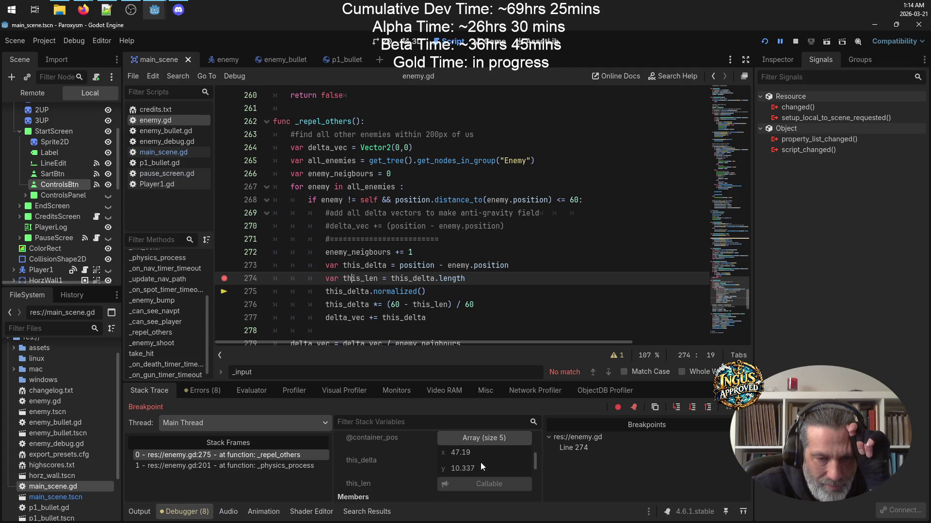
{"action": "scroll", "coordinate": [481, 462], "scroll_direction": "up", "scroll_amount": 1}
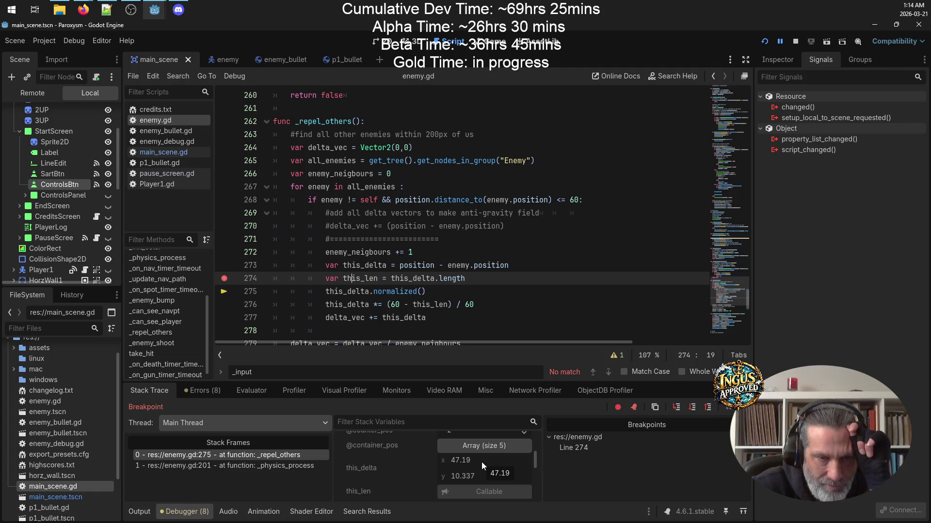
{"action": "scroll", "coordinate": [479, 464], "scroll_direction": "down", "scroll_amount": 1}
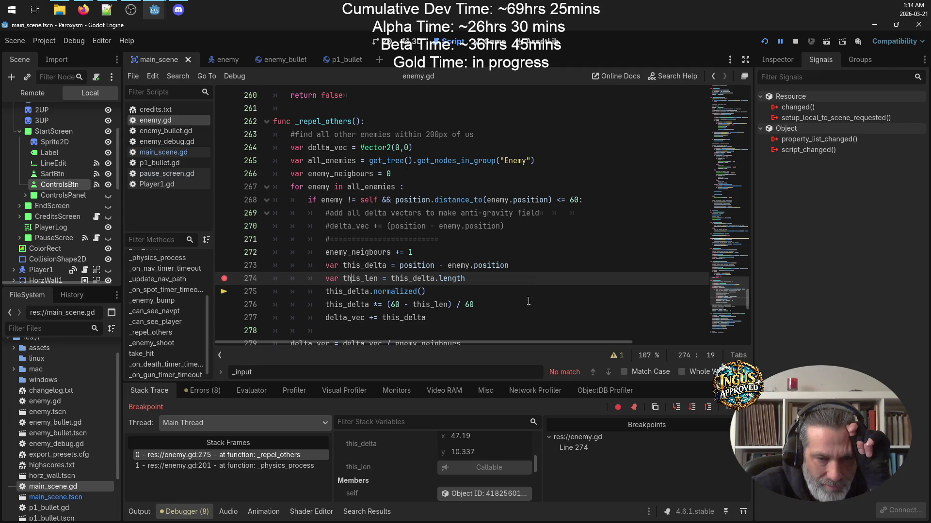
{"action": "scroll", "coordinate": [496, 441], "scroll_direction": "down", "scroll_amount": 5}
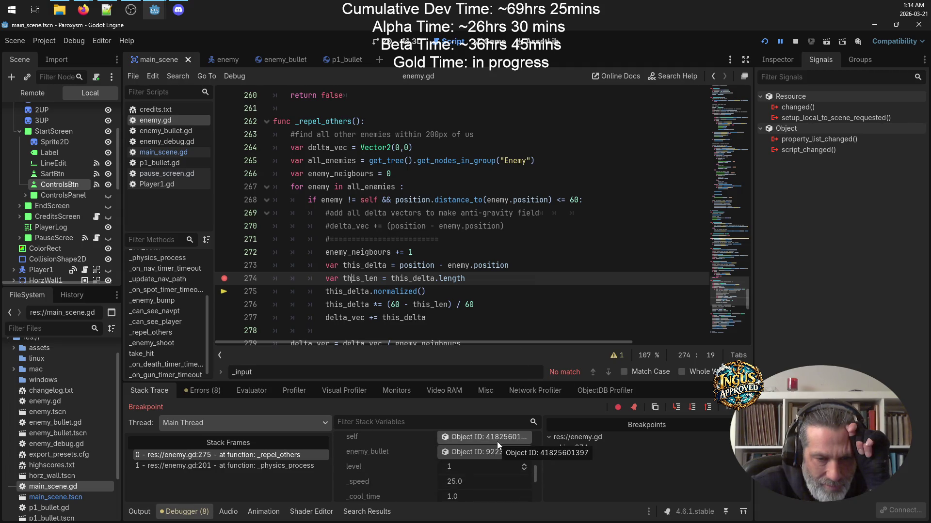
{"action": "scroll", "coordinate": [498, 445], "scroll_direction": "down", "scroll_amount": 4}
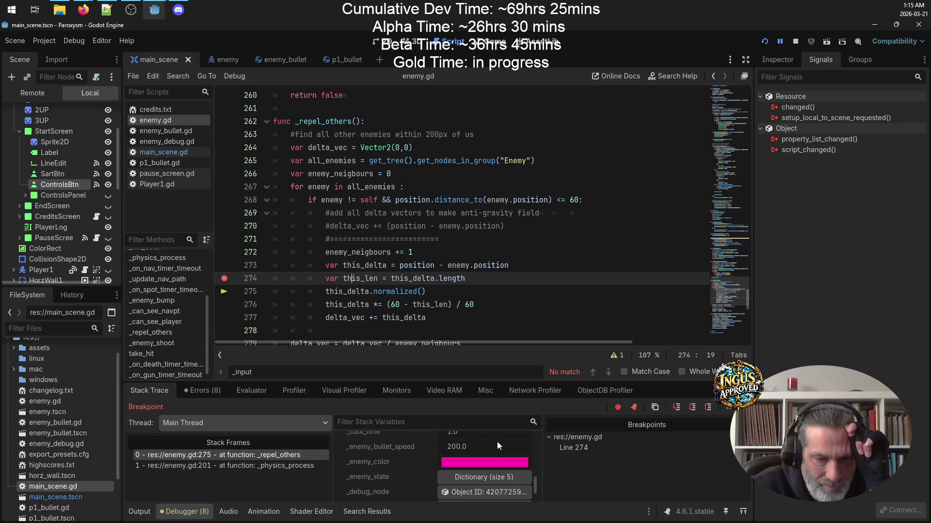
{"action": "scroll", "coordinate": [497, 443], "scroll_direction": "up", "scroll_amount": 9}
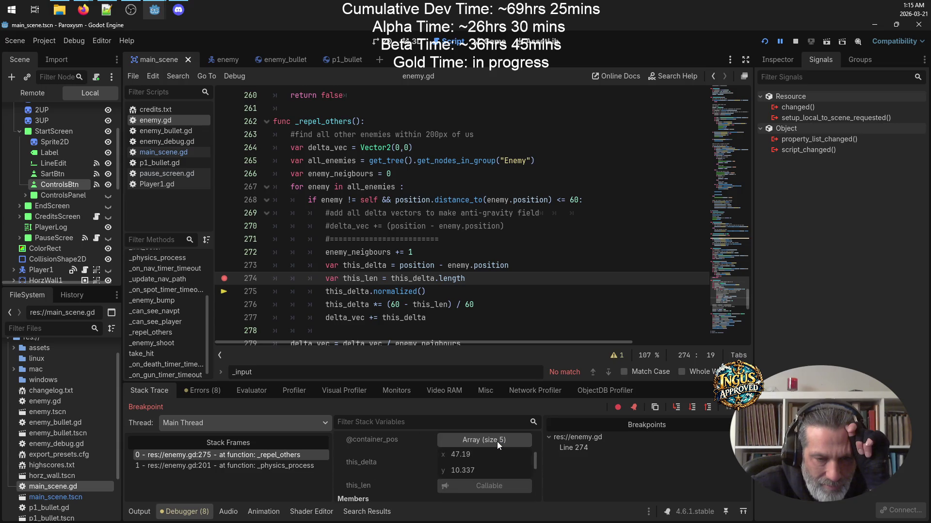
{"action": "scroll", "coordinate": [496, 441], "scroll_direction": "up", "scroll_amount": 2}
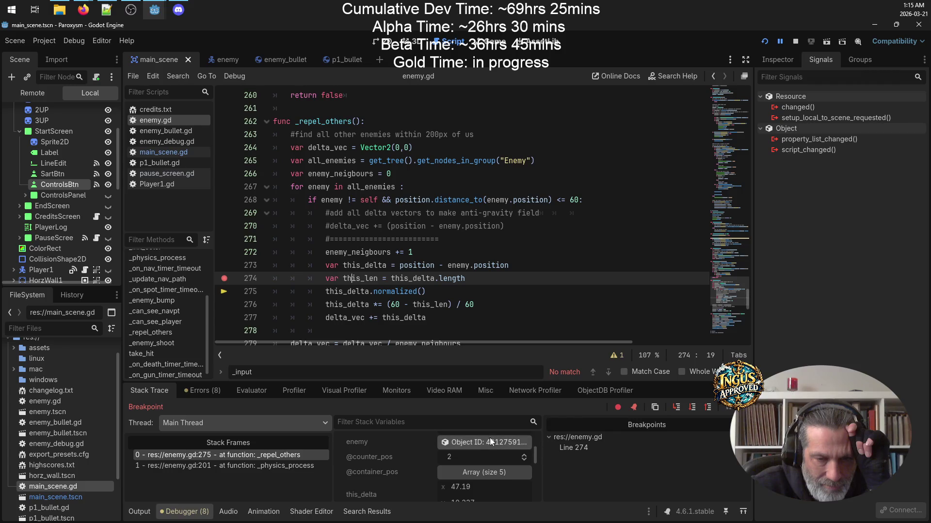
{"action": "scroll", "coordinate": [495, 447], "scroll_direction": "up", "scroll_amount": 3}
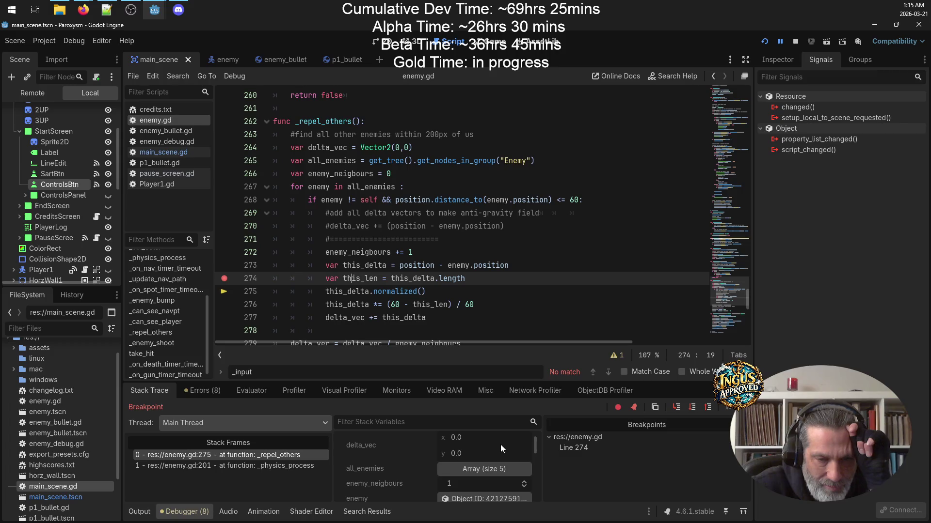
{"action": "scroll", "coordinate": [500, 445], "scroll_direction": "up", "scroll_amount": 1}
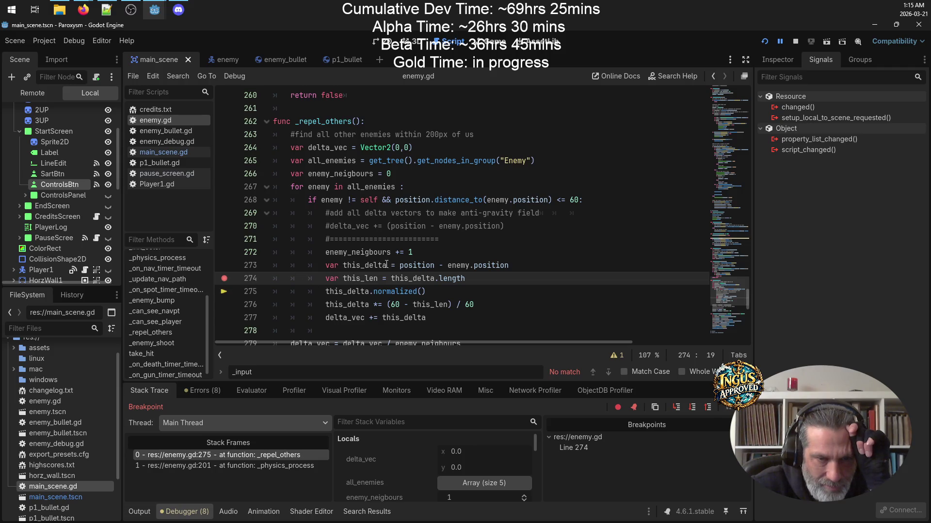
{"action": "double_click", "coordinate": [360, 279]}
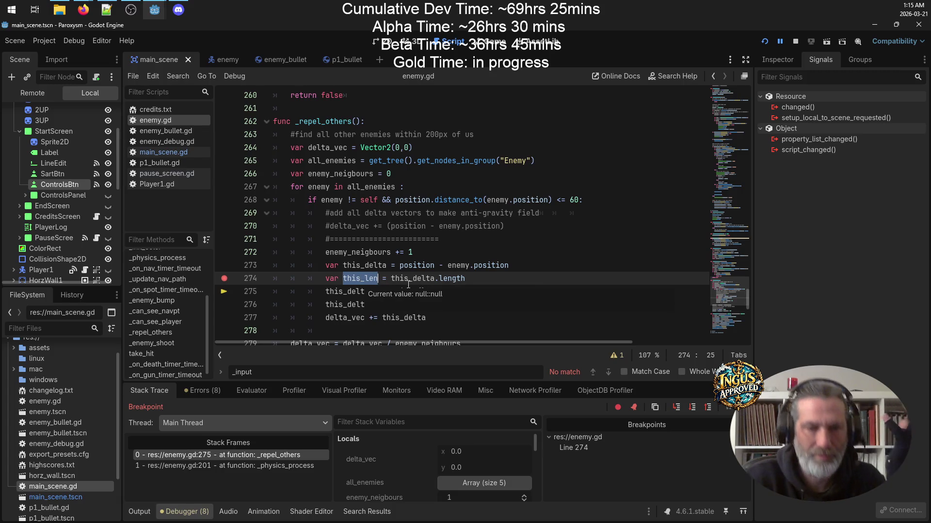
{"action": "mouse_move", "coordinate": [409, 279]}
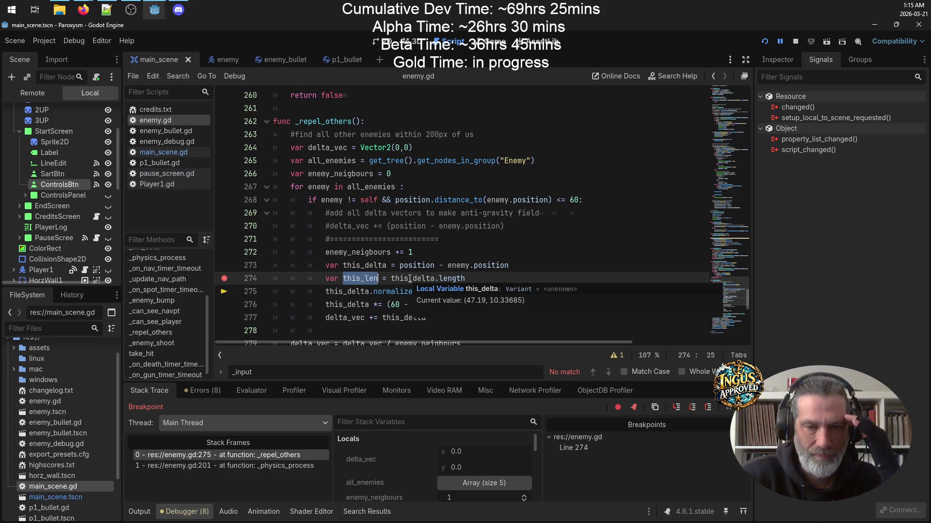
{"action": "double_click", "coordinate": [462, 279]}
{"action": "left_click", "coordinate": [480, 278]}
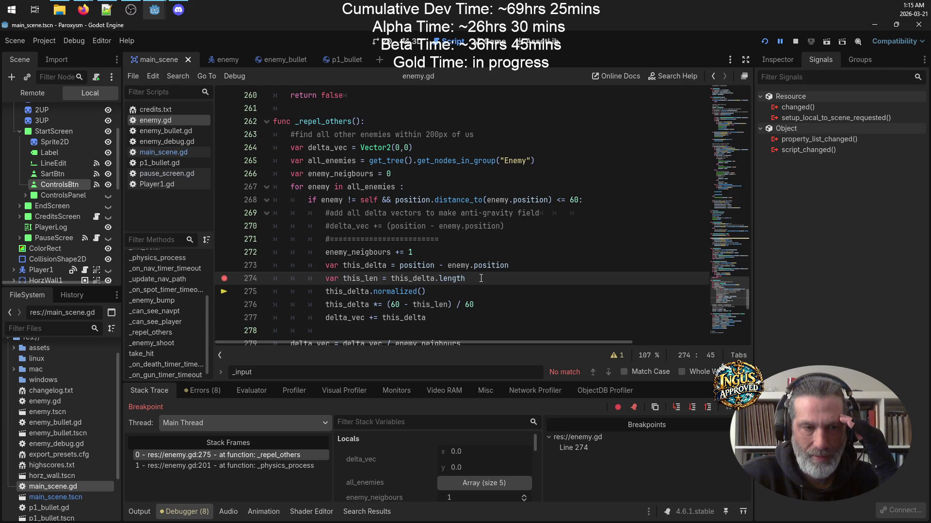
Check the 'godot vector magnitude' search results, then return to the Godot editor.
{"action": "mouse_move", "coordinate": [84, 10]}
{"action": "left_click", "coordinate": [126, 88]}
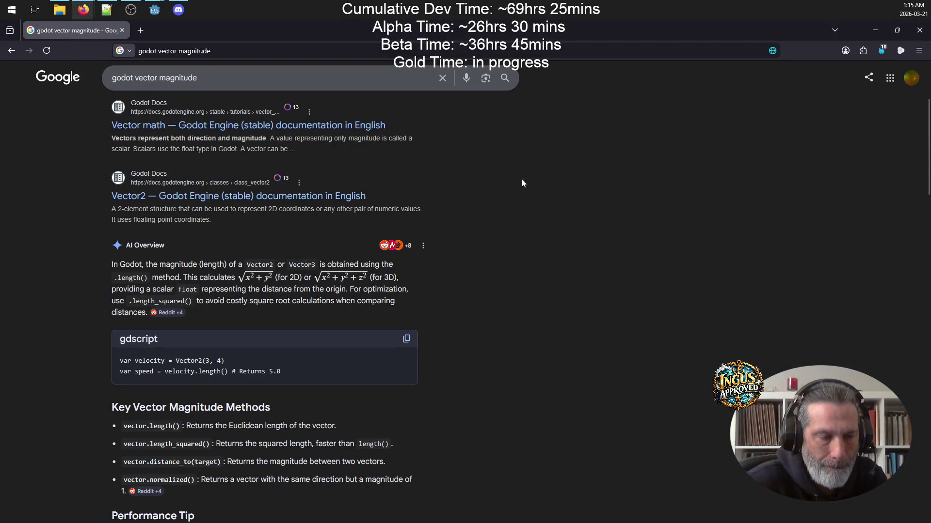
{"action": "mouse_move", "coordinate": [154, 10]}
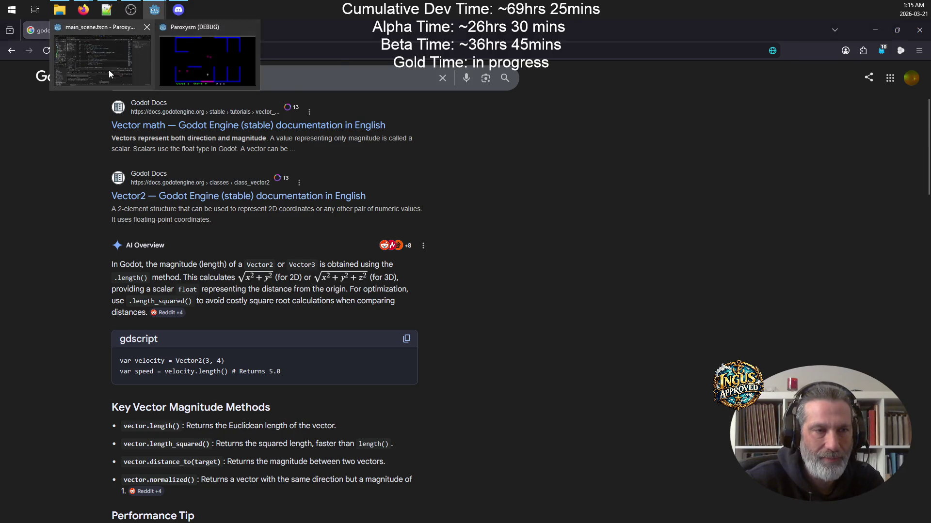
{"action": "left_click", "coordinate": [109, 69]}
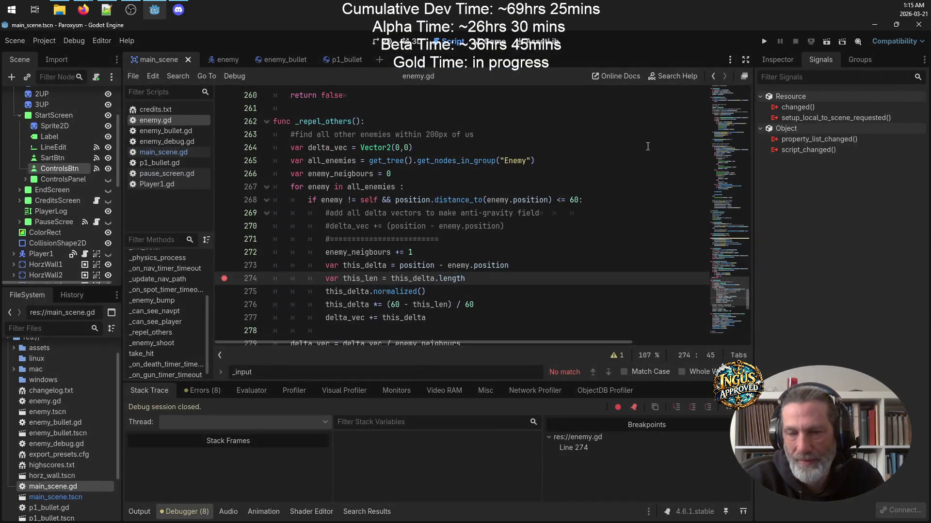
Make line 274 call this_delta.length(), then briefly play Level 1, moving and shooting, and close it.
{"action": "type", "text": "()"}
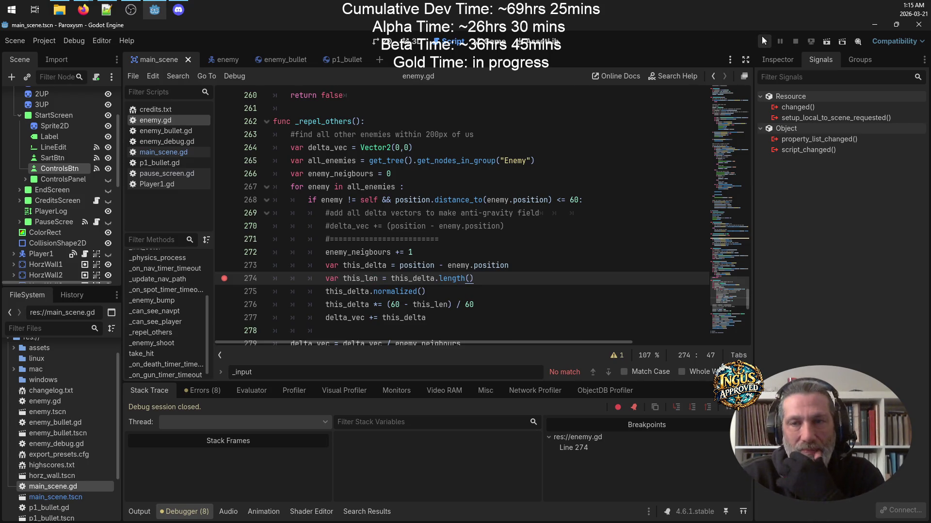
{"action": "left_click", "coordinate": [764, 41]}
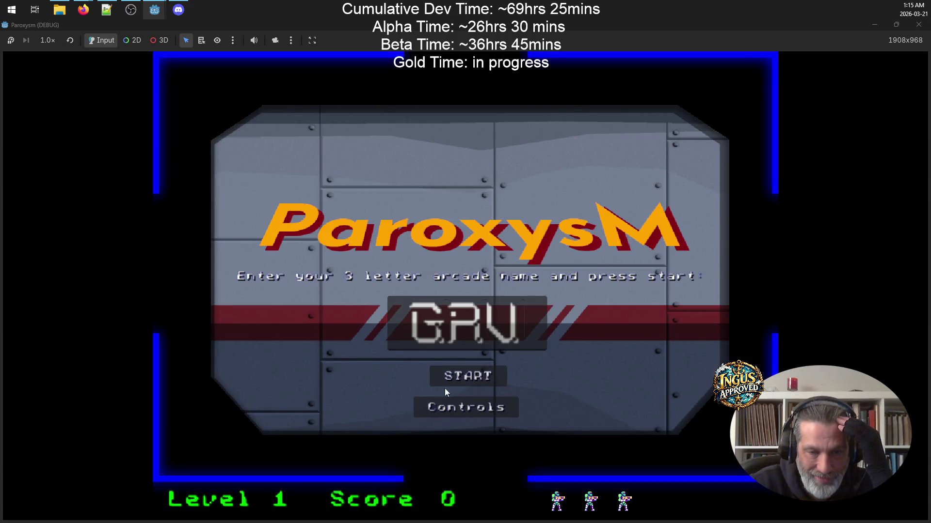
{"action": "left_click", "coordinate": [483, 376]}
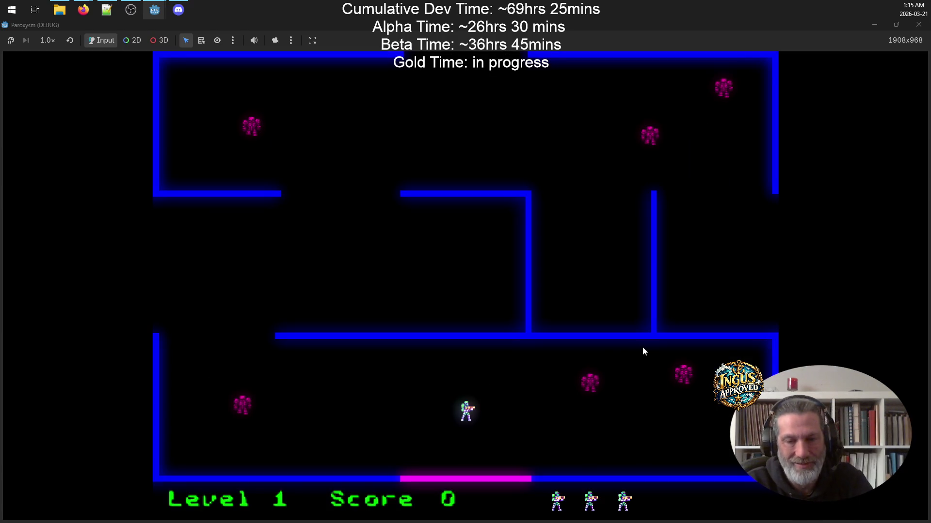
{"action": "key", "text": "Right"}
{"action": "key", "text": "Up"}
{"action": "key", "text": "Left"}
{"action": "key", "text": "Down"}
{"action": "key", "text": "Right"}
{"action": "key", "text": "space"}
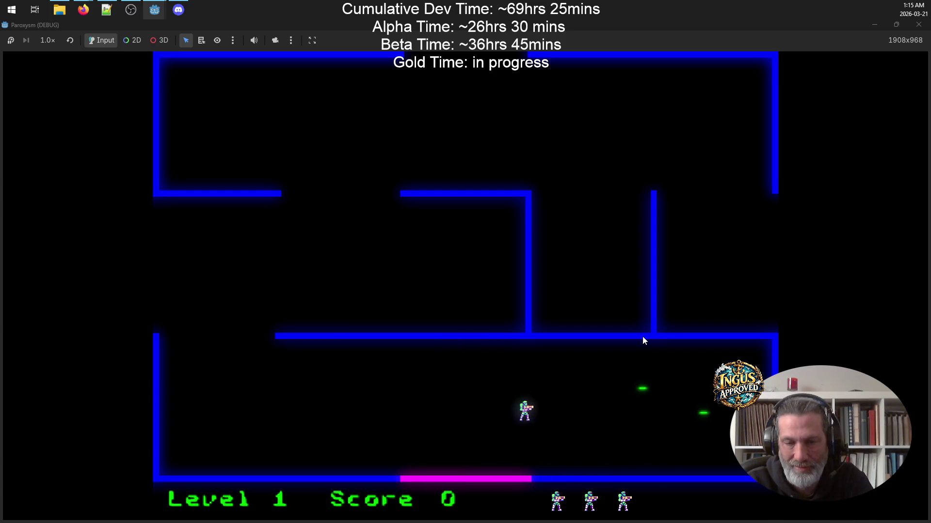
{"action": "left_click", "coordinate": [919, 24]}
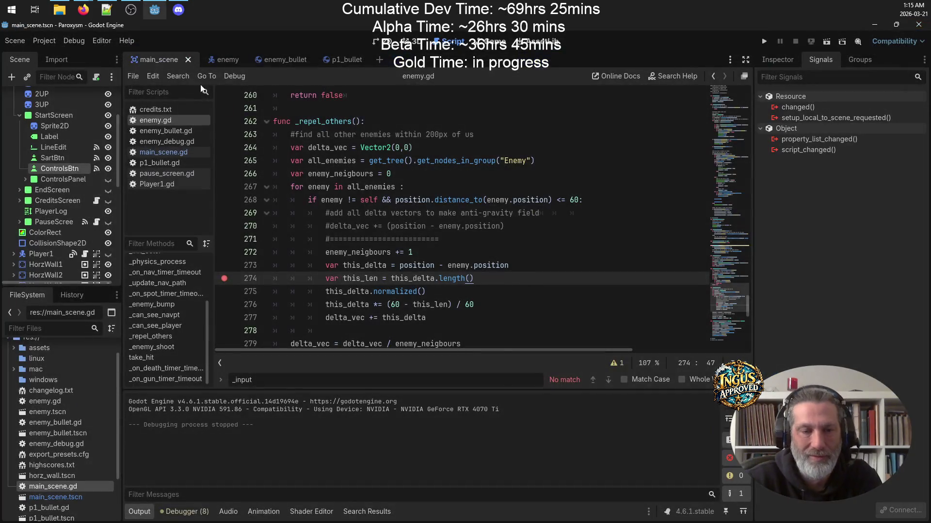
Move the breakpoint from line 274 to line 275 and start a new game.
{"action": "left_click", "coordinate": [223, 279]}
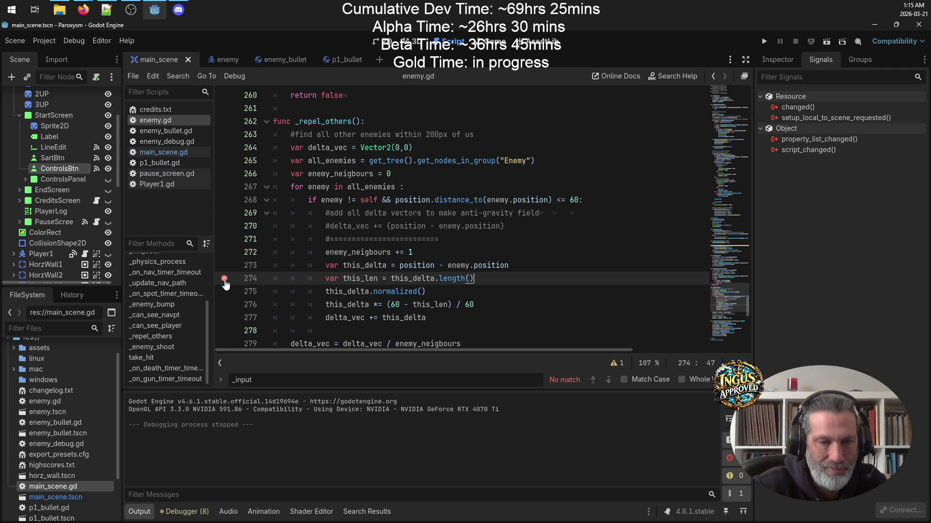
{"action": "left_click", "coordinate": [224, 278]}
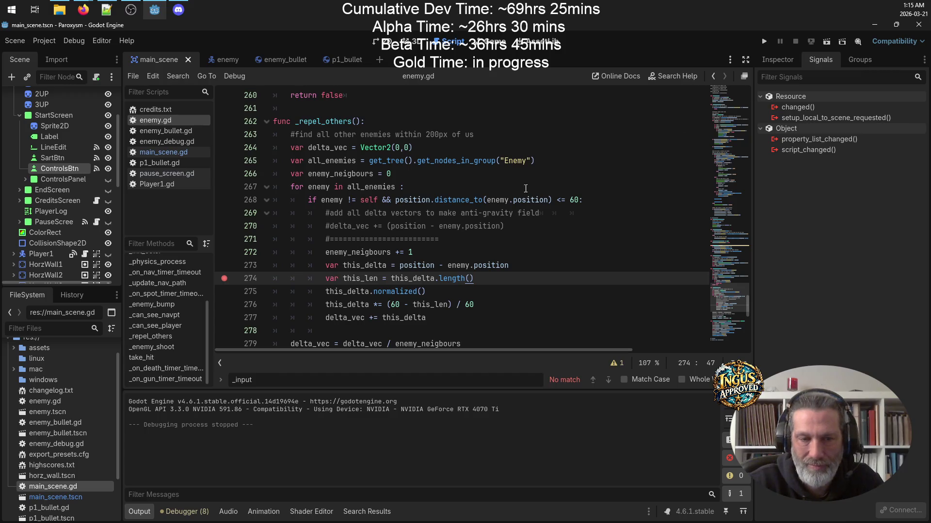
{"action": "left_click", "coordinate": [224, 291]}
{"action": "left_click", "coordinate": [224, 278]}
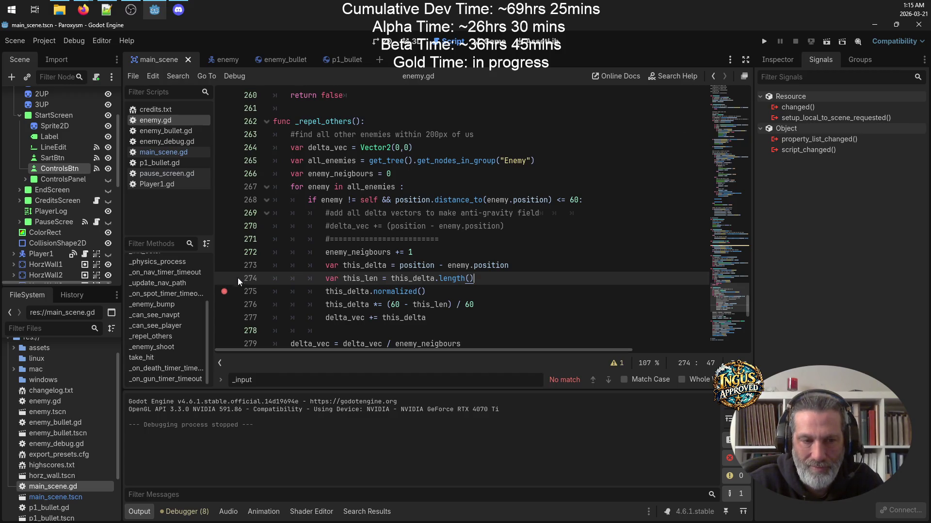
{"action": "left_click", "coordinate": [764, 41]}
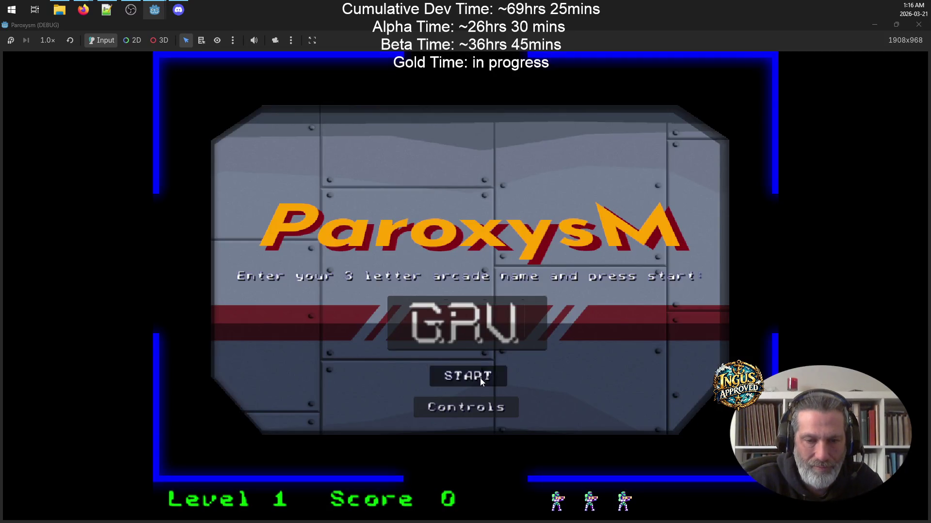
{"action": "left_click", "coordinate": [481, 377]}
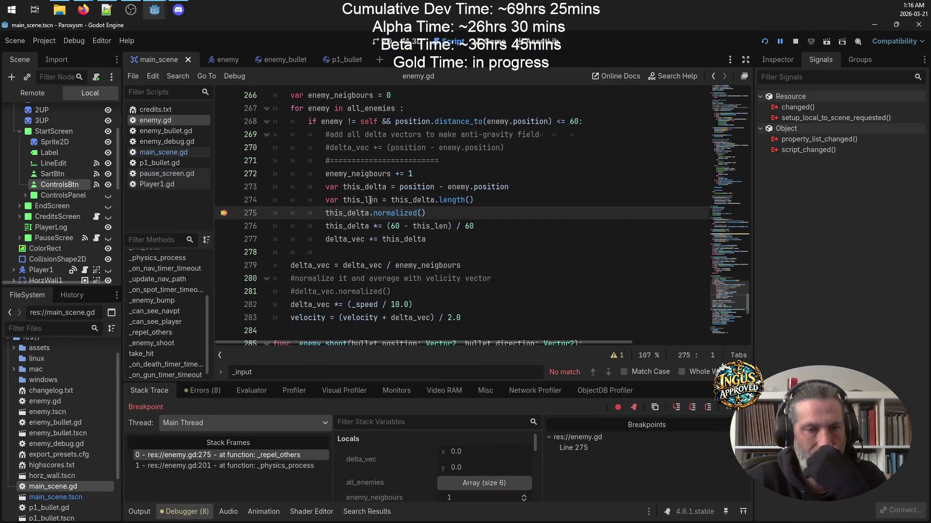
Inspect variables at the line-275 breakpoint, then step over to line 276.
{"action": "mouse_move", "coordinate": [365, 200]}
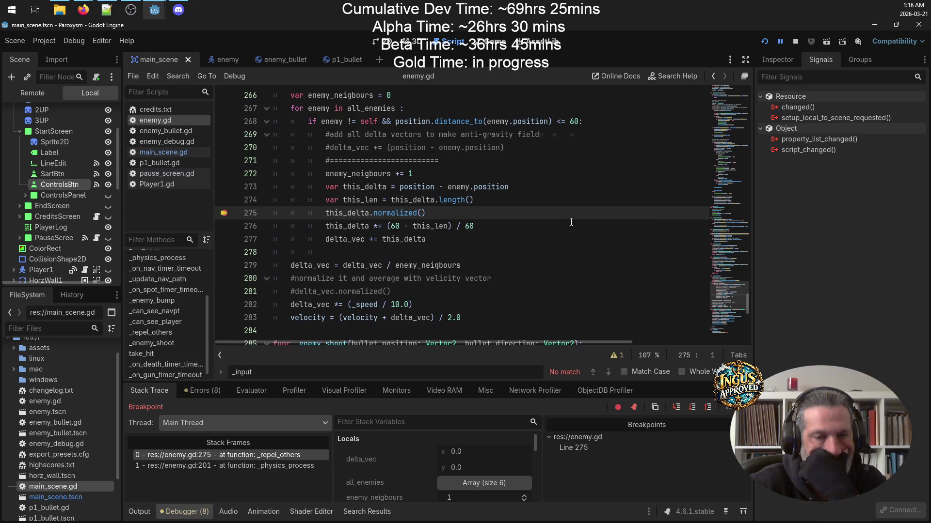
{"action": "mouse_move", "coordinate": [343, 213]}
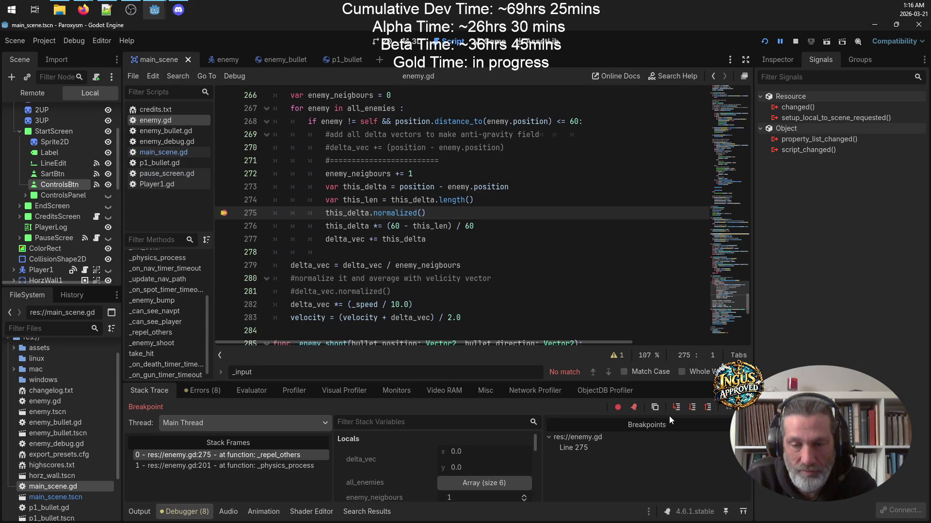
{"action": "left_click", "coordinate": [692, 408]}
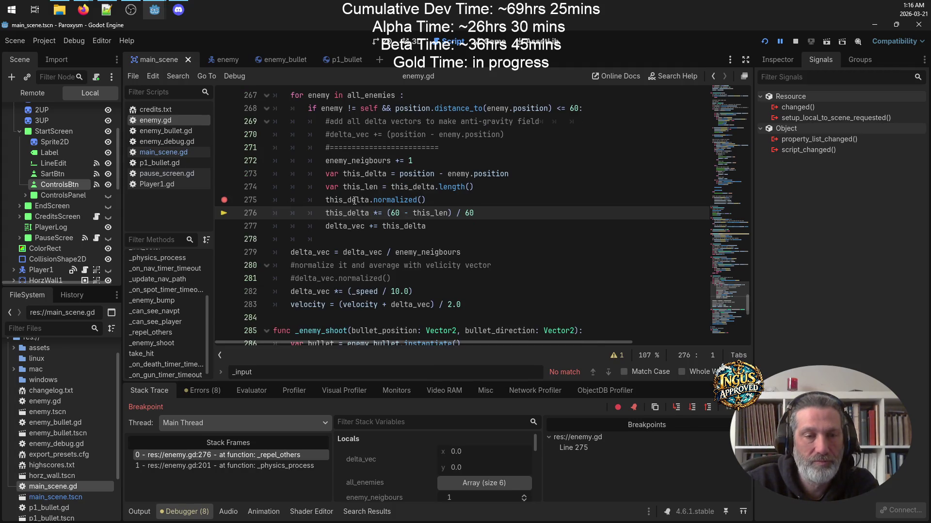
{"action": "mouse_move", "coordinate": [355, 200]}
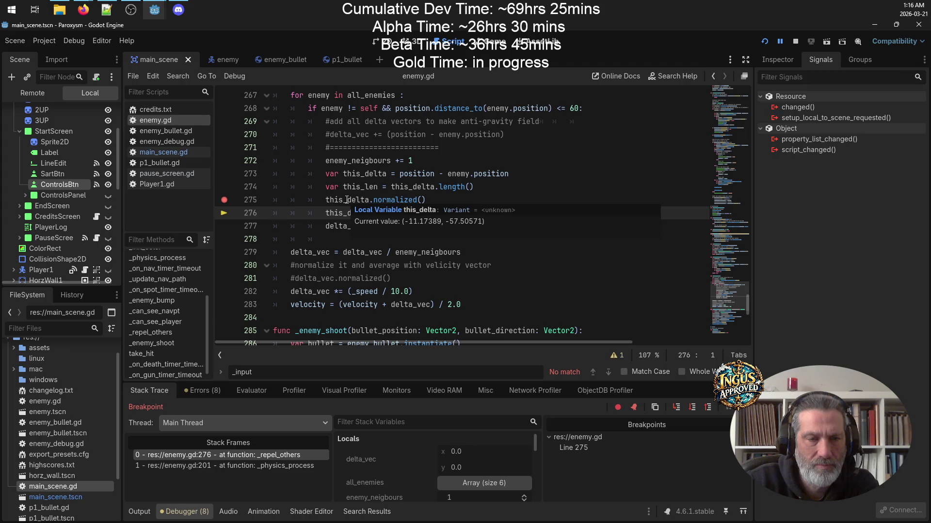
Select this_delta and normalized on line 275 to examine the normalization.
{"action": "double_click", "coordinate": [347, 199]}
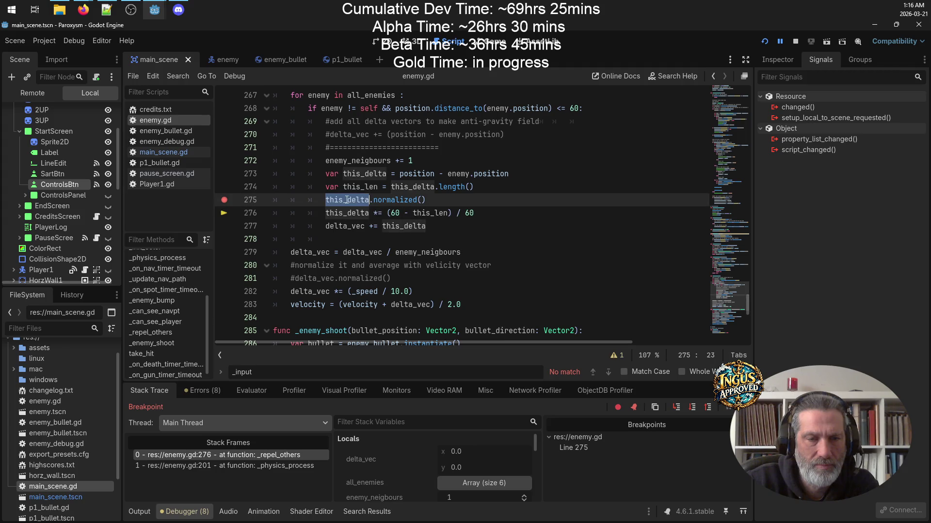
{"action": "left_click", "coordinate": [406, 199]}
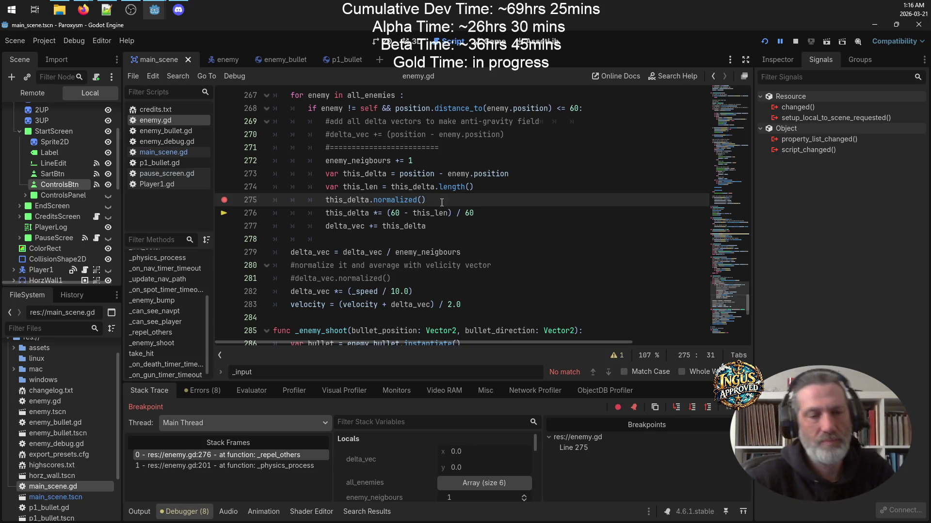
{"action": "scroll", "coordinate": [442, 202], "scroll_direction": "down", "scroll_amount": 4}
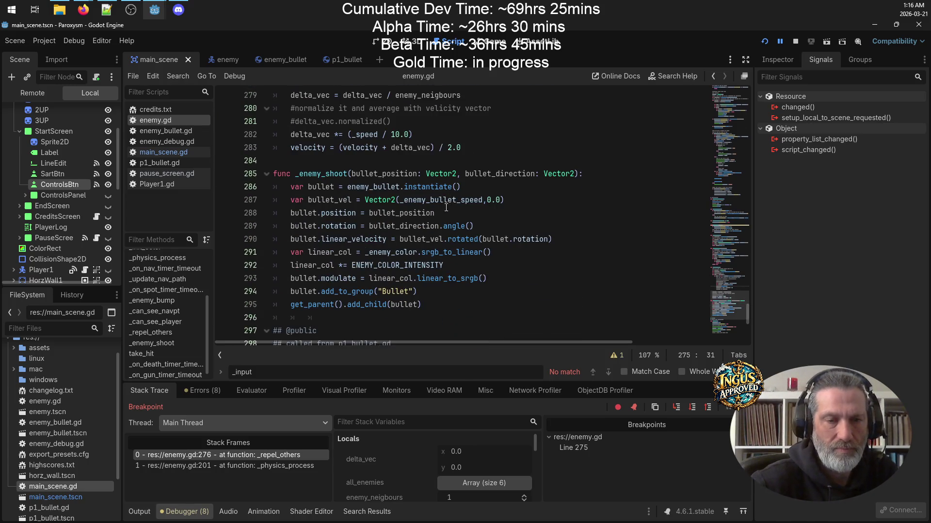
{"action": "scroll", "coordinate": [446, 207], "scroll_direction": "up", "scroll_amount": 5}
{"action": "double_click", "coordinate": [398, 238]}
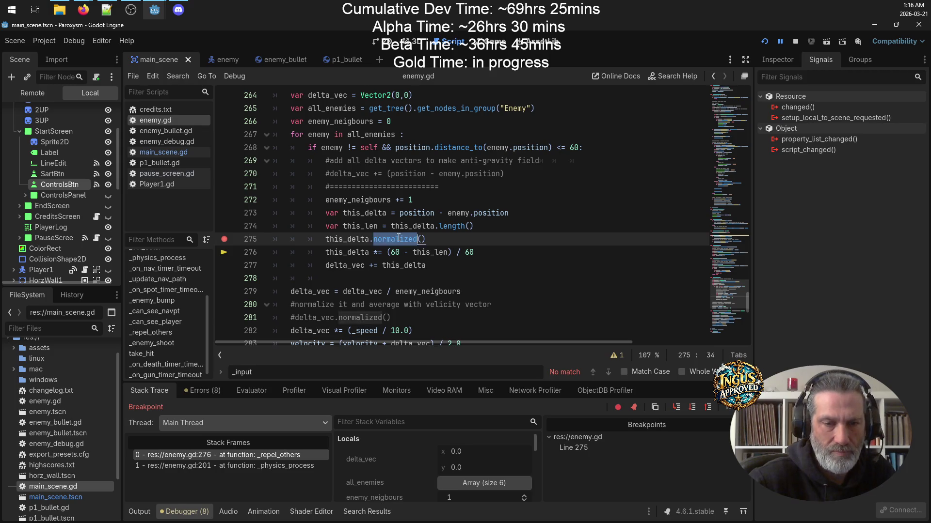
{"action": "triple_click", "coordinate": [399, 238]}
{"action": "double_click", "coordinate": [399, 239]}
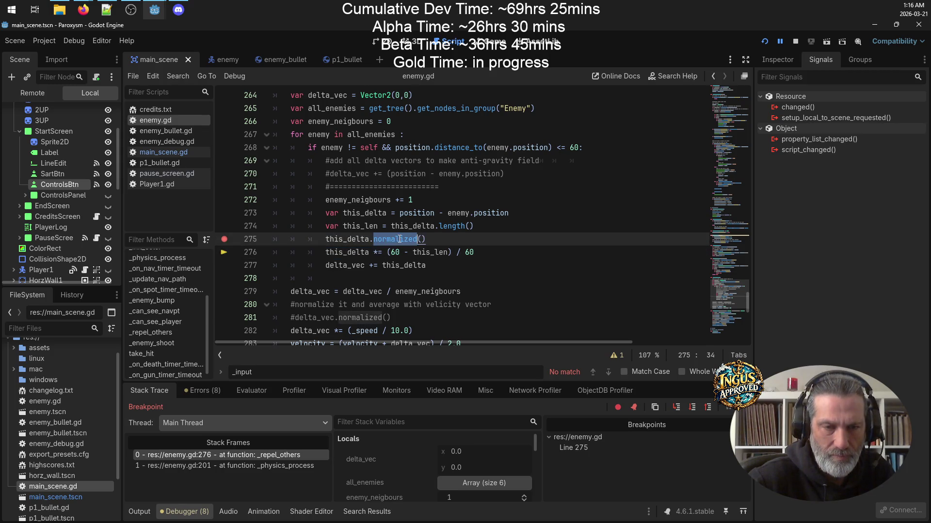
Search all project files for normalized, then stop the running game.
{"action": "key", "text": "ctrl+shift+f"}
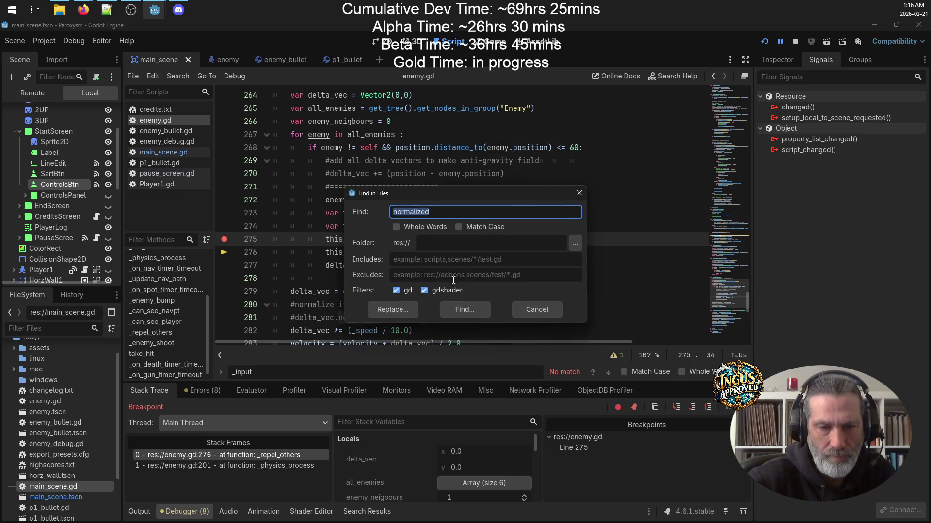
{"action": "left_click", "coordinate": [445, 308]}
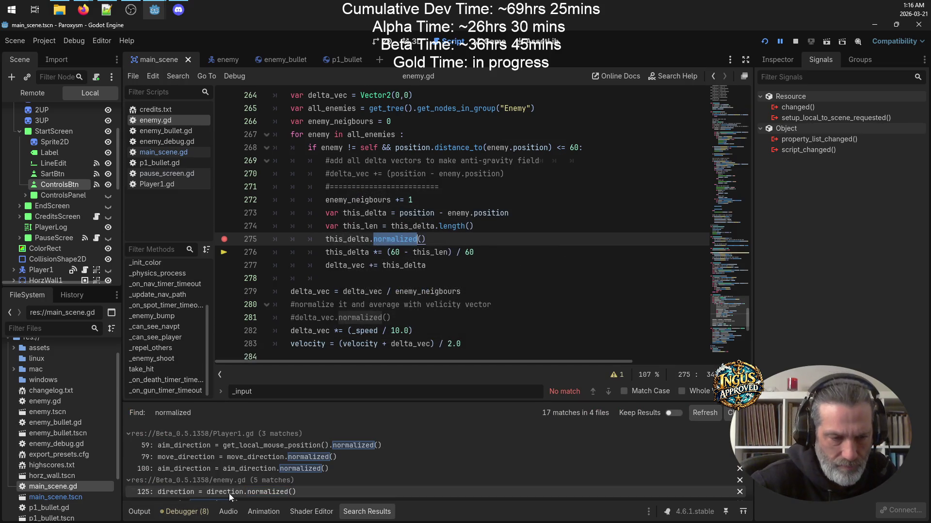
{"action": "left_click", "coordinate": [546, 292]}
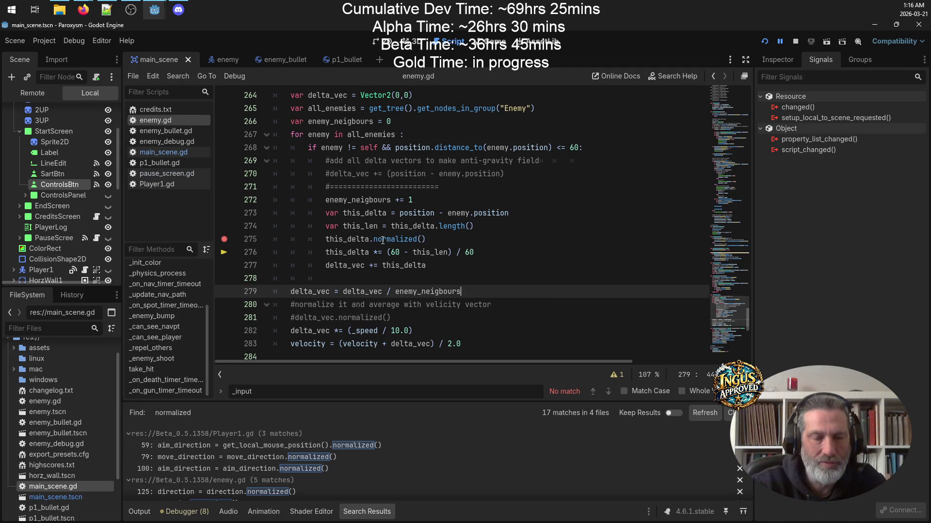
{"action": "left_click", "coordinate": [797, 41]}
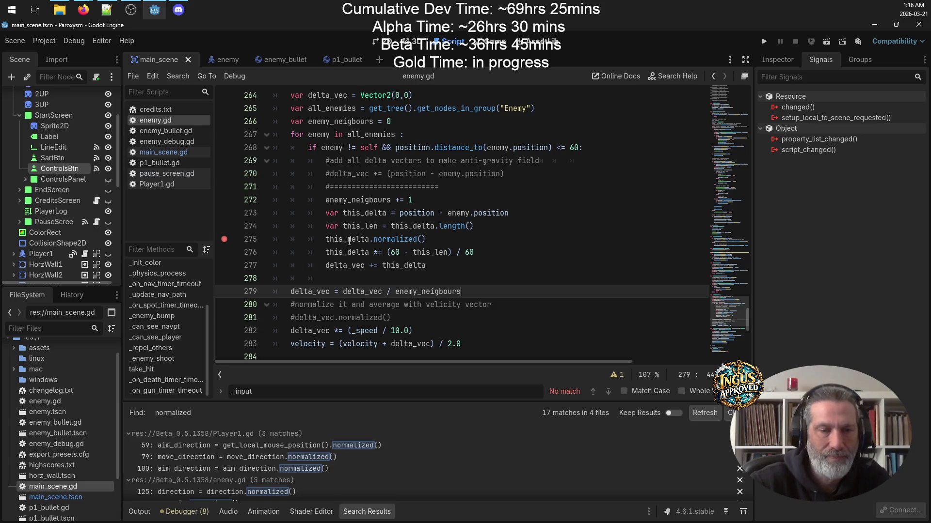
Start writing 'this_delta =' on line 275 and bring up code completion.
{"action": "double_click", "coordinate": [349, 239]}
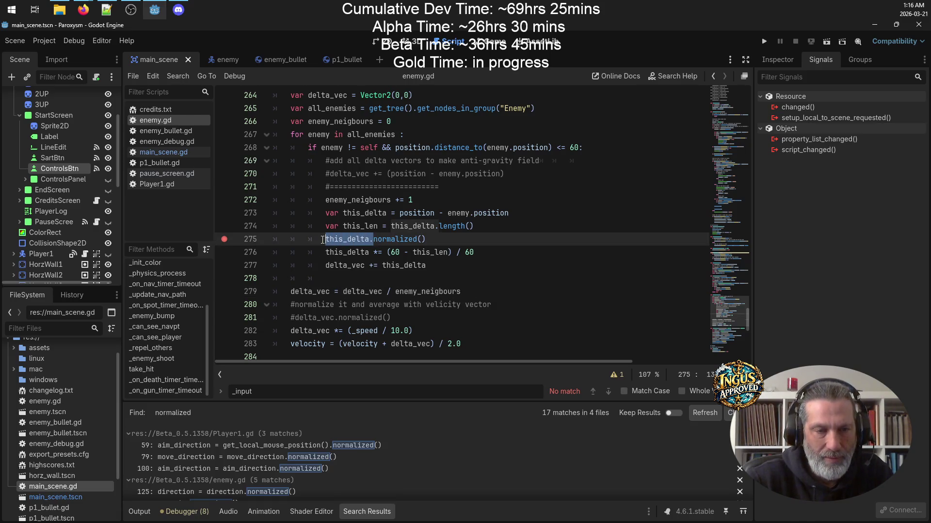
{"action": "left_click", "coordinate": [349, 239]}
{"action": "double_click", "coordinate": [350, 239]}
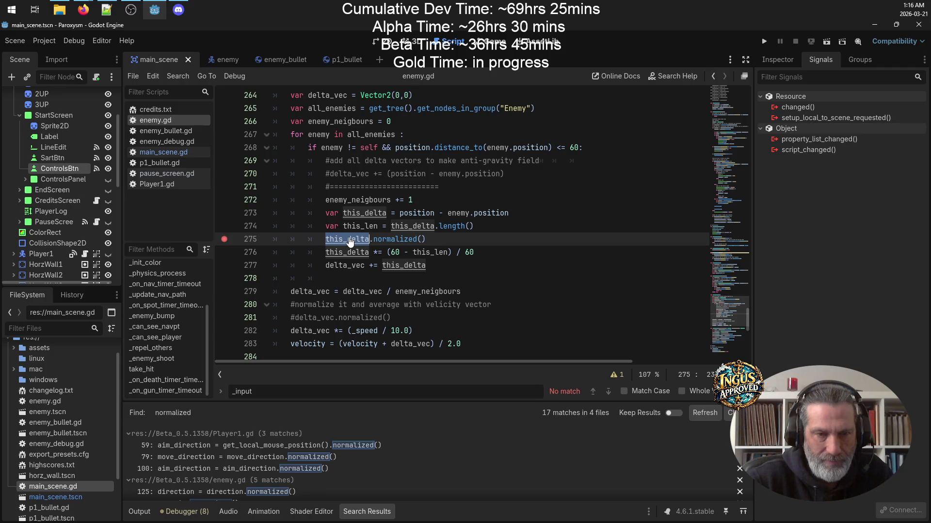
{"action": "key", "text": "Left"}
{"action": "type", "text": "this_delta ="}
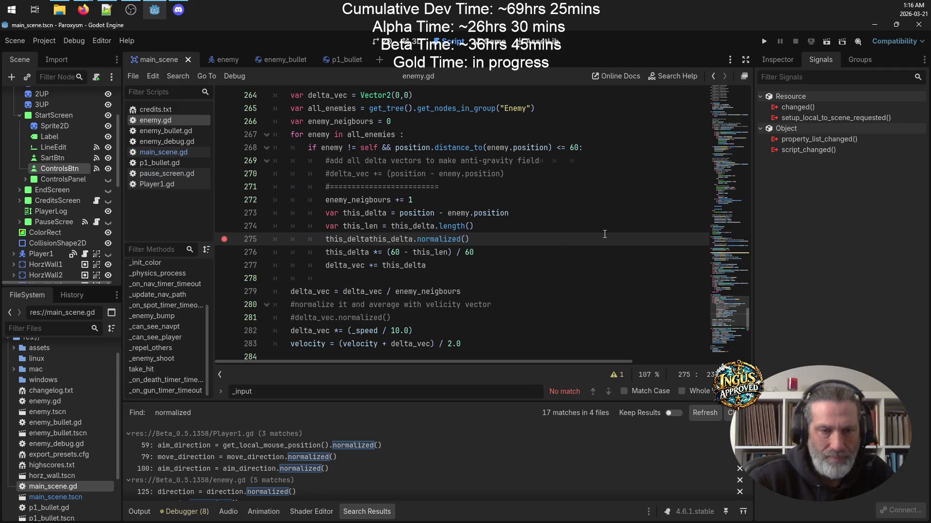
{"action": "key", "text": "ctrl+space"}
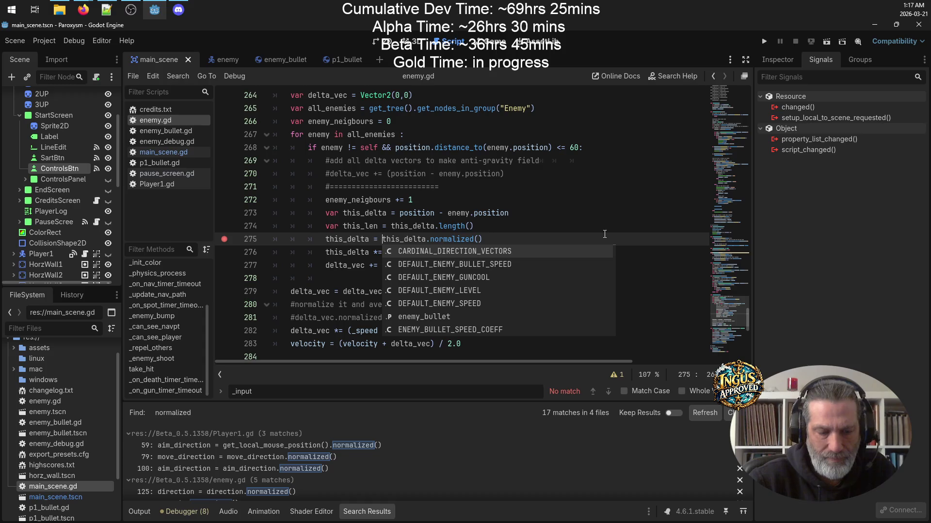
Turn line 281 into 'delta_vec = delta_vec.normalized()' and save enemy.gd.
{"action": "left_click", "coordinate": [343, 317]}
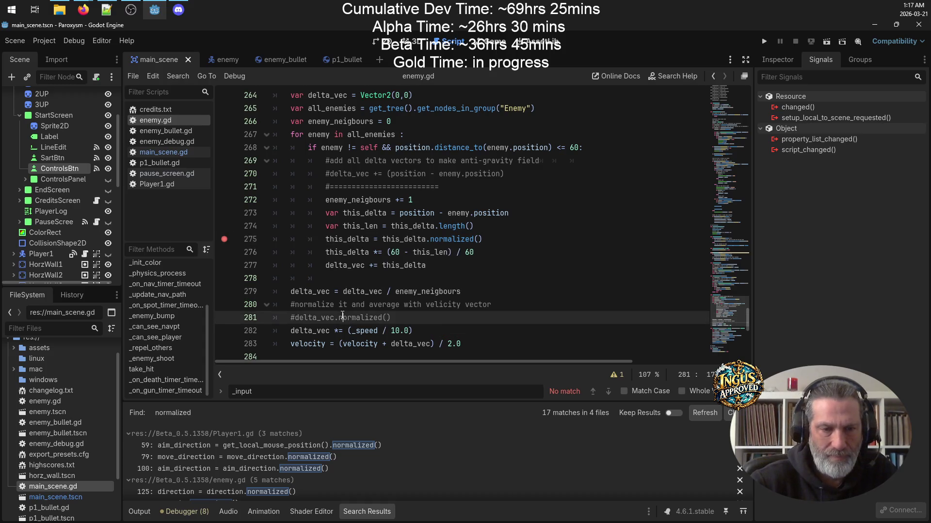
{"action": "left_click", "coordinate": [291, 318]}
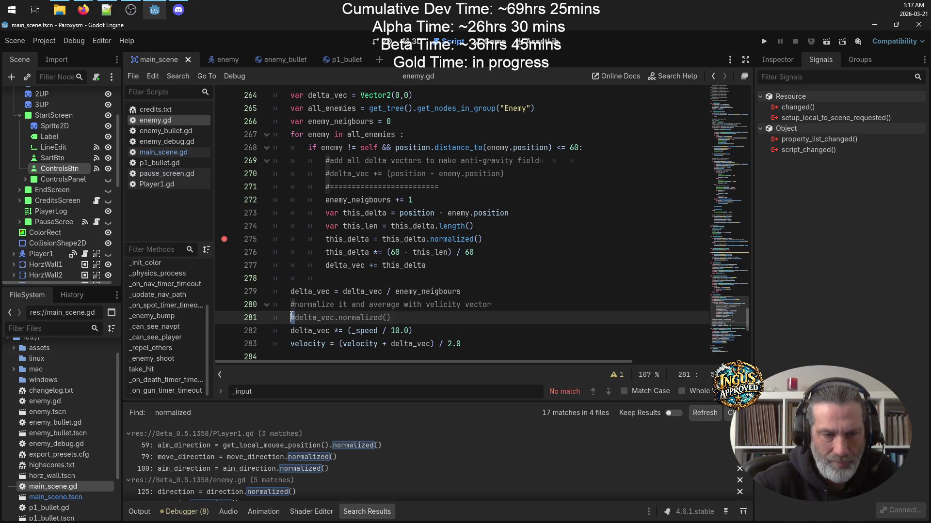
{"action": "key", "text": "Delete"}
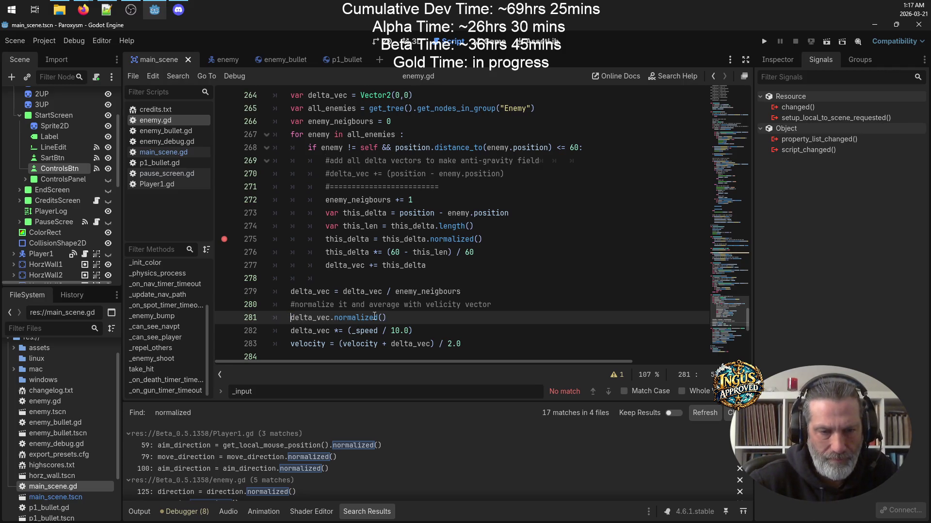
{"action": "left_click_drag", "start_coordinate": [388, 317], "coordinate": [290, 319]}
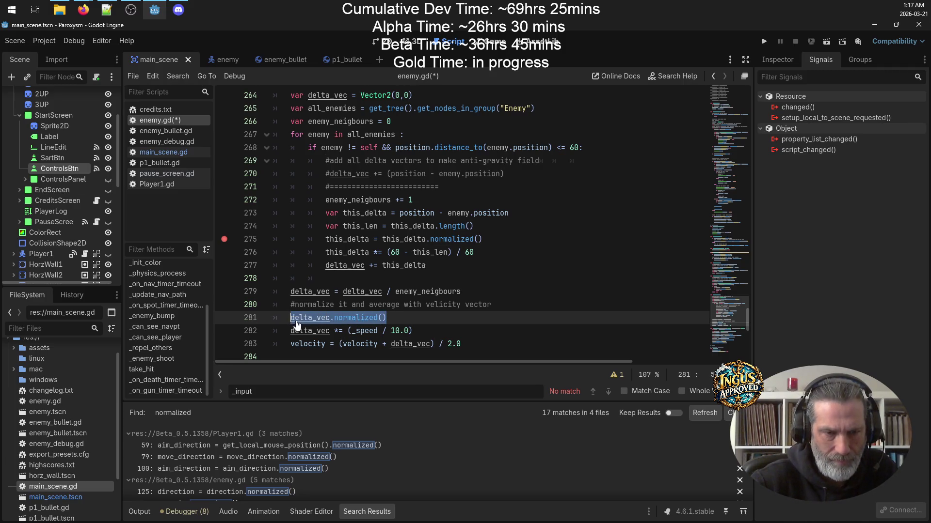
{"action": "double_click", "coordinate": [311, 320]}
{"action": "key", "text": "ctrl+c"}
{"action": "left_click", "coordinate": [290, 318]}
{"action": "key", "text": "ctrl+v"}
{"action": "type", "text": "="}
{"action": "key", "text": "ctrl+s"}
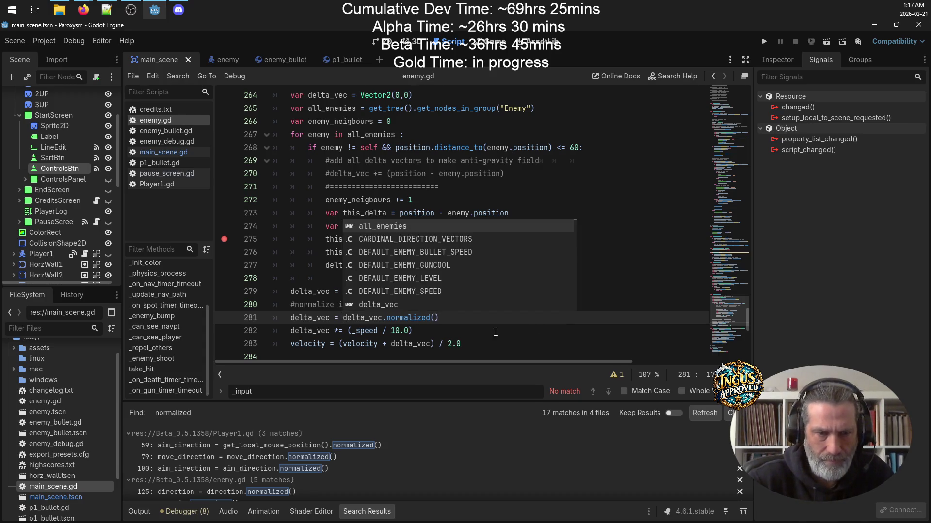
Comment out the new line 281 assignment, save, and launch the game.
{"action": "key", "text": "ctrl+k"}
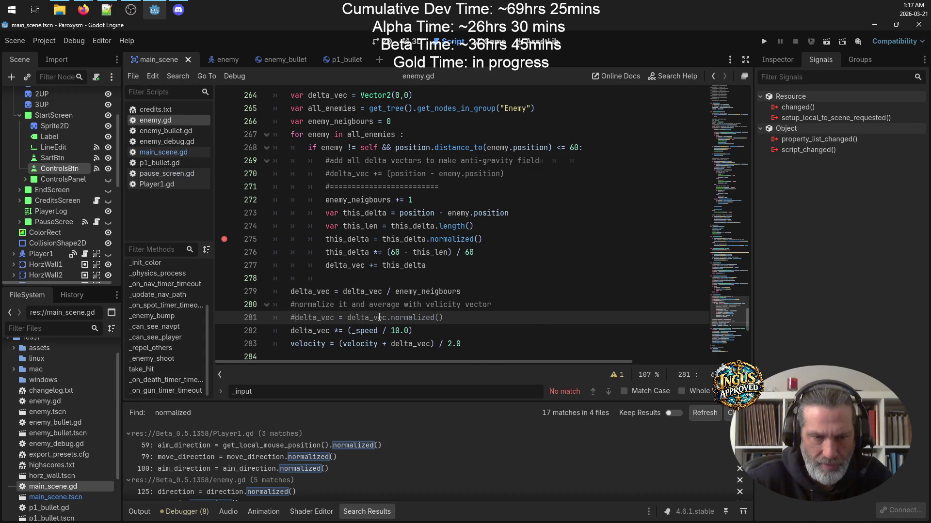
{"action": "left_click", "coordinate": [513, 262]}
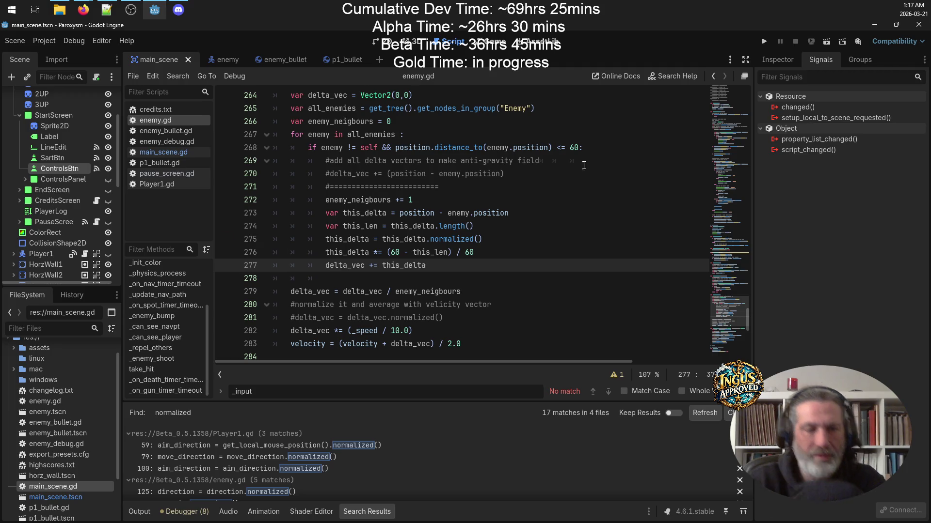
{"action": "key", "text": "ctrl+s"}
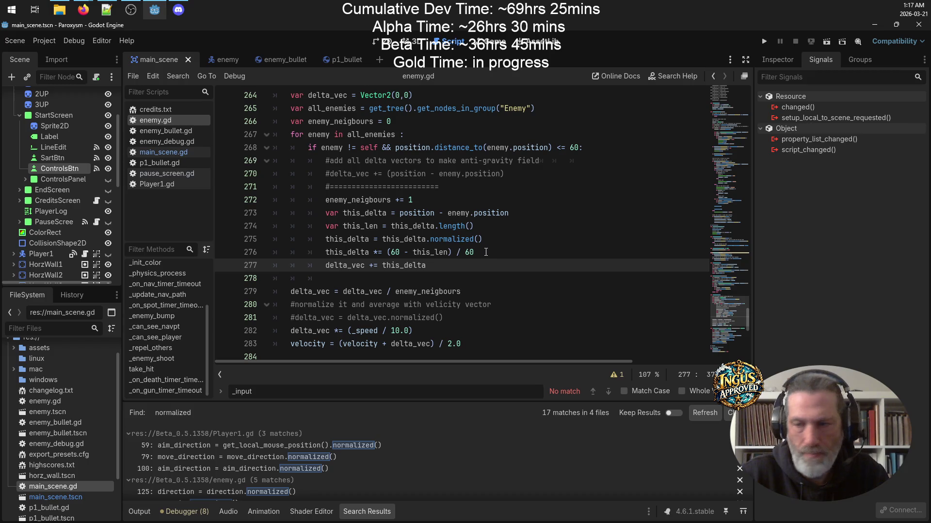
{"action": "left_click", "coordinate": [762, 41]}
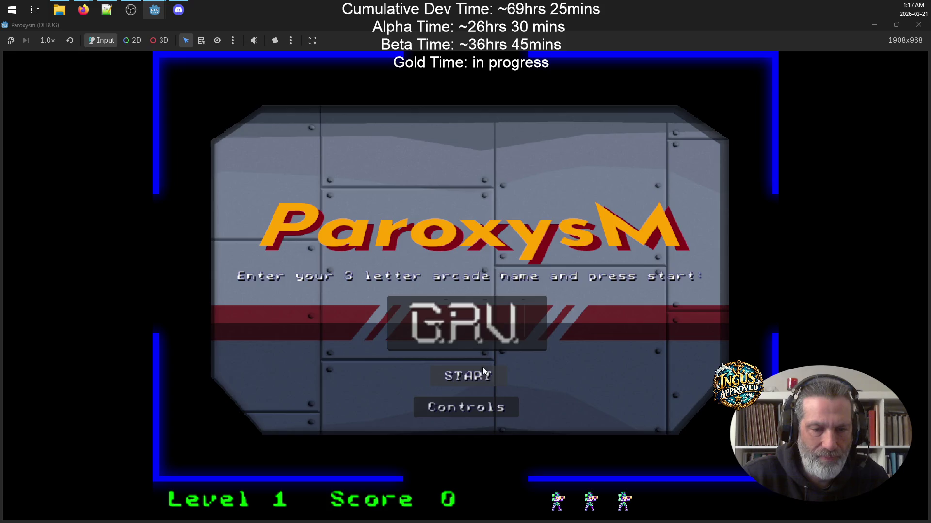
Start Level 1, run the player right, up, left and down through the maze, then close the game.
{"action": "left_click", "coordinate": [483, 369]}
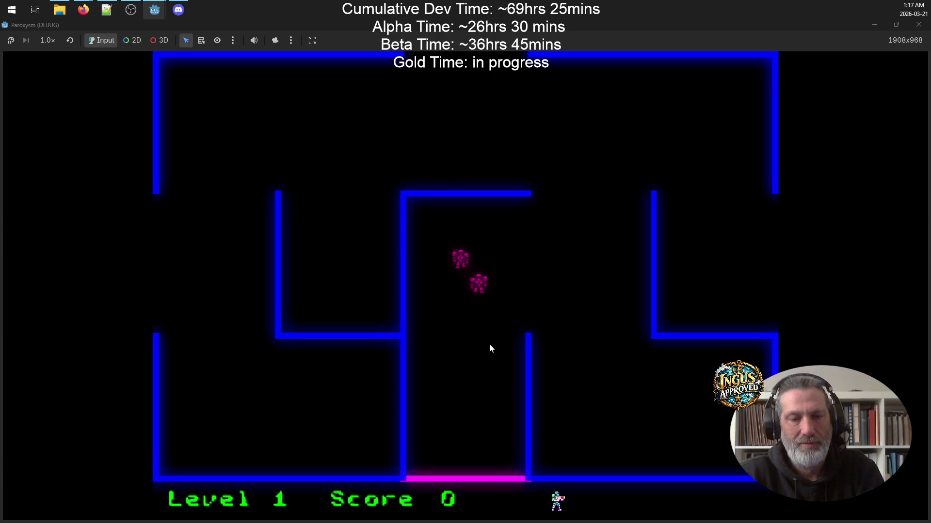
{"action": "key", "text": "Right"}
{"action": "key", "text": "Up"}
{"action": "key", "text": "Right"}
{"action": "key", "text": "Left"}
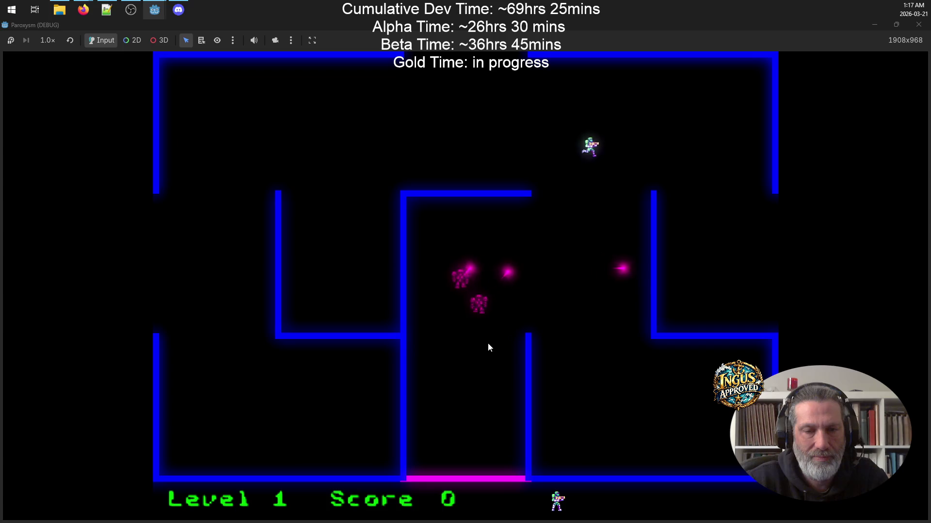
{"action": "key", "text": "Left"}
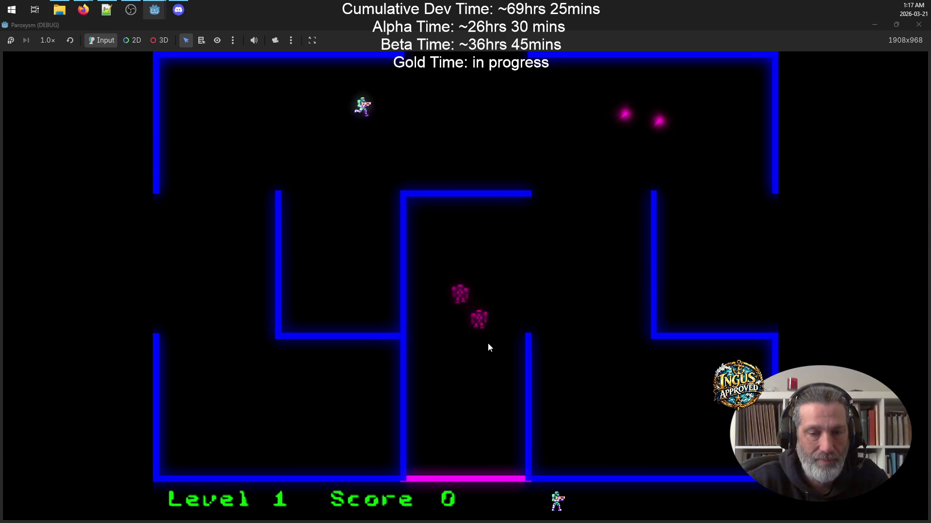
{"action": "key", "text": "Down"}
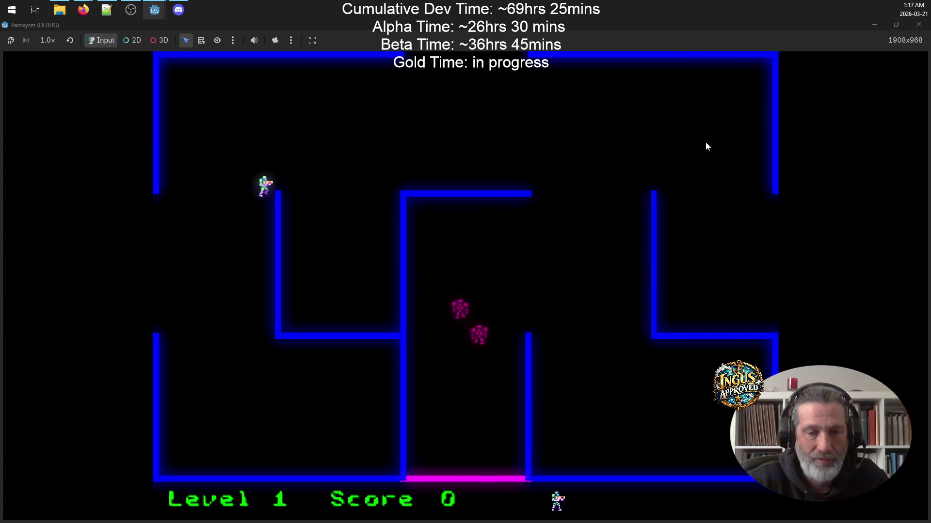
{"action": "left_click", "coordinate": [919, 24]}
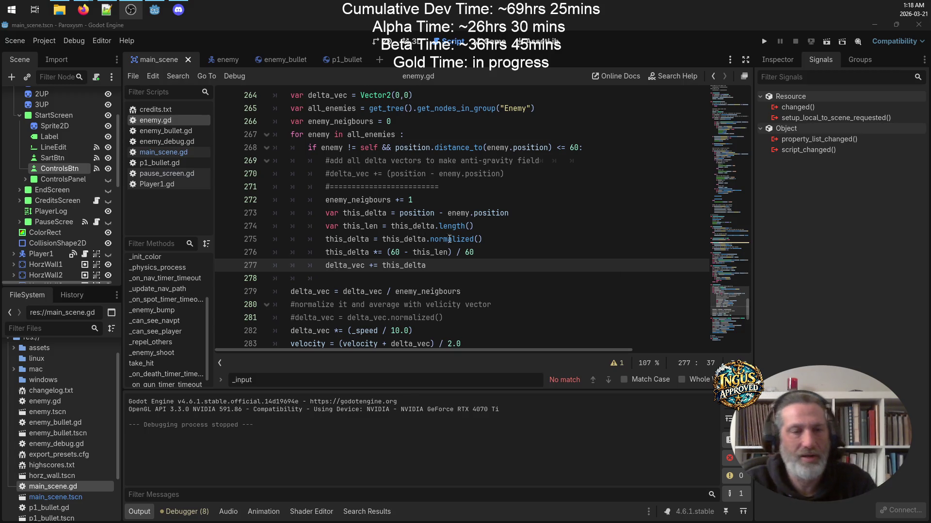
Comment out the distance-weighted block on lines 272–277 with Toggle Comment.
{"action": "scroll", "coordinate": [448, 239], "scroll_direction": "up", "scroll_amount": 2}
{"action": "scroll", "coordinate": [469, 292], "scroll_direction": "down", "scroll_amount": 1}
{"action": "mouse_move", "coordinate": [440, 302]}
{"action": "left_mouse_down"}
{"action": "mouse_move", "coordinate": [274, 265]}
{"action": "mouse_move", "coordinate": [271, 239]}
{"action": "left_mouse_up"}
{"action": "left_click", "coordinate": [441, 310]}
{"action": "mouse_move", "coordinate": [441, 311]}
{"action": "left_mouse_down"}
{"action": "mouse_move", "coordinate": [300, 279]}
{"action": "mouse_move", "coordinate": [274, 239]}
{"action": "left_mouse_up"}
{"action": "right_click", "coordinate": [360, 249]}
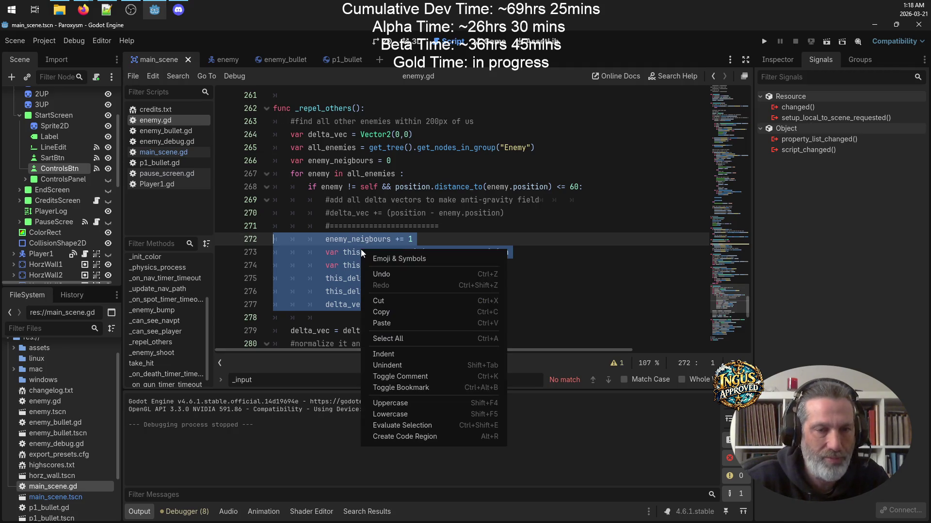
{"action": "left_click", "coordinate": [423, 377]}
Uncomment the raw offset sum on line 270 and save enemy.gd.
{"action": "left_click", "coordinate": [374, 213]}
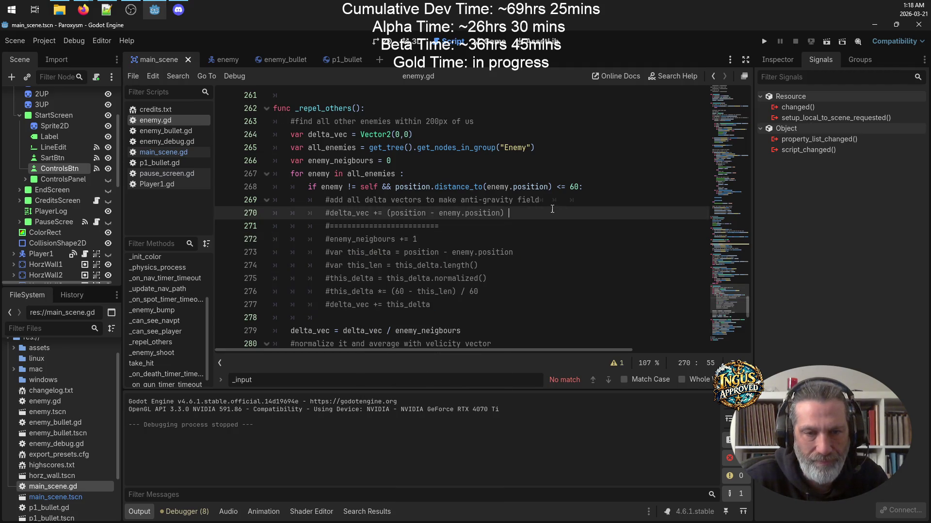
{"action": "left_click", "coordinate": [330, 214]}
{"action": "key", "text": "BackSpace"}
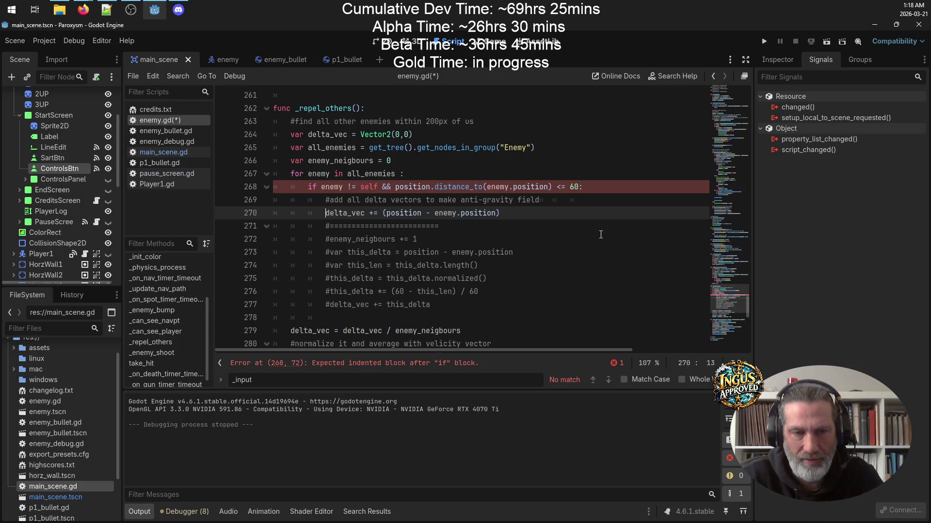
{"action": "key", "text": "ctrl+s"}
Uncomment the delta_vec normalization on line 281 and review the delta_vec uses.
{"action": "scroll", "coordinate": [507, 237], "scroll_direction": "down", "scroll_amount": 1}
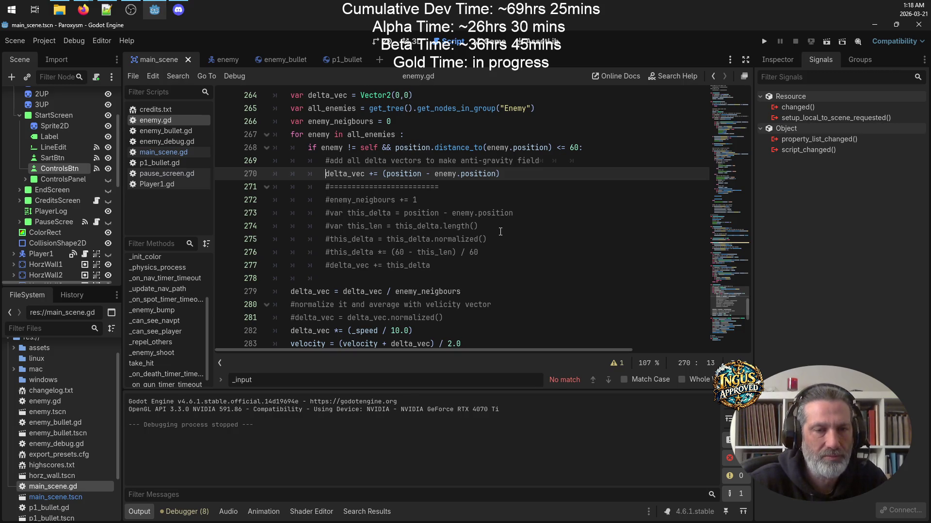
{"action": "scroll", "coordinate": [510, 214], "scroll_direction": "down", "scroll_amount": 2}
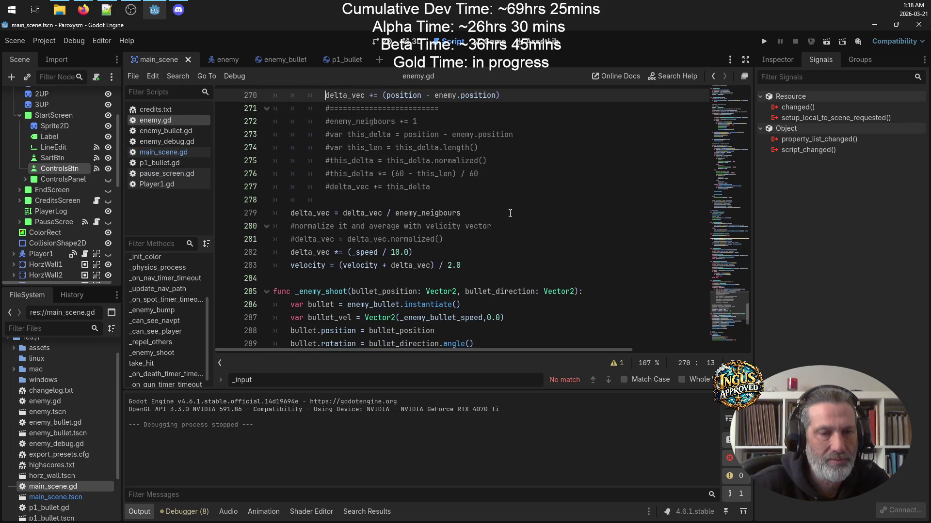
{"action": "left_click", "coordinate": [292, 239]}
{"action": "left_click", "coordinate": [297, 239]}
{"action": "key", "text": "BackSpace"}
{"action": "scroll", "coordinate": [507, 227], "scroll_direction": "up", "scroll_amount": 2}
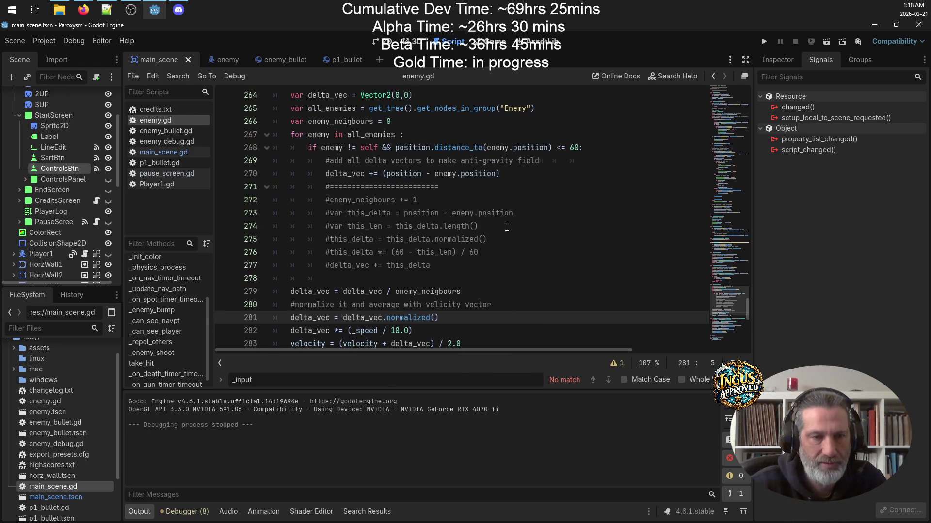
{"action": "double_click", "coordinate": [331, 173]}
{"action": "left_click", "coordinate": [488, 291]}
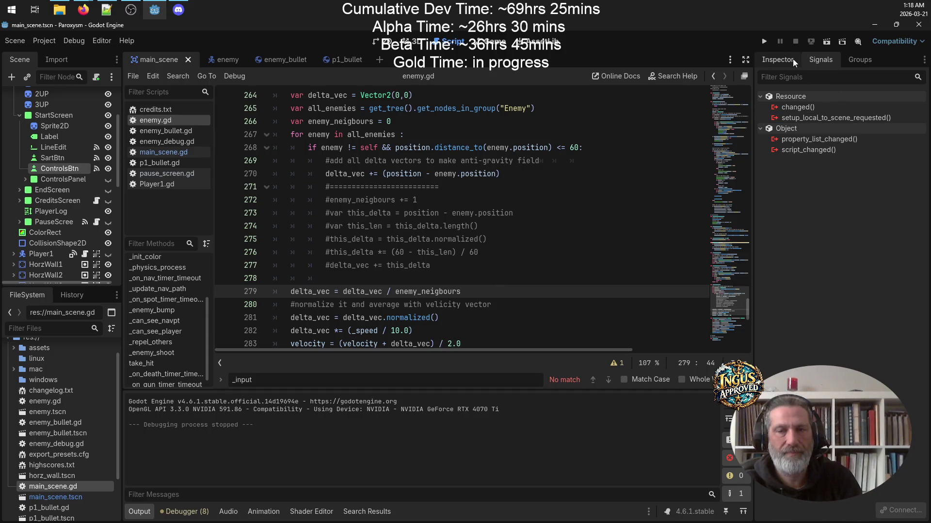
Run the game and start Level 1 after entering new arcade initials.
{"action": "left_click", "coordinate": [765, 41]}
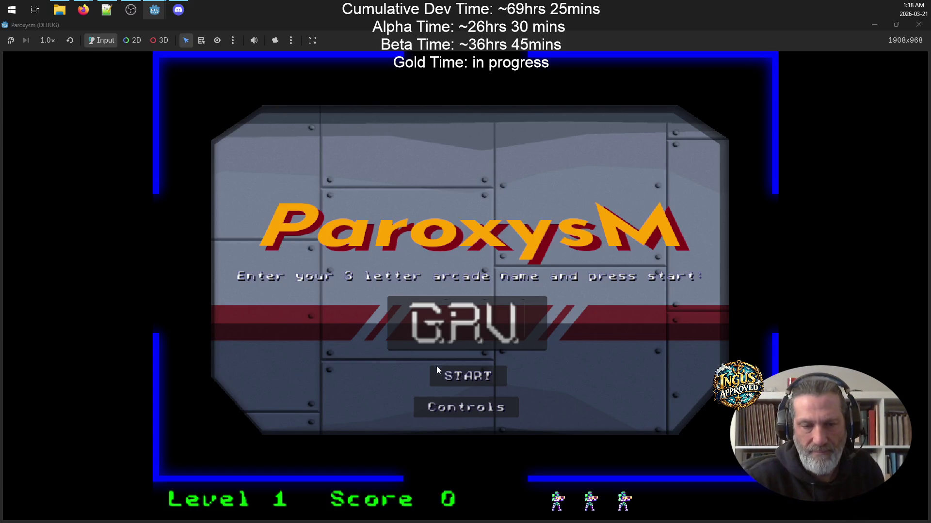
{"action": "left_click", "coordinate": [525, 328]}
{"action": "key", "text": "BackSpace"}
{"action": "key", "text": "BackSpace"}
{"action": "key", "text": "BackSpace"}
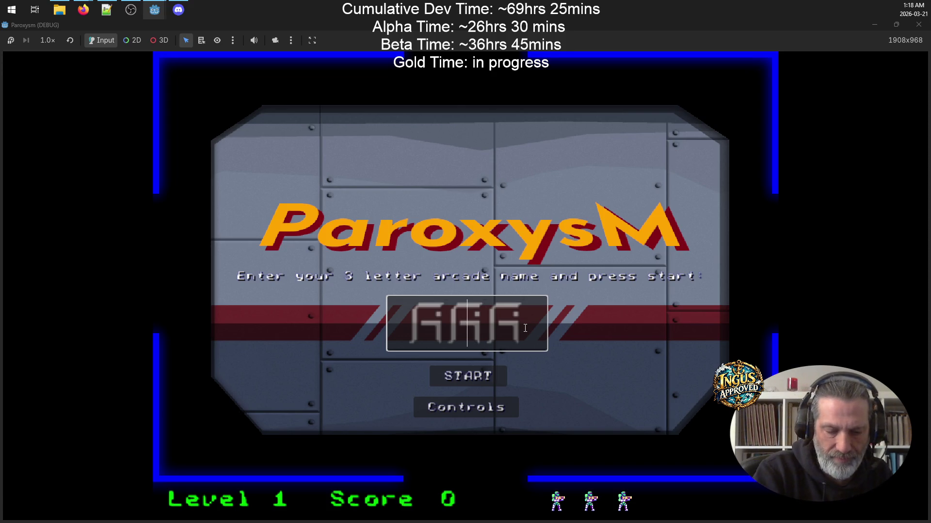
{"action": "type", "text": "JAK"}
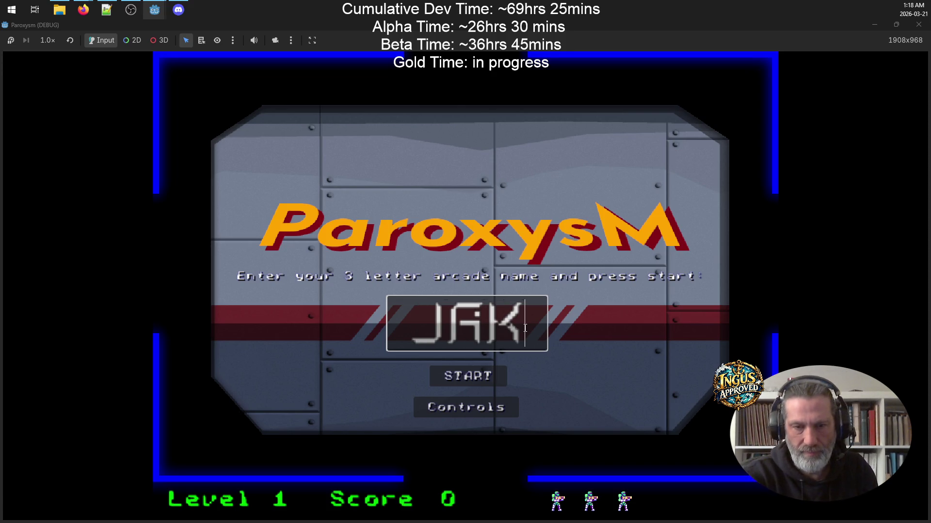
{"action": "key", "text": "Return"}
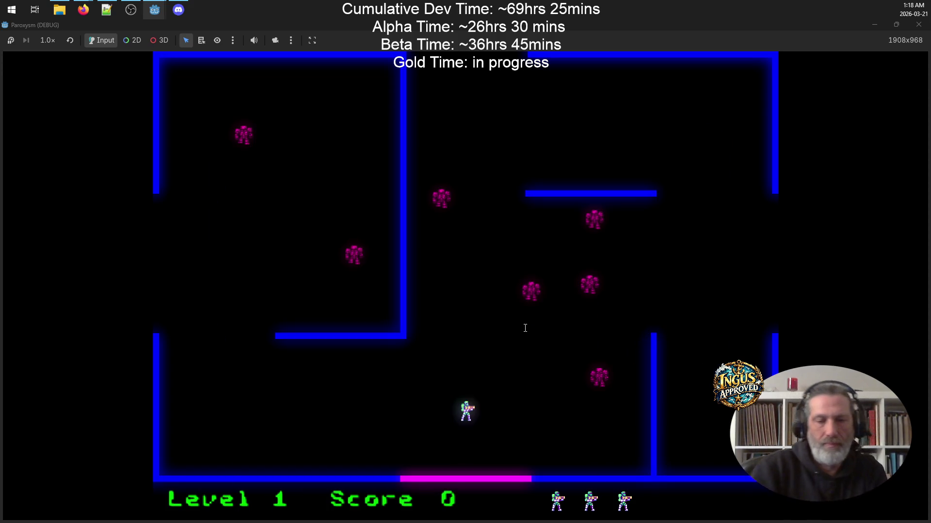
Move the player left and up briefly, then close the game.
{"action": "key", "text": "Left"}
{"action": "key", "text": "Up"}
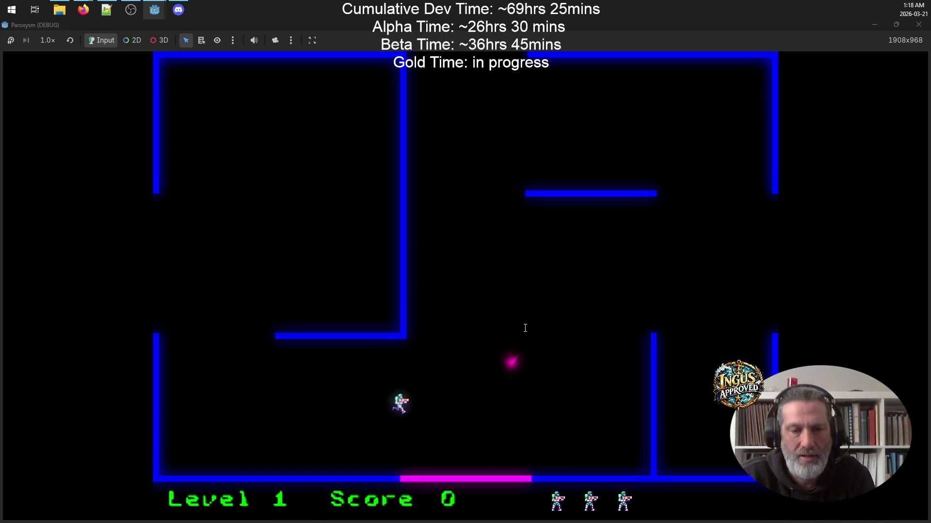
{"action": "left_click", "coordinate": [919, 30]}
{"action": "left_click", "coordinate": [561, 262]}
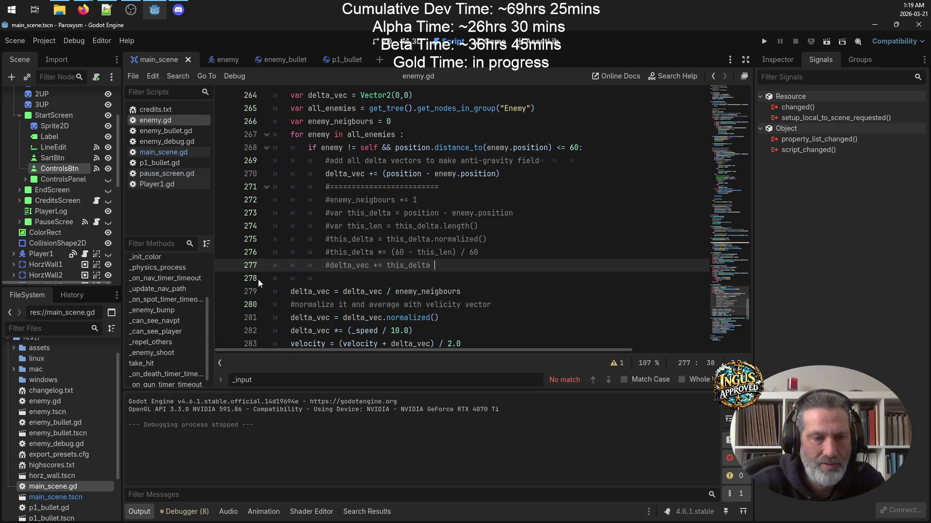
Comment out the neighbour division on line 279 and highlight every use of delta_vec.
{"action": "left_click", "coordinate": [291, 292]}
{"action": "type", "text": "#"}
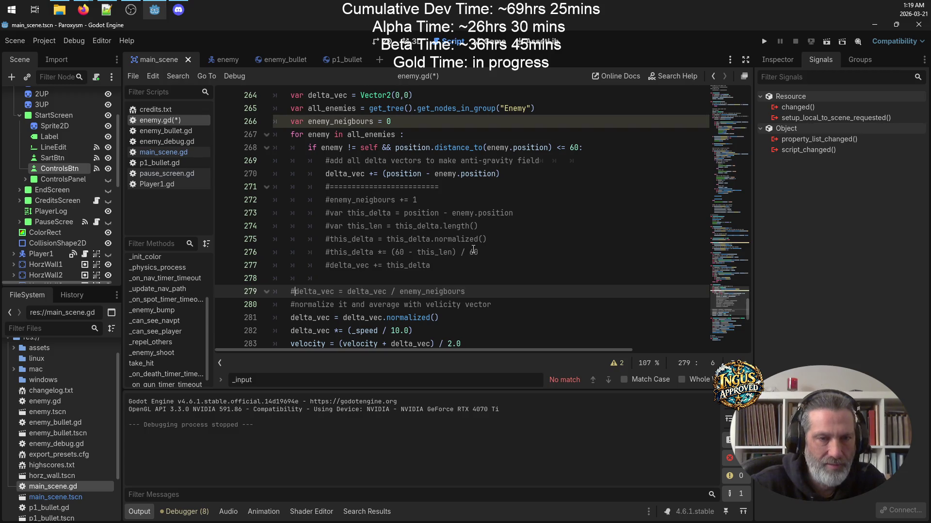
{"action": "scroll", "coordinate": [459, 251], "scroll_direction": "up", "scroll_amount": 1}
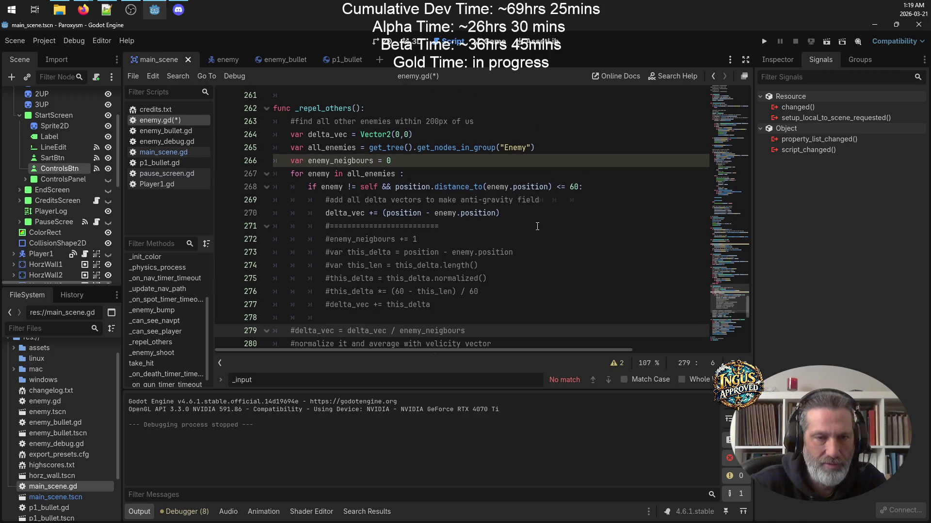
{"action": "double_click", "coordinate": [335, 214]}
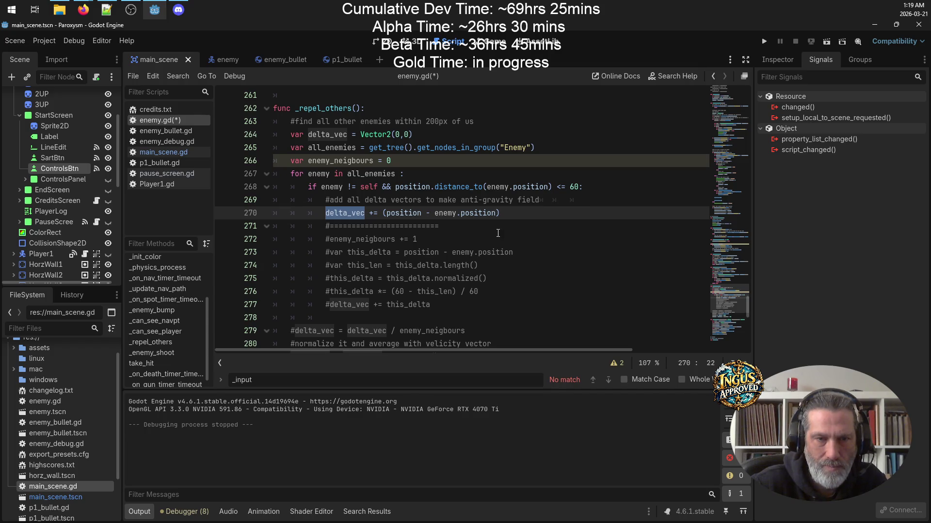
{"action": "left_click", "coordinate": [601, 202]}
Comment out the delta_vec normalization on line 281, save enemy.gd, and launch a debug run.
{"action": "scroll", "coordinate": [565, 216], "scroll_direction": "down", "scroll_amount": 3}
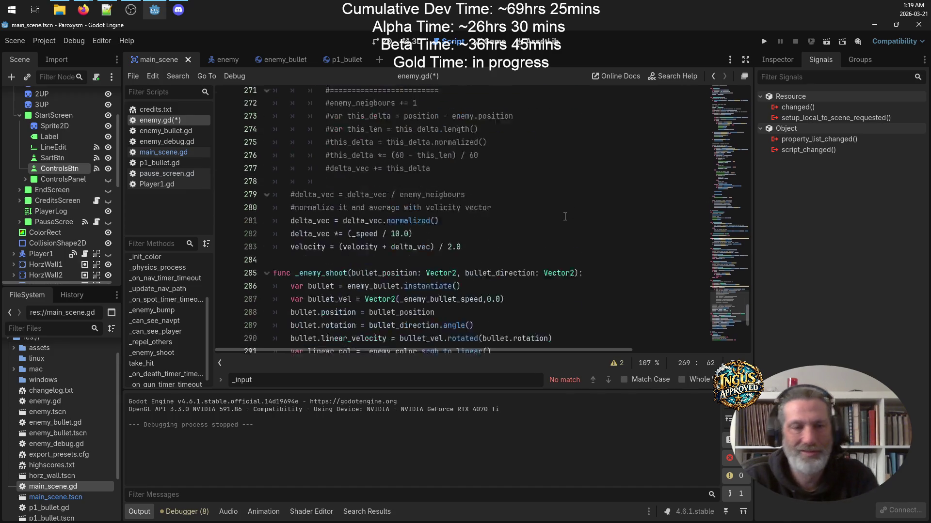
{"action": "scroll", "coordinate": [565, 216], "scroll_direction": "down", "scroll_amount": 1}
{"action": "left_click", "coordinate": [313, 200]}
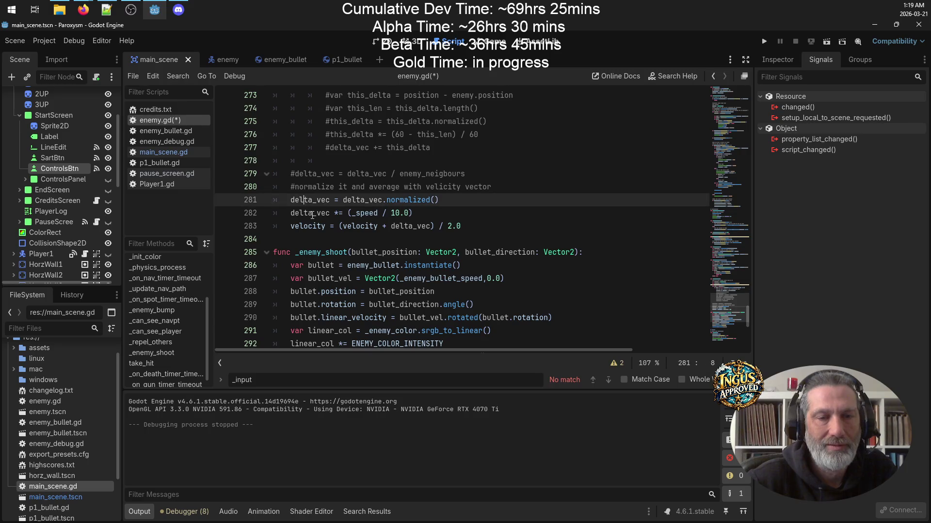
{"action": "key", "text": "Down"}
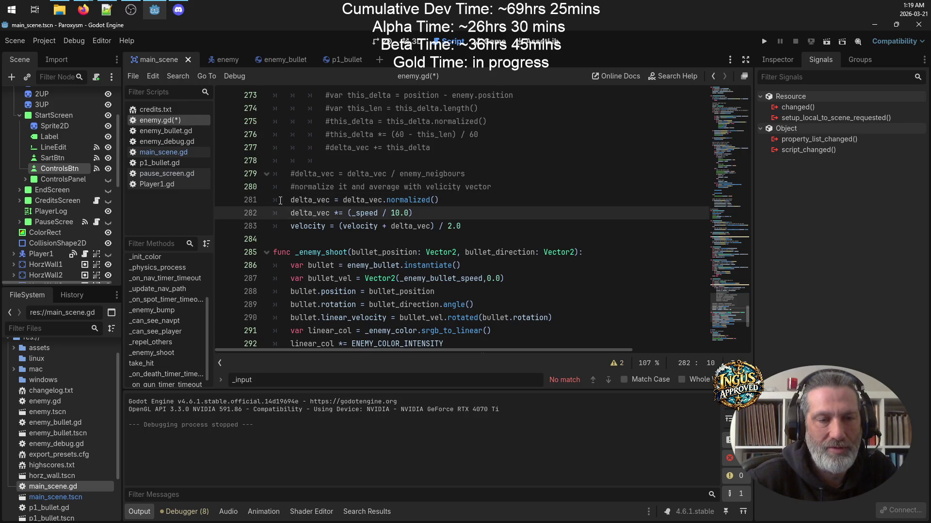
{"action": "left_click", "coordinate": [308, 200]}
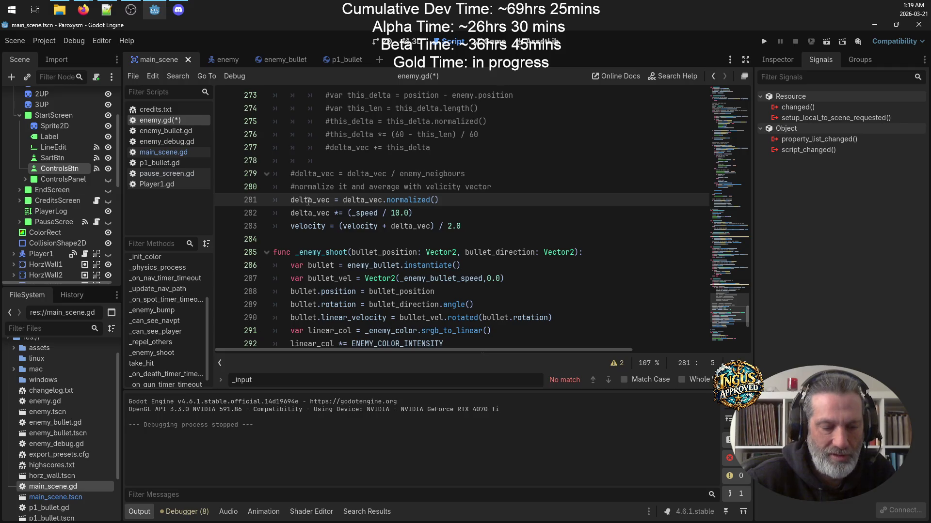
{"action": "type", "text": "#"}
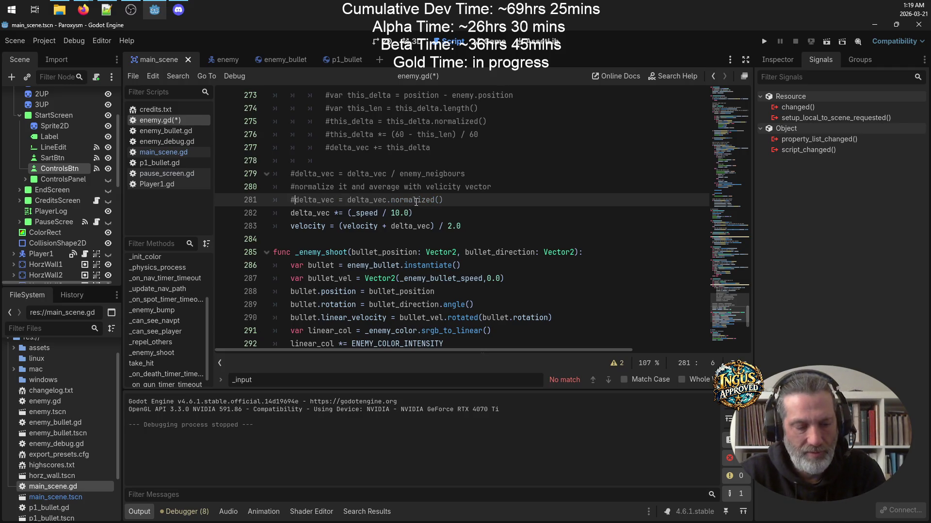
{"action": "key", "text": "ctrl+s"}
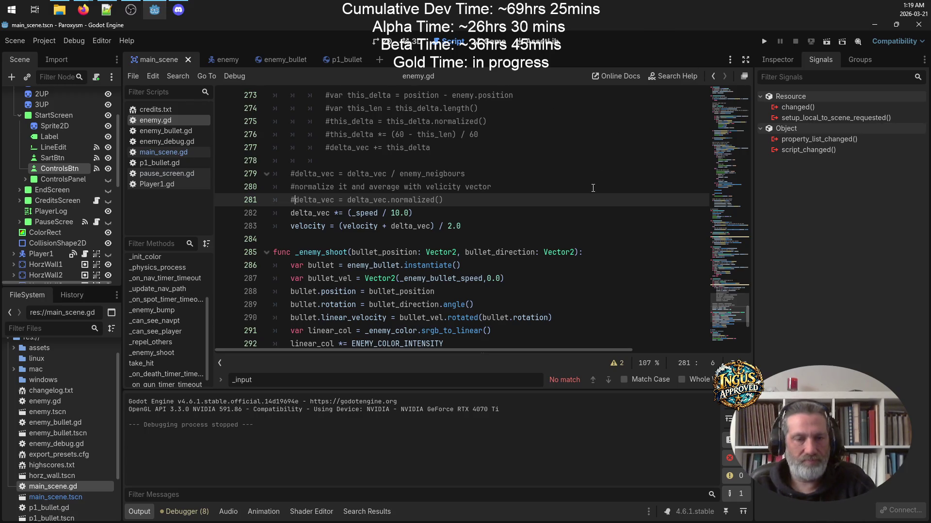
{"action": "scroll", "coordinate": [593, 193], "scroll_direction": "up", "scroll_amount": 4}
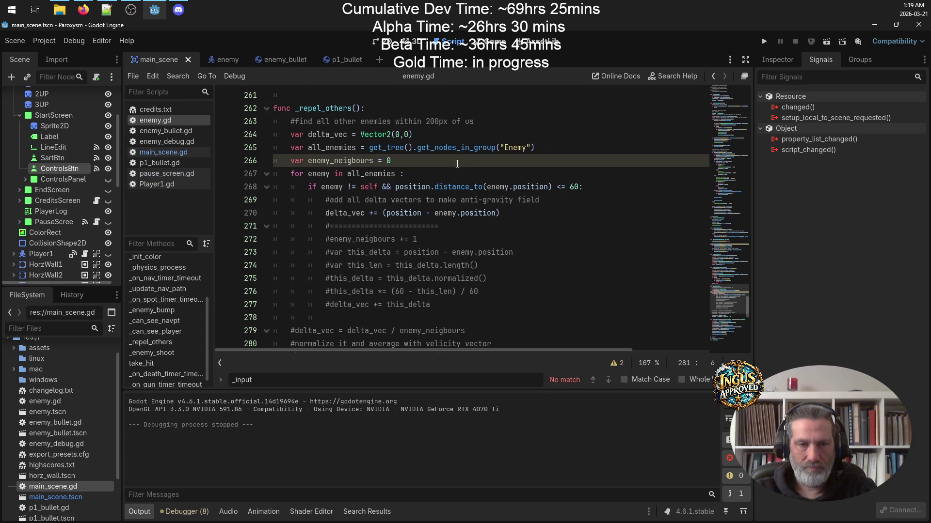
{"action": "left_click", "coordinate": [764, 42]}
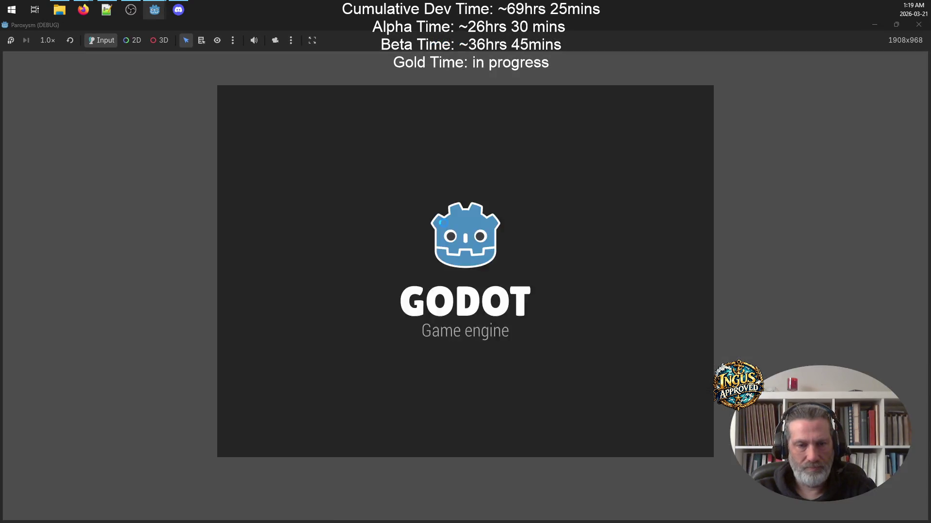
Start Level 1 from the title screen to watch the enemies, then close the test game.
{"action": "left_click", "coordinate": [472, 376]}
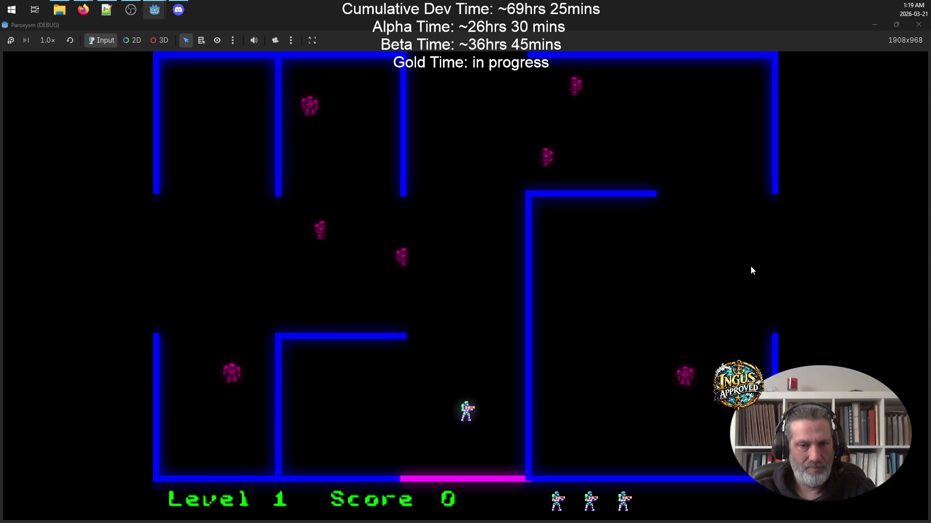
{"action": "left_click", "coordinate": [918, 24]}
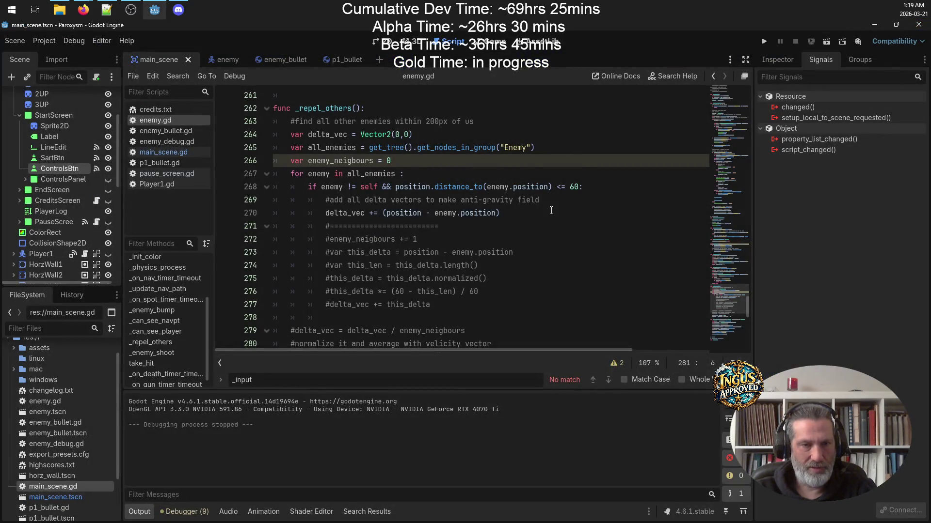
Uncomment line 281 so delta_vec is normalized again, then rerun the project.
{"action": "scroll", "coordinate": [551, 210], "scroll_direction": "down", "scroll_amount": 3}
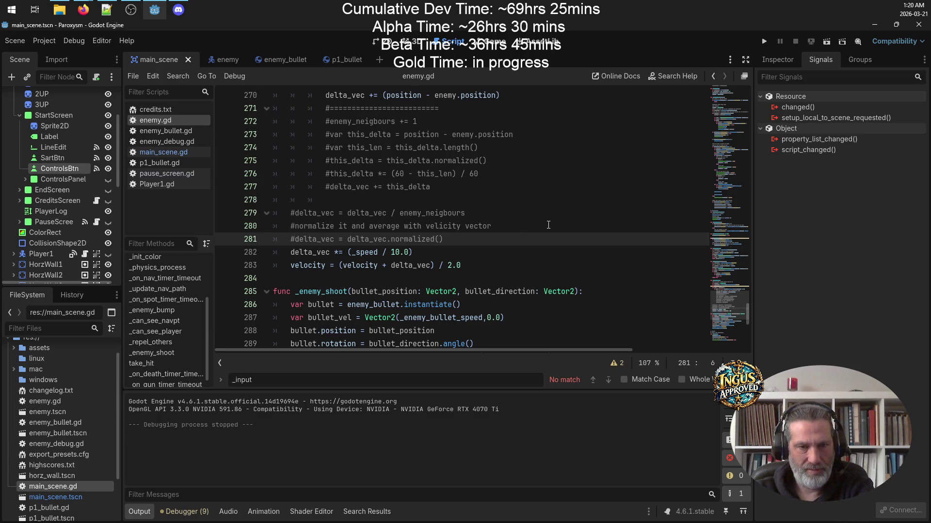
{"action": "key", "text": "BackSpace"}
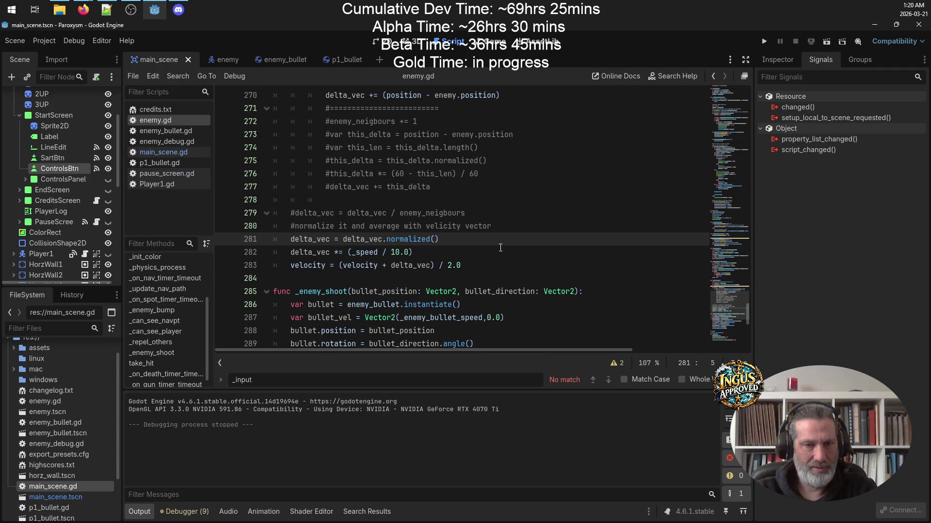
{"action": "mouse_move", "coordinate": [418, 237]}
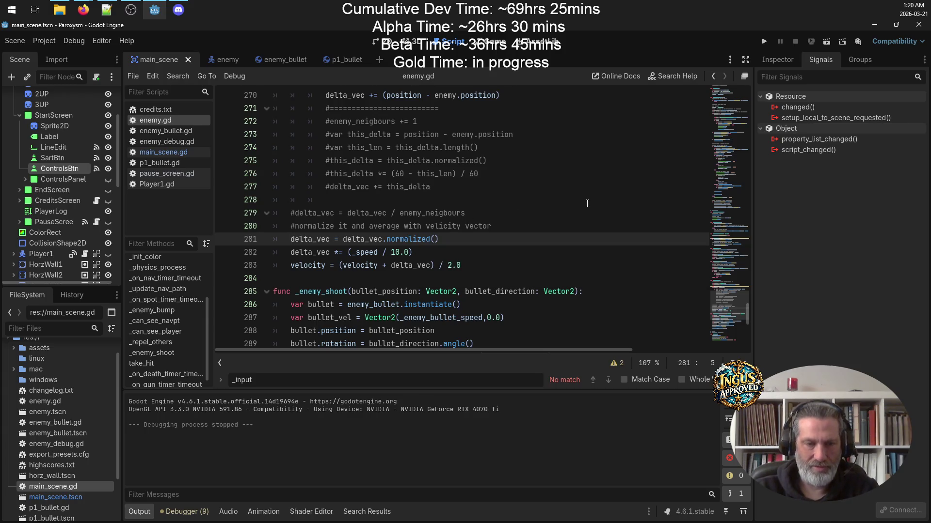
{"action": "left_click", "coordinate": [764, 41]}
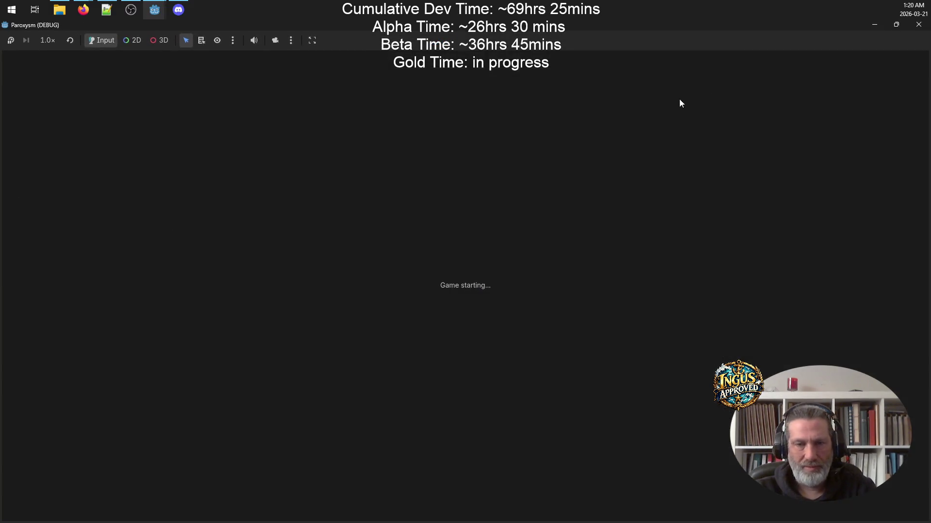
Start a new game and move the player left, up-right and down across the Level 1 maze.
{"action": "left_click", "coordinate": [466, 373]}
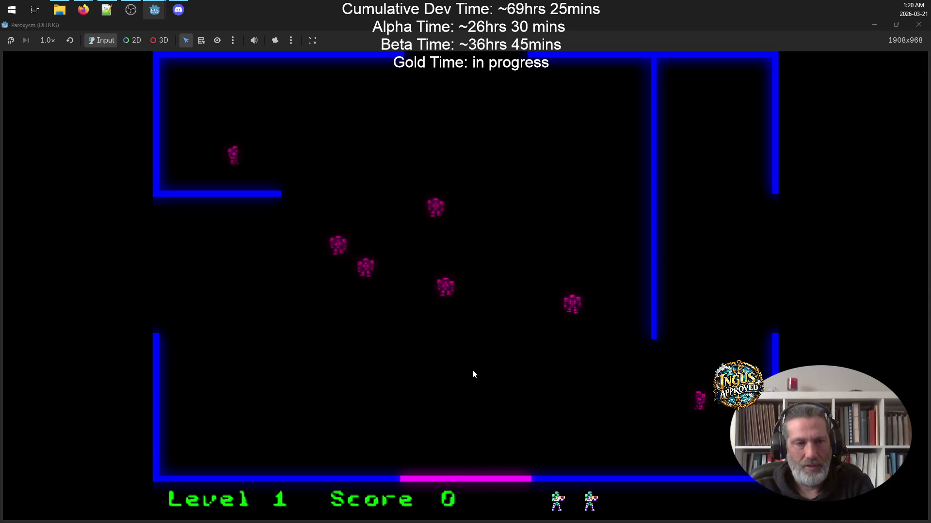
{"action": "key", "text": "Left"}
{"action": "key", "text": "Up"}
{"action": "key", "text": "Up"}
{"action": "key", "text": "Right"}
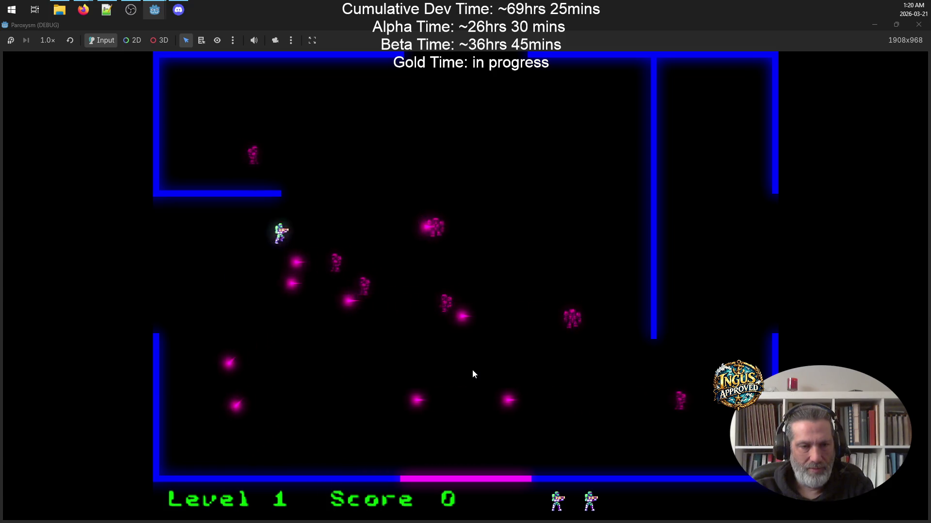
{"action": "key", "text": "Up"}
{"action": "key", "text": "Right"}
{"action": "key", "text": "Right"}
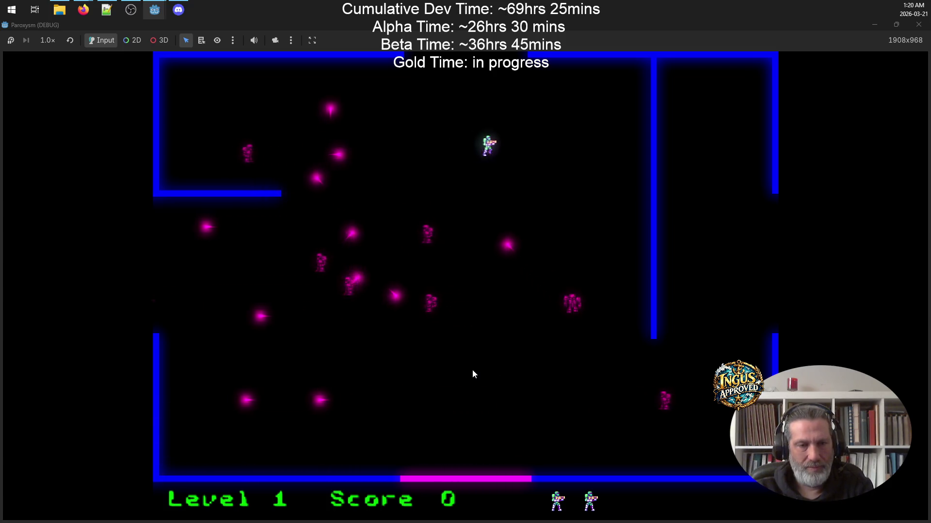
{"action": "key", "text": "Down"}
{"action": "key", "text": "Left"}
{"action": "key", "text": "Right"}
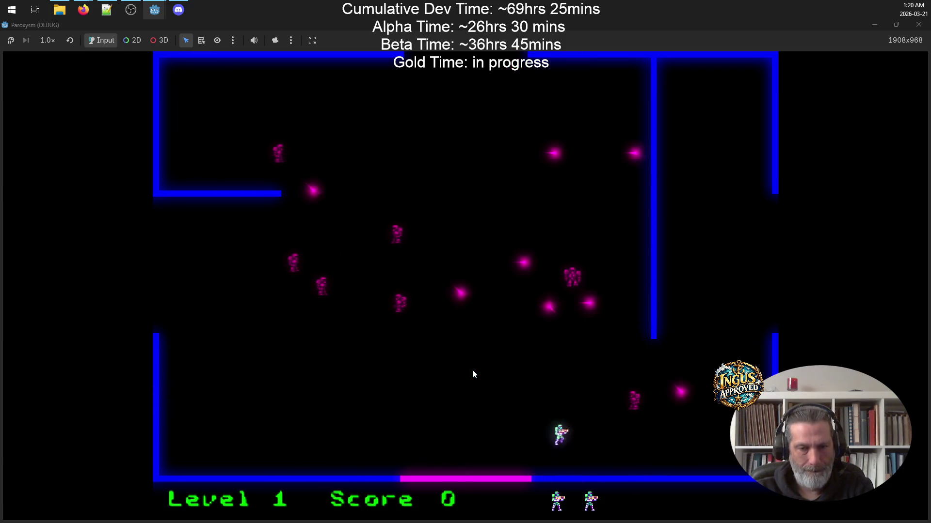
{"action": "key", "text": "Up"}
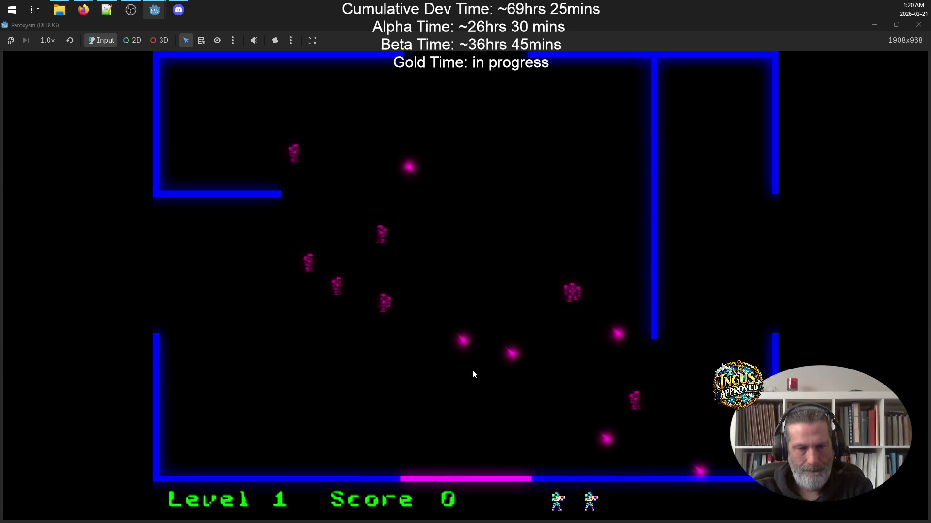
Move up the right corridor and along the top, shooting a robot below.
{"action": "key", "text": "Left"}
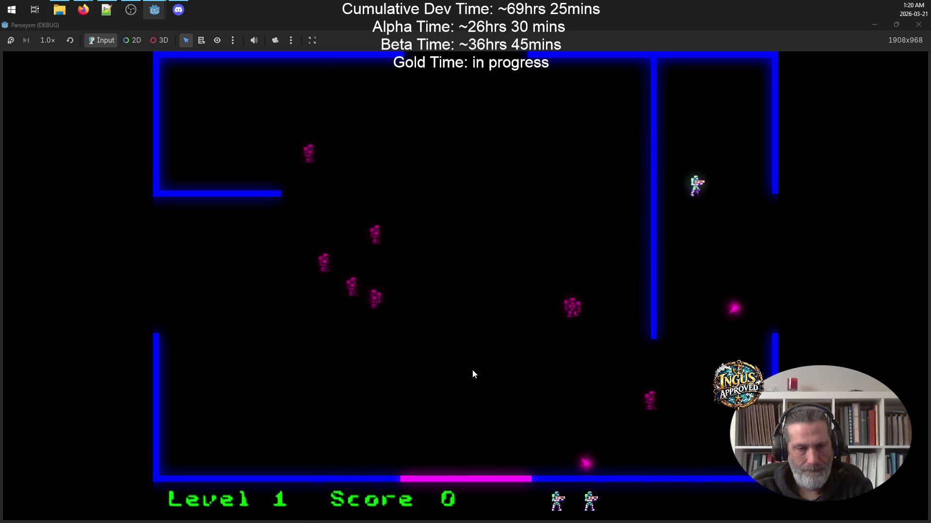
{"action": "key", "text": "Up"}
{"action": "key", "text": "Right"}
{"action": "key", "text": "Down"}
{"action": "key", "text": "Left"}
{"action": "key", "text": "Right"}
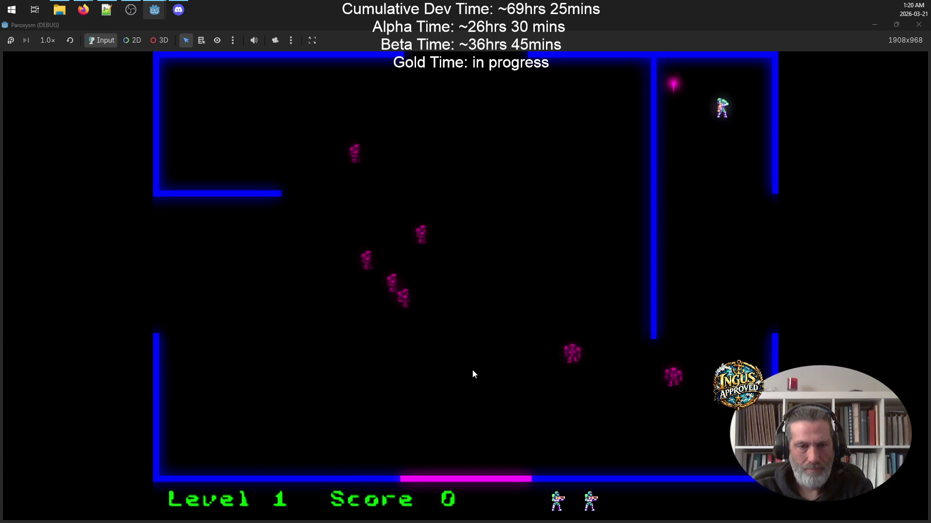
{"action": "key", "text": "Left"}
{"action": "key", "text": "Right"}
{"action": "key", "text": "space"}
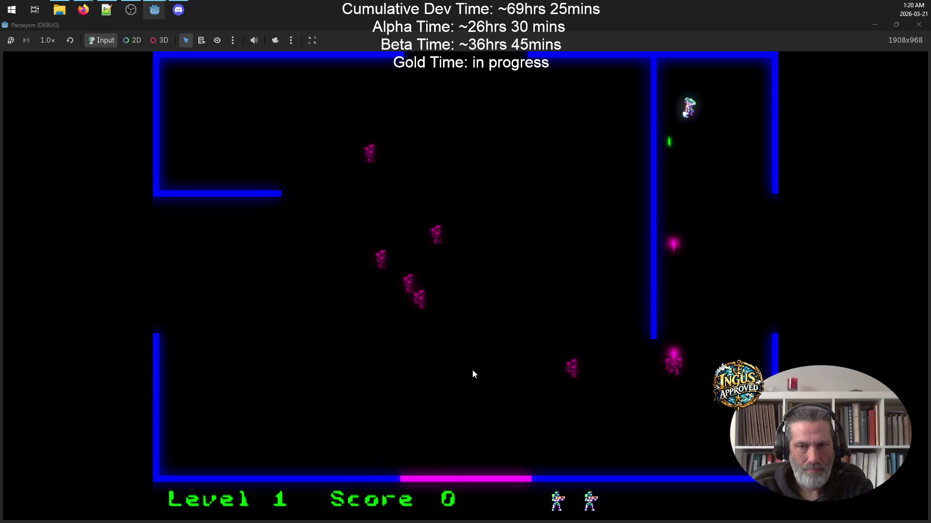
{"action": "key", "text": "Down"}
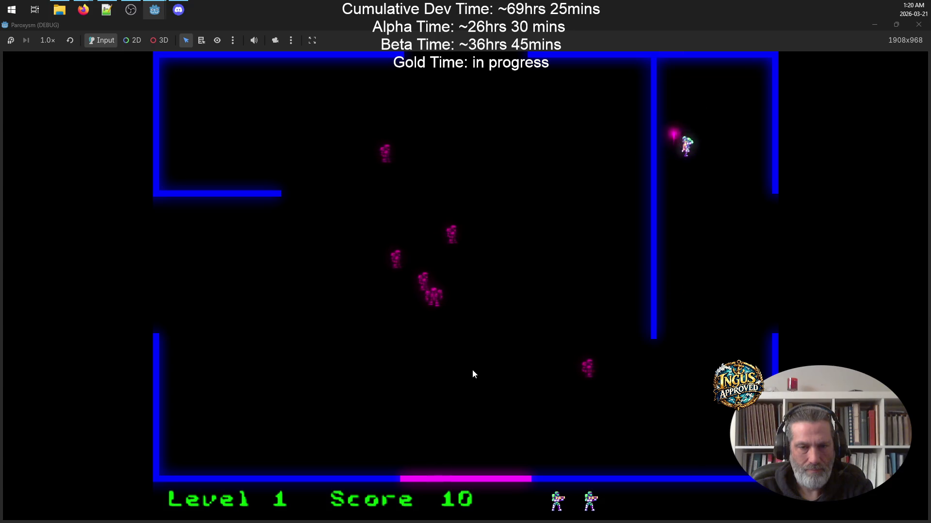
Shoot the robots while running along the bottom, then exit through the top to Level 2.
{"action": "key", "text": "Down"}
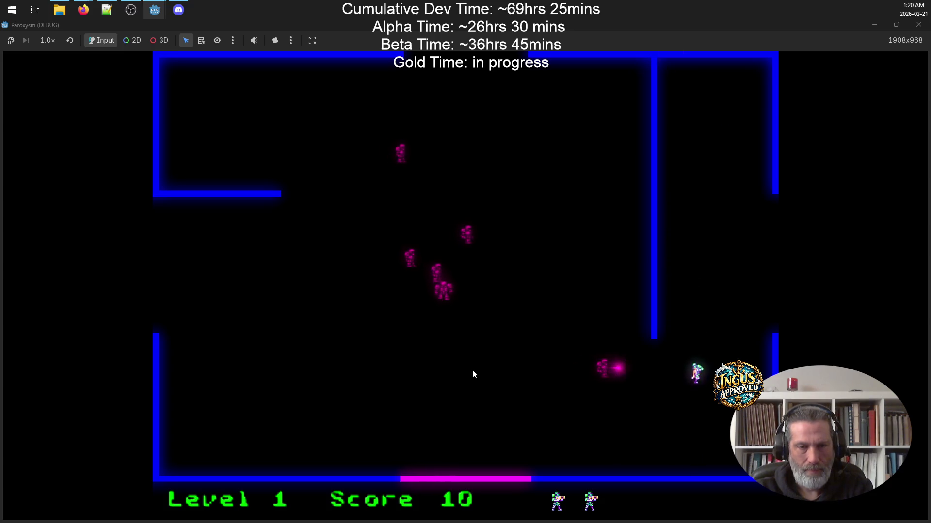
{"action": "key", "text": "Left"}
{"action": "key", "text": "space"}
{"action": "key", "text": "Left"}
{"action": "key", "text": "space"}
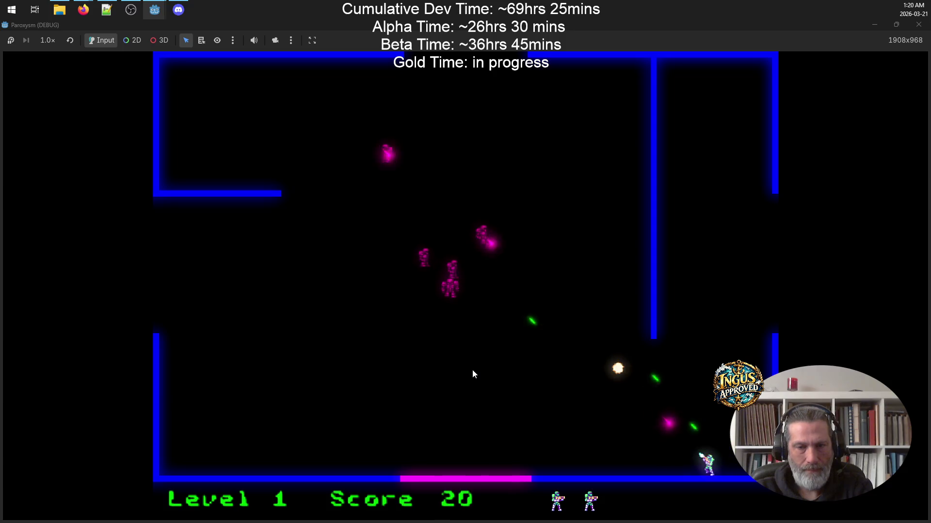
{"action": "key", "text": "Left"}
{"action": "key", "text": "space"}
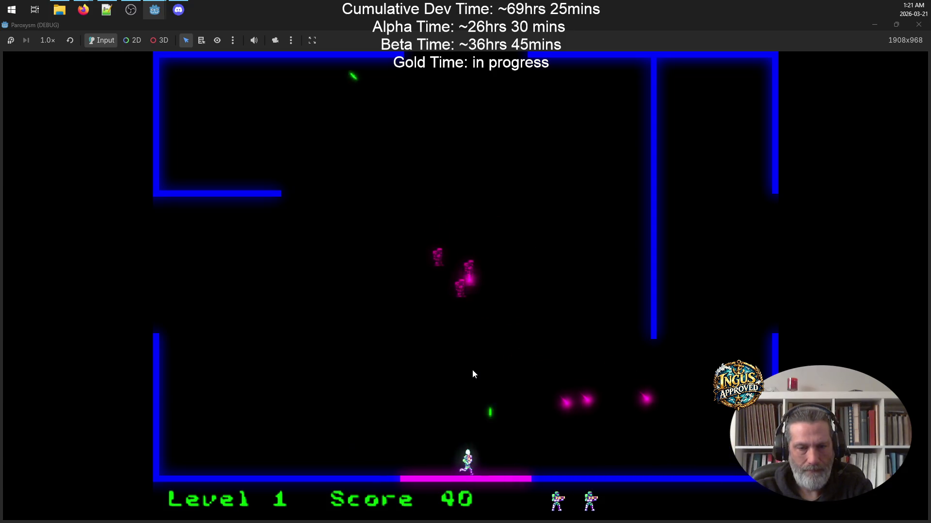
{"action": "key", "text": "Up"}
{"action": "key", "text": "space"}
{"action": "key", "text": "Right"}
{"action": "key", "text": "Up"}
{"action": "key", "text": "Right"}
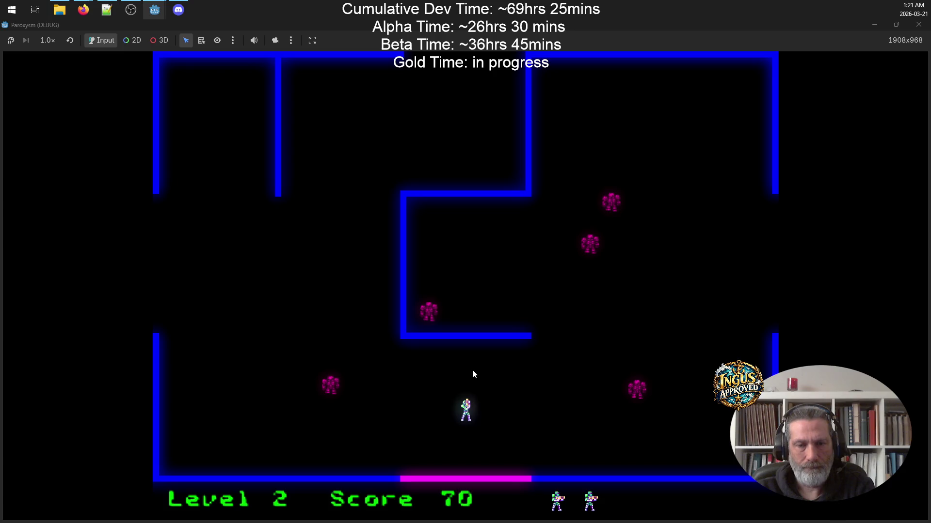
In Level 3, run up-right and down firing at the robots while dodging.
{"action": "key", "text": "Right"}
{"action": "key", "text": "space"}
{"action": "key", "text": "Right"}
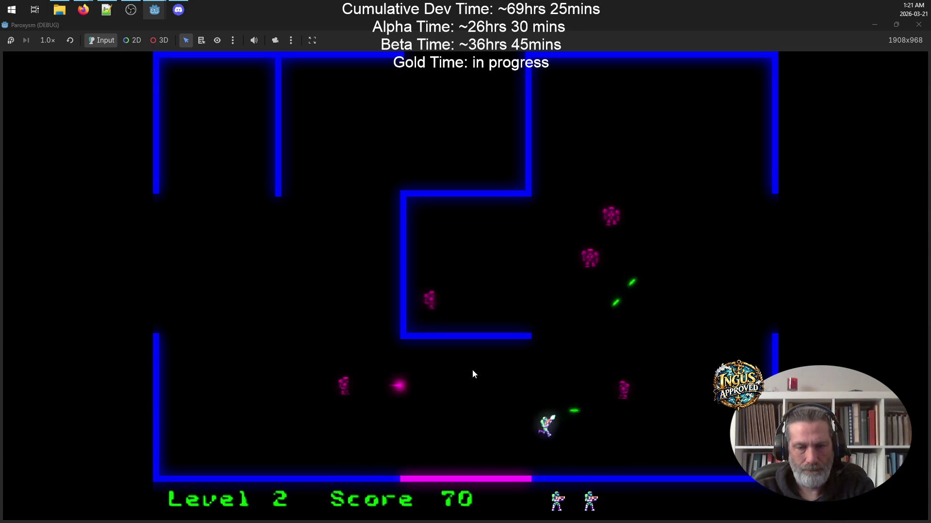
{"action": "key", "text": "Up"}
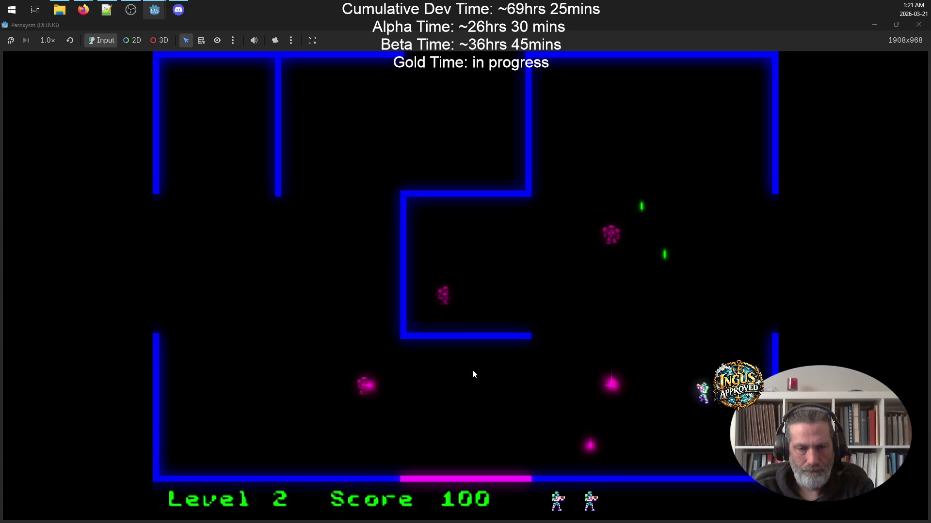
{"action": "key", "text": "Left"}
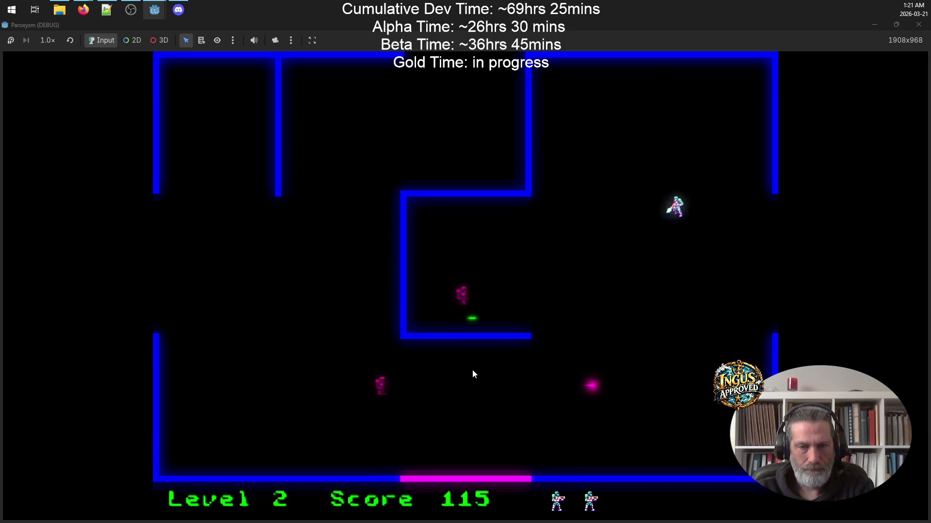
{"action": "key", "text": "Right"}
{"action": "key", "text": "Down"}
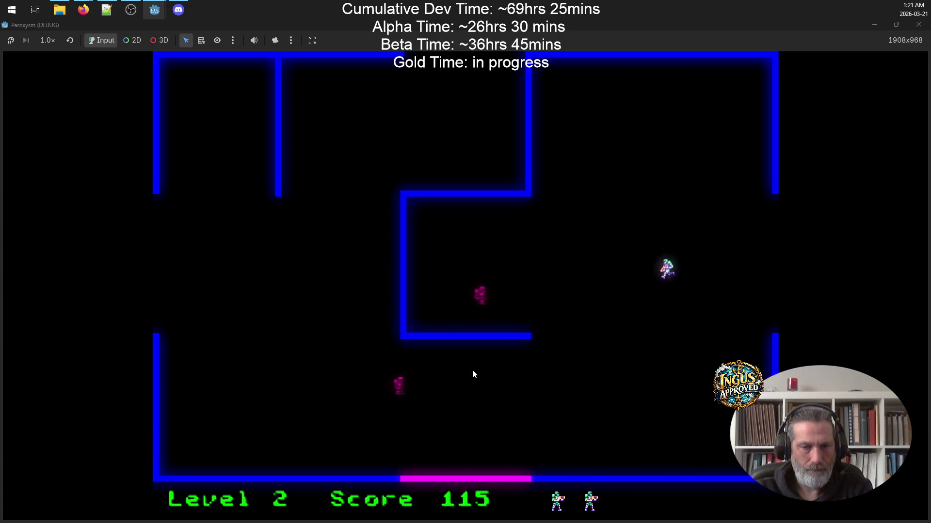
{"action": "key", "text": "Down"}
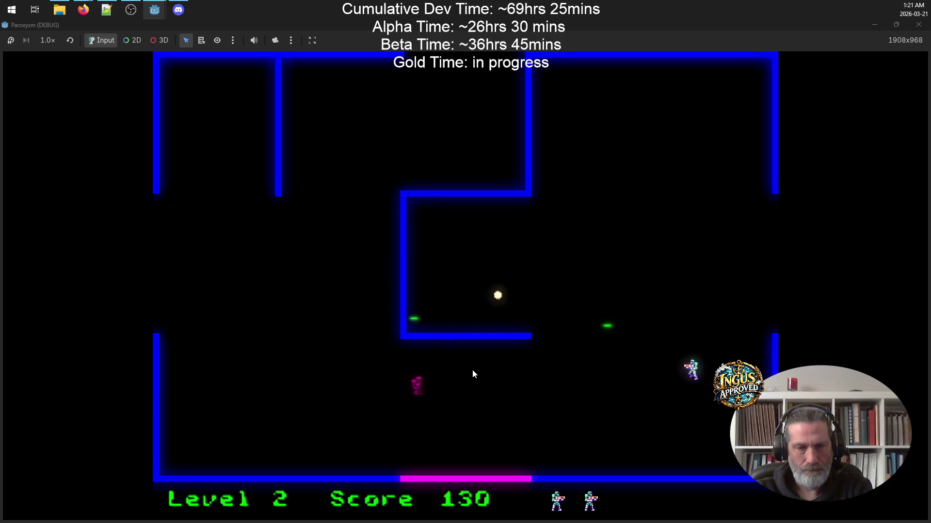
{"action": "key", "text": "Up"}
{"action": "key", "text": "Up"}
{"action": "key", "text": "Right"}
{"action": "key", "text": "Right"}
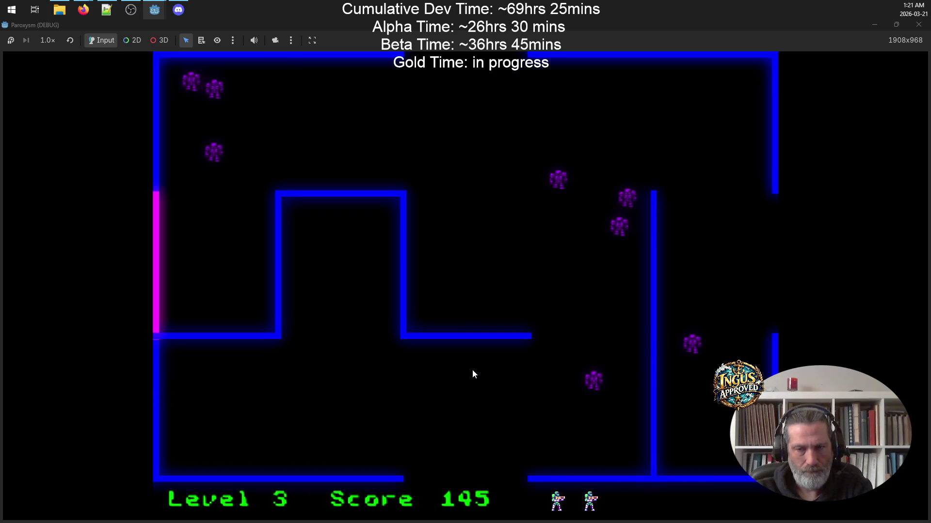
Clear the rest of Level 3, destroying a purple enemy, and exit right to Level 4.
{"action": "key", "text": "Down"}
{"action": "key", "text": "Up"}
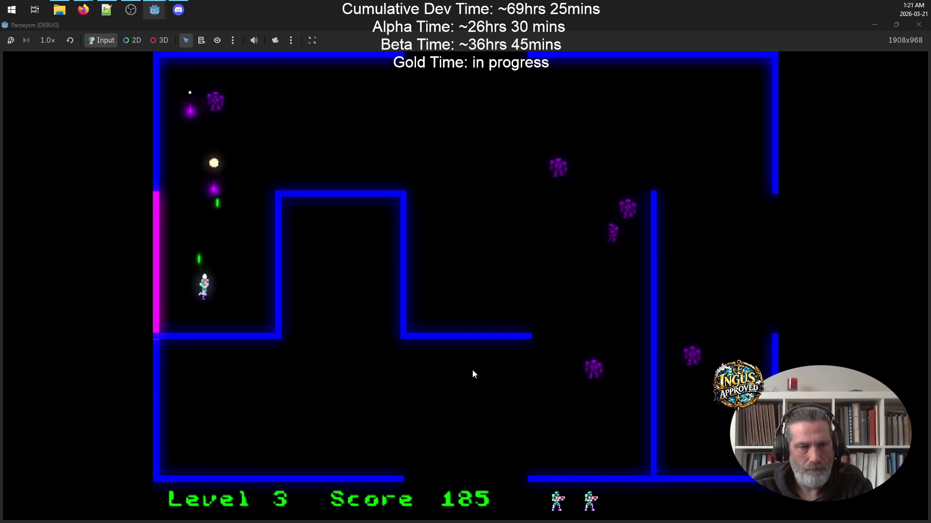
{"action": "key", "text": "Up"}
{"action": "key", "text": "Right"}
{"action": "key", "text": "Right"}
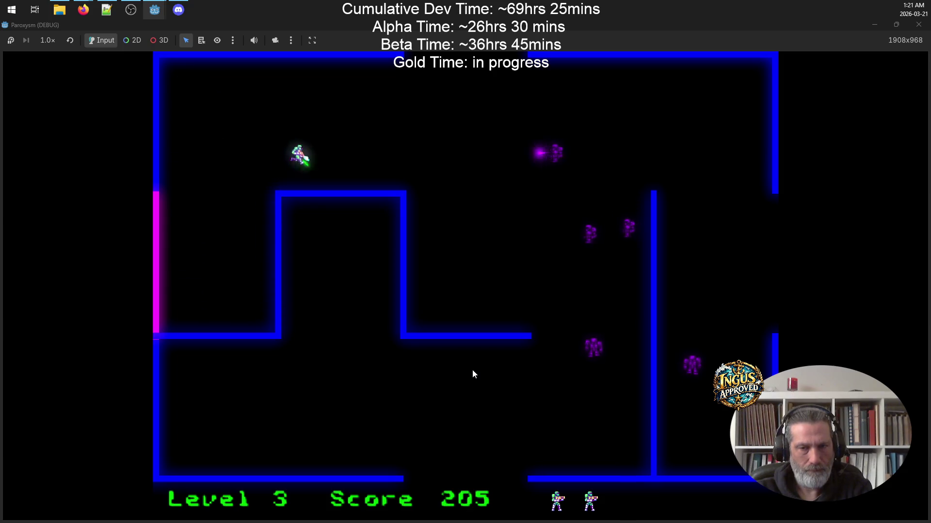
{"action": "key", "text": "Right"}
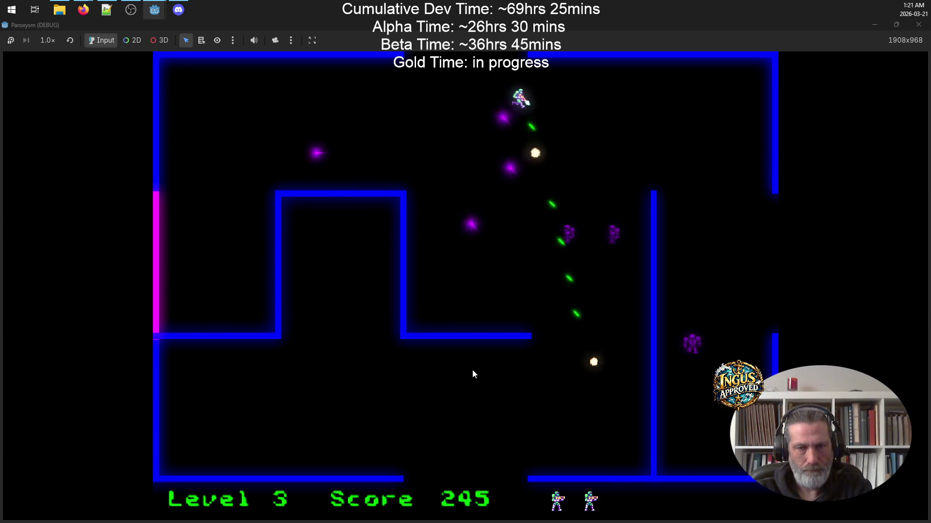
{"action": "key", "text": "Right"}
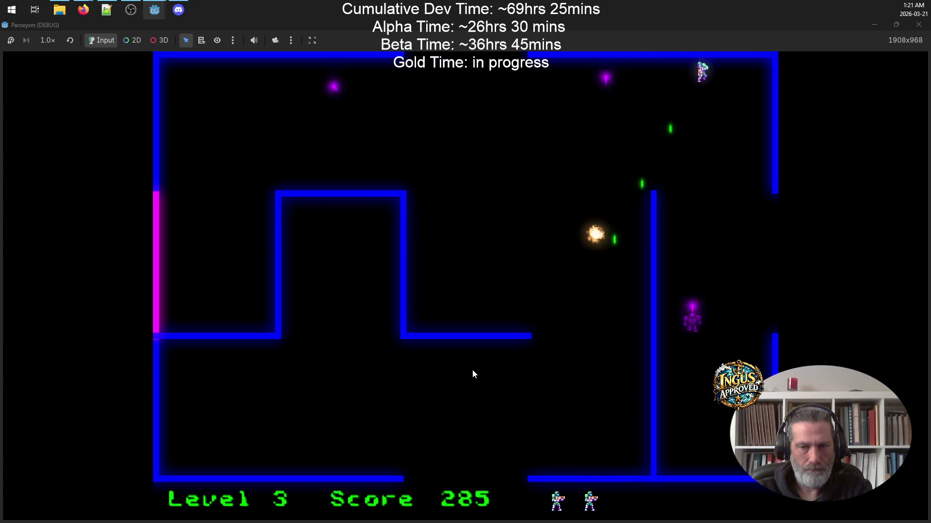
{"action": "key", "text": "Down"}
{"action": "key", "text": "Left"}
{"action": "key", "text": "Up"}
{"action": "key", "text": "Right"}
{"action": "key", "text": "Down"}
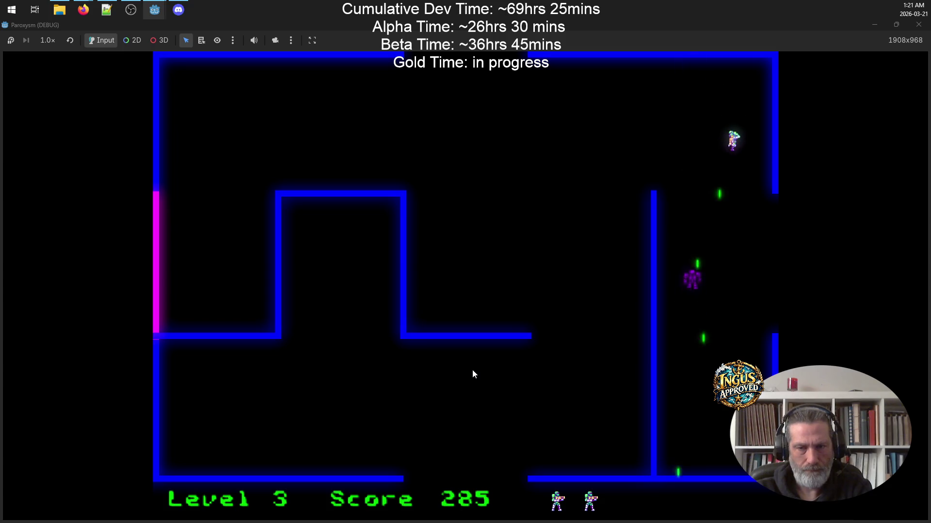
{"action": "key", "text": "Right"}
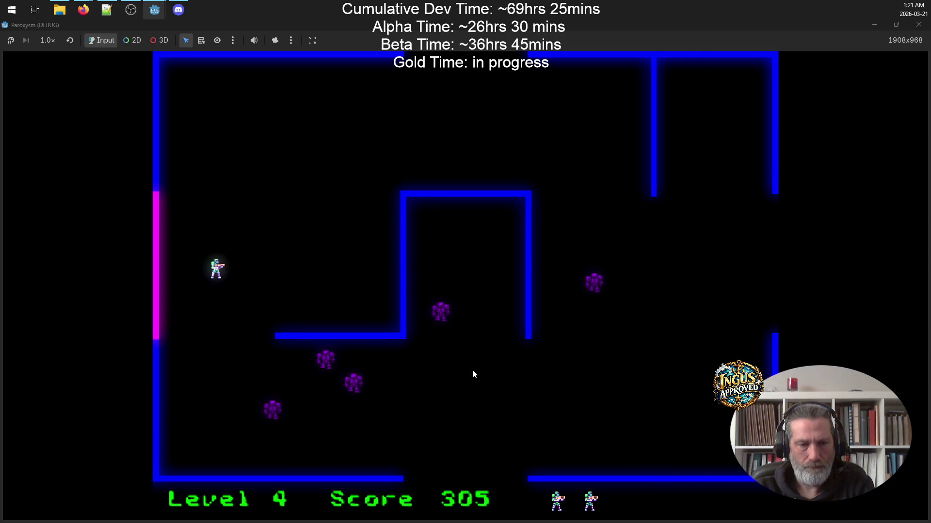
In Level 4, shoot down an enemy, retreat left, then advance up-right destroying two more.
{"action": "key", "text": "Down"}
{"action": "key", "text": "Up"}
{"action": "key", "text": "Right"}
{"action": "key", "text": "Down"}
{"action": "key", "text": "Left"}
{"action": "key", "text": "Down"}
Dodge and fire around Level 4, destroy the last enemy, and exit the top to Level 5.
{"action": "key", "text": "Down"}
{"action": "key", "text": "Right"}
{"action": "key", "text": "Up"}
{"action": "key", "text": "Right"}
{"action": "key", "text": "Down"}
{"action": "key", "text": "Up"}
{"action": "key", "text": "Right"}
{"action": "key", "text": "Down"}
{"action": "key", "text": "Left"}
{"action": "key", "text": "Up"}
{"action": "key", "text": "Up"}
{"action": "key", "text": "Right"}
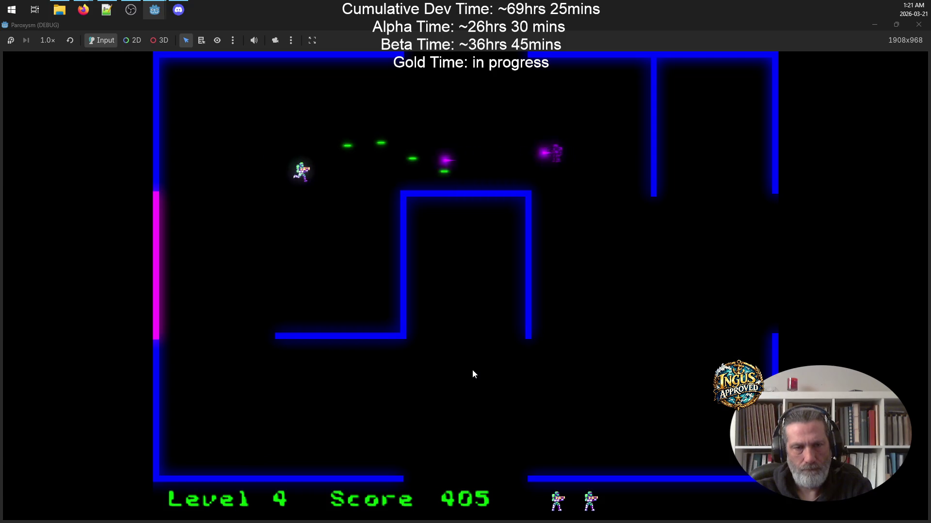
{"action": "key", "text": "Up"}
{"action": "key", "text": "Right"}
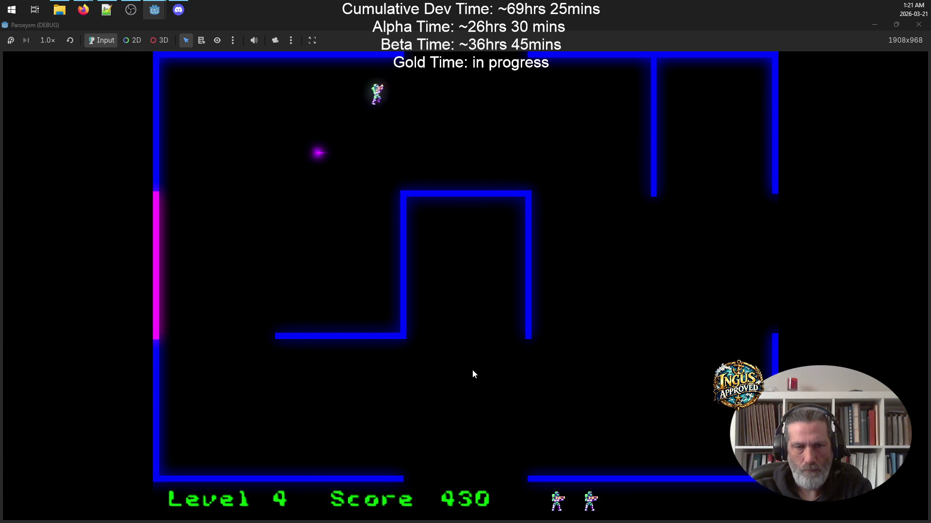
{"action": "key", "text": "Left"}
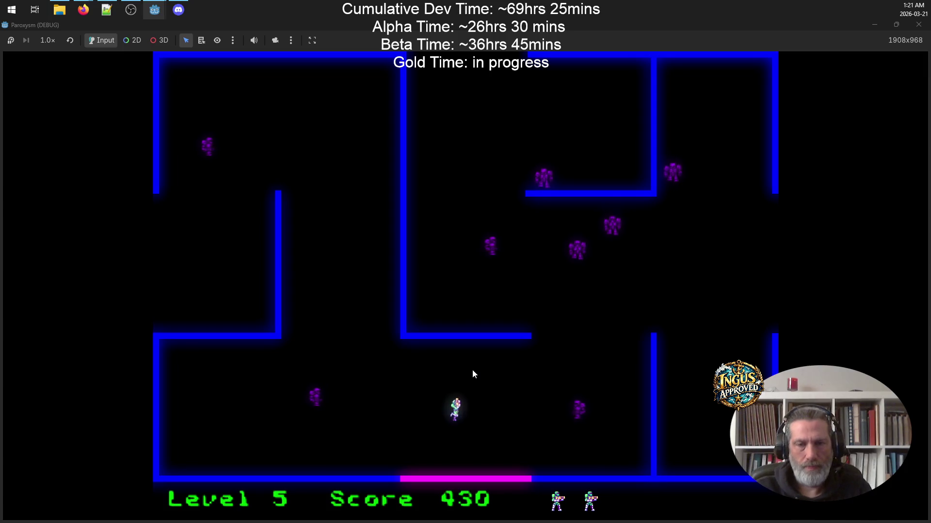
In Level 5, shoot enemies along the right wall and charge up-right destroying more.
{"action": "key", "text": "Right"}
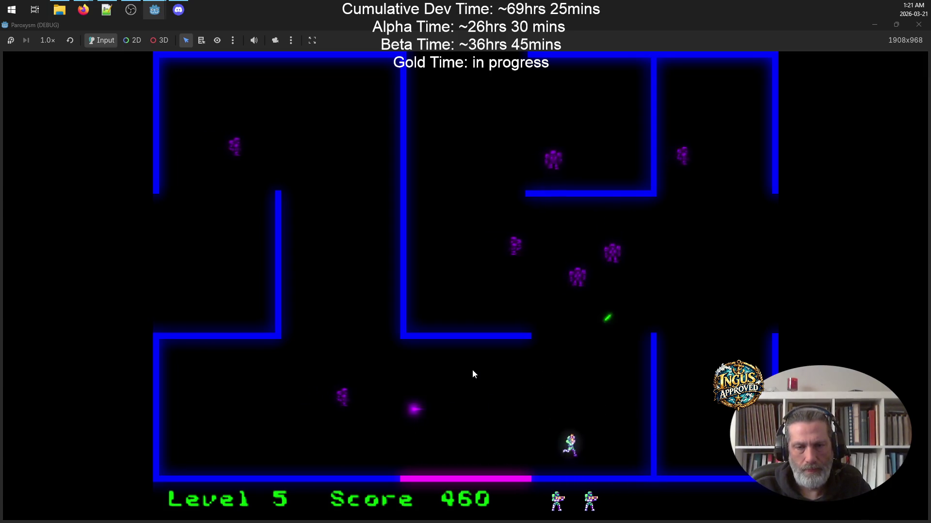
{"action": "key", "text": "Left"}
{"action": "key", "text": "Up"}
{"action": "key", "text": "Right"}
{"action": "key", "text": "Right"}
{"action": "key", "text": "Down"}
{"action": "key", "text": "Left"}
{"action": "key", "text": "Left"}
{"action": "key", "text": "Up"}
{"action": "key", "text": "Right"}
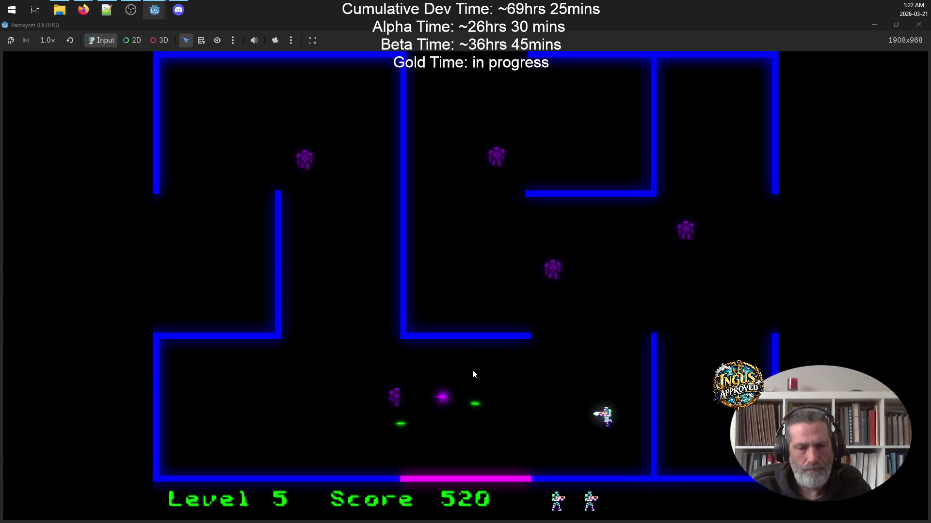
{"action": "key", "text": "Down"}
{"action": "key", "text": "Left"}
{"action": "key", "text": "Up"}
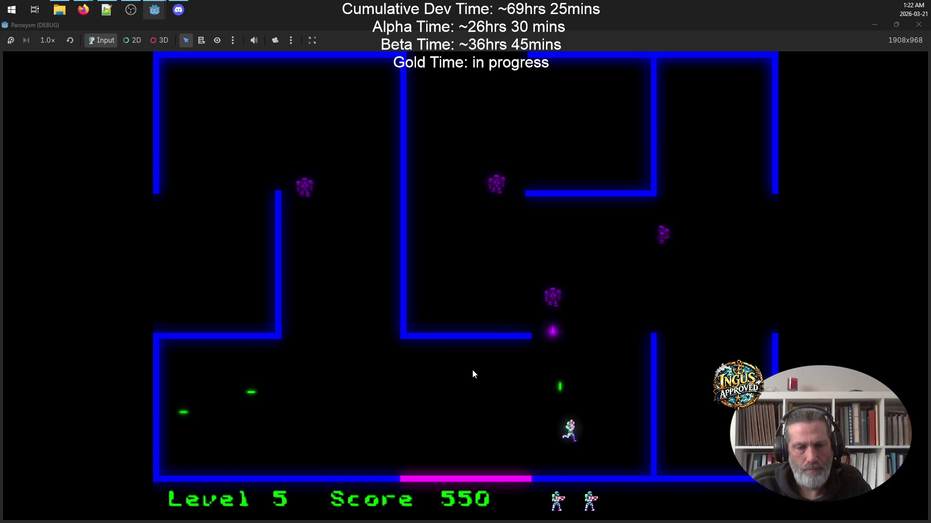
{"action": "key", "text": "Up"}
{"action": "key", "text": "Right"}
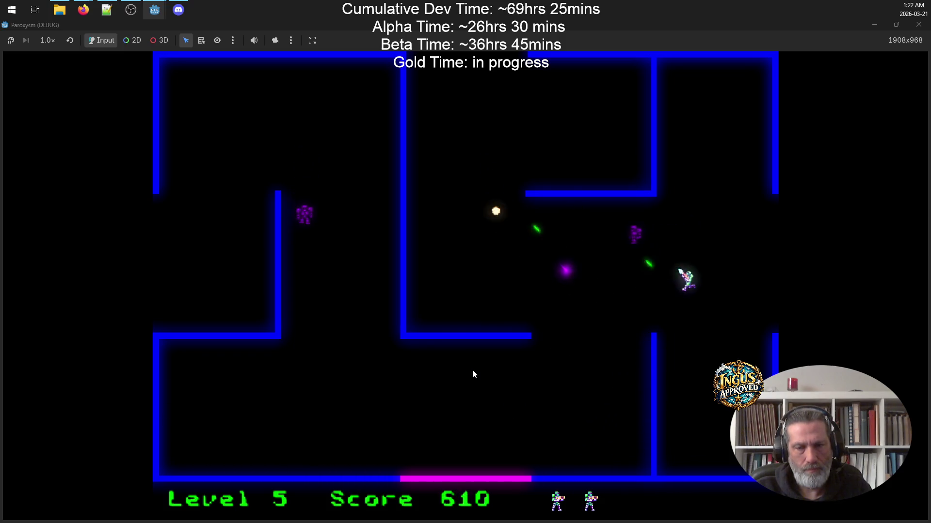
Destroy the last Level 5 enemy and exit left into Level 6 with a score of 670.
{"action": "key", "text": "Left"}
{"action": "key", "text": "Down"}
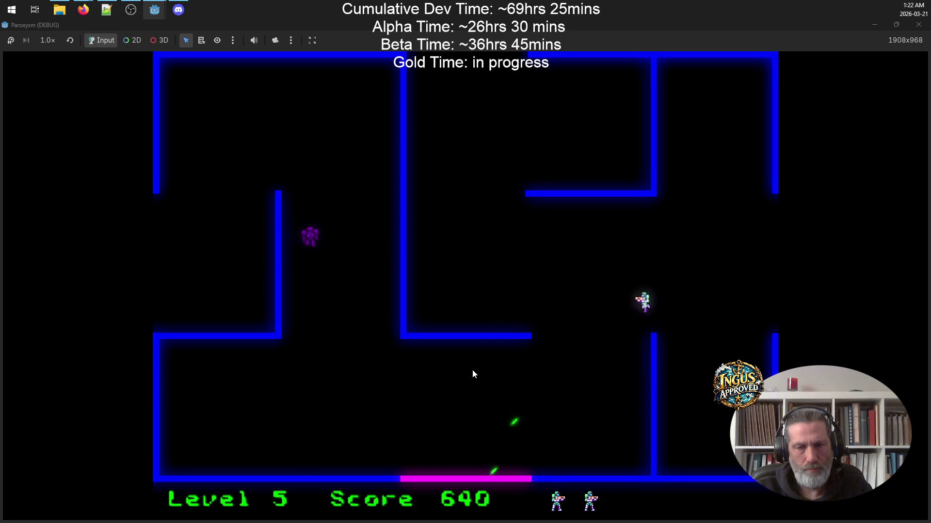
{"action": "key", "text": "Left"}
{"action": "key", "text": "Left"}
{"action": "key", "text": "Down"}
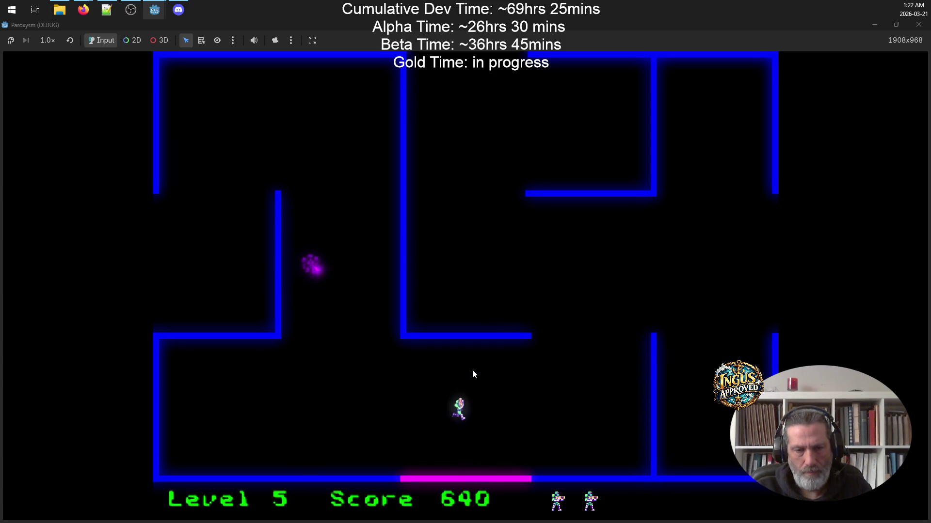
{"action": "key", "text": "Left"}
{"action": "key", "text": "Up"}
{"action": "key", "text": "Right"}
{"action": "key", "text": "Up"}
{"action": "key", "text": "Left"}
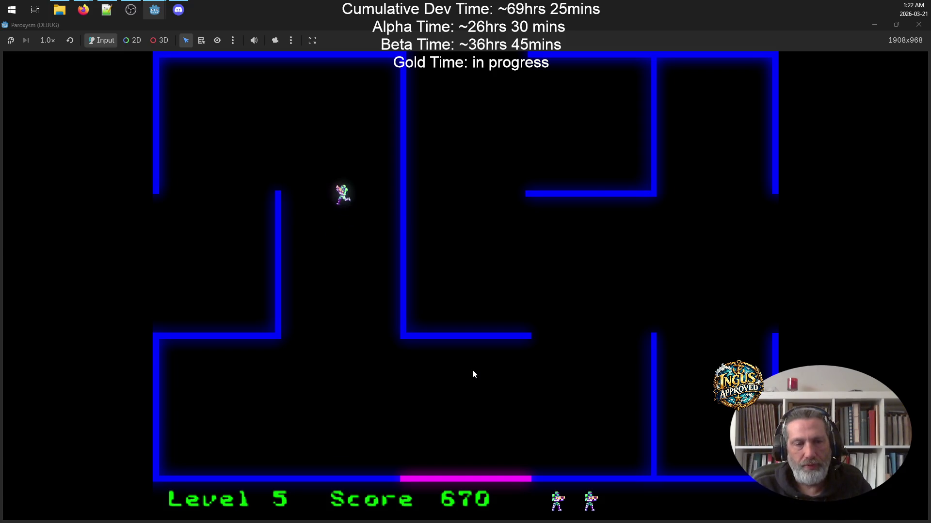
{"action": "key", "text": "Left"}
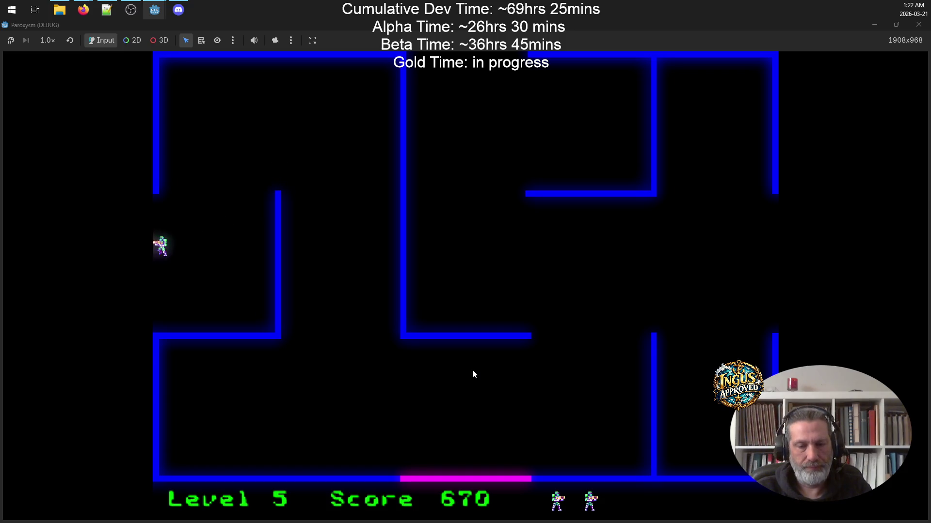
{"action": "key", "text": "Left+Down"}
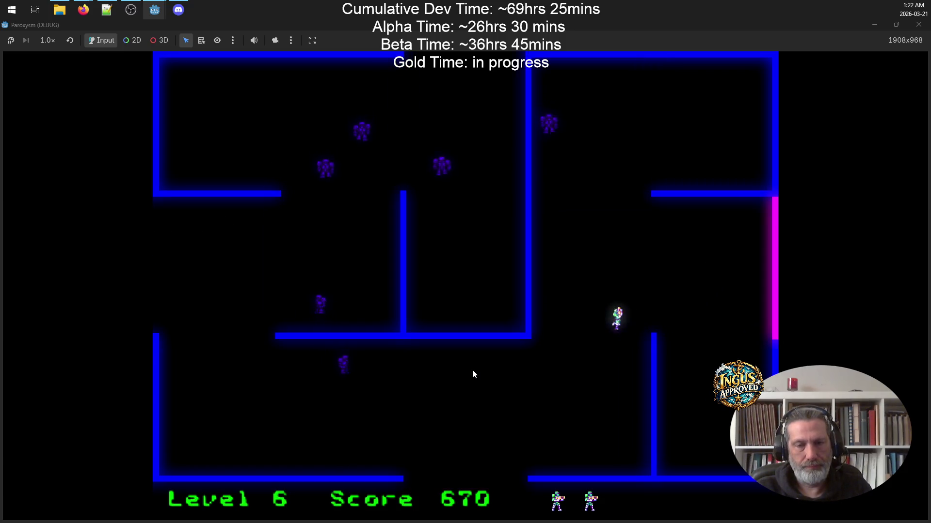
Manoeuvre around Level 6, firing upward and left to destroy robots.
{"action": "key", "text": "Up+Right"}
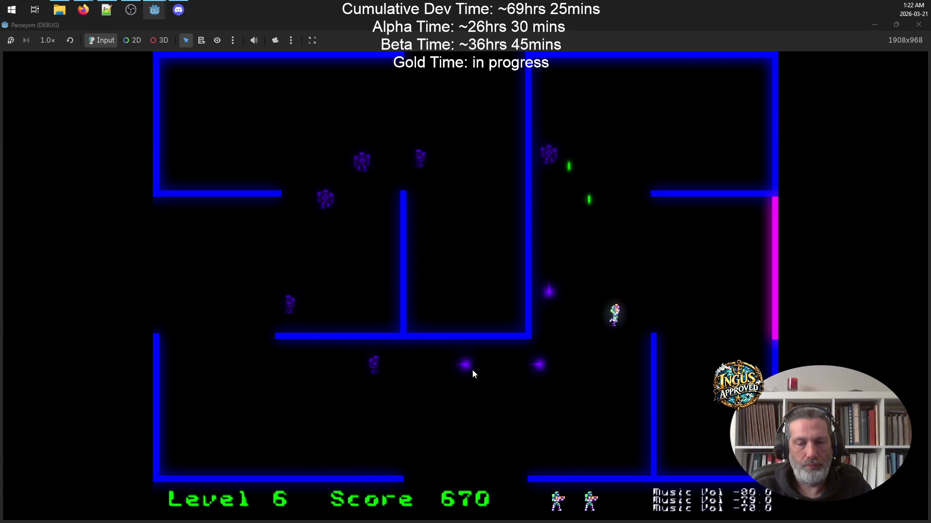
{"action": "key", "text": "Left"}
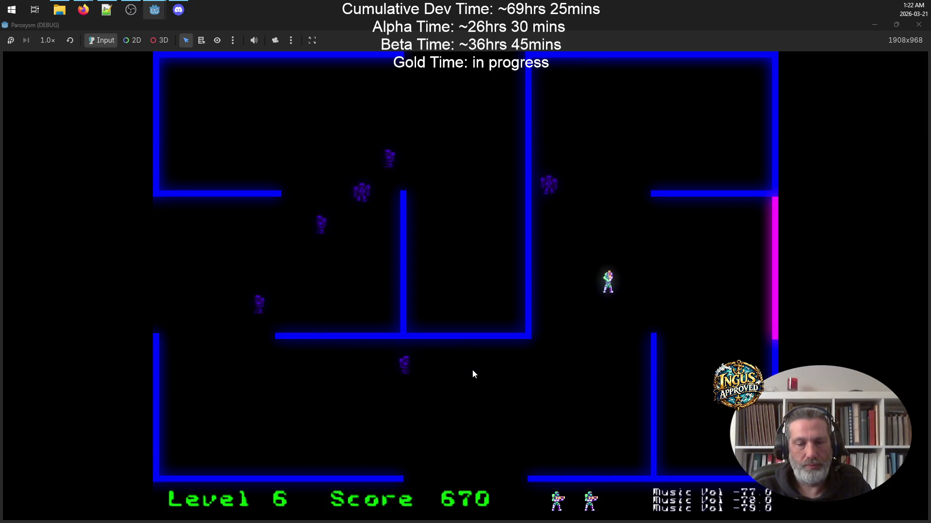
{"action": "key", "text": "Down"}
{"action": "key", "text": "Right"}
{"action": "key", "text": "Up+Right"}
{"action": "key", "text": "Down"}
{"action": "key", "text": "Down+Left"}
{"action": "key", "text": "Down+Right"}
{"action": "key", "text": "Left"}
{"action": "key", "text": "Down"}
Move the player up the middle and weave around to dodge robot fire.
{"action": "key", "text": "Left"}
{"action": "key", "text": "Up"}
{"action": "key", "text": "Up"}
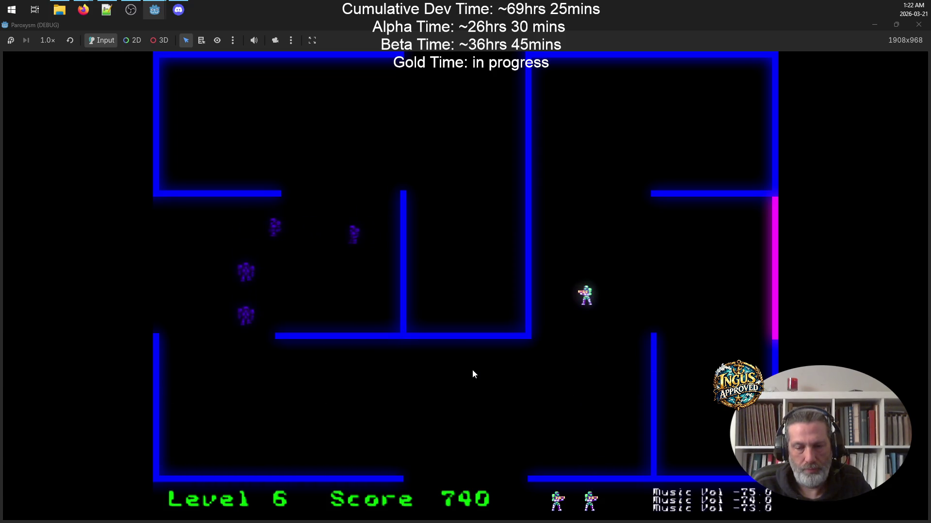
{"action": "key", "text": "Down"}
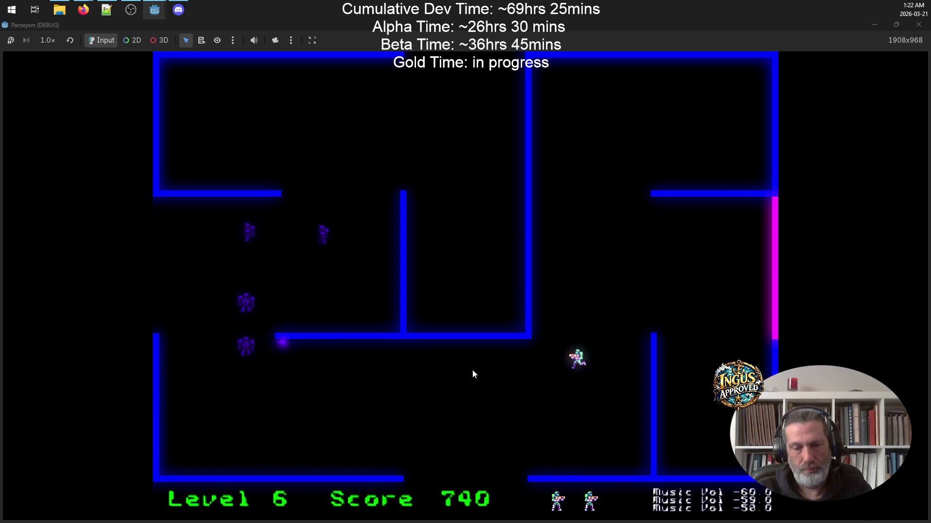
{"action": "key", "text": "Right"}
{"action": "key", "text": "Left"}
{"action": "key", "text": "Up"}
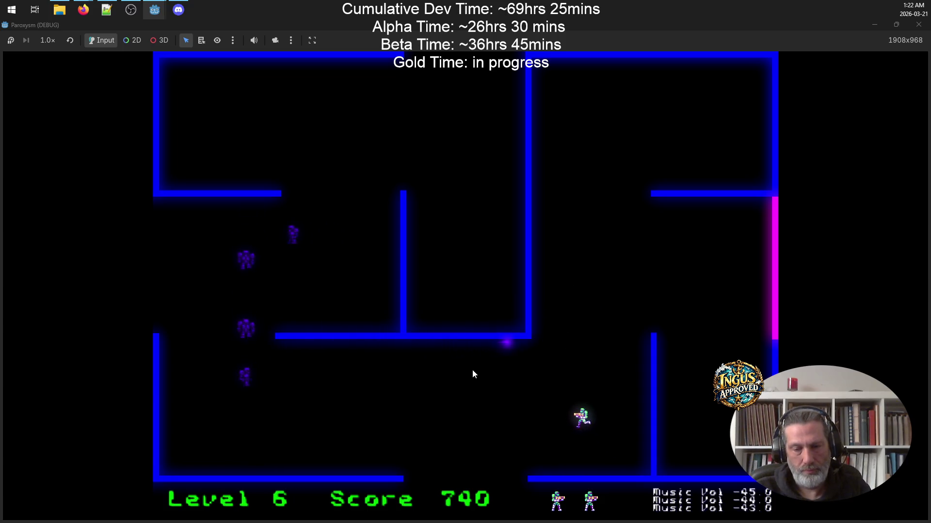
{"action": "key", "text": "Down"}
{"action": "key", "text": "Right"}
{"action": "key", "text": "Up"}
{"action": "key", "text": "Down"}
Mute the game music while moving the player up and dodging a robot's shot.
{"action": "key", "text": "Left"}
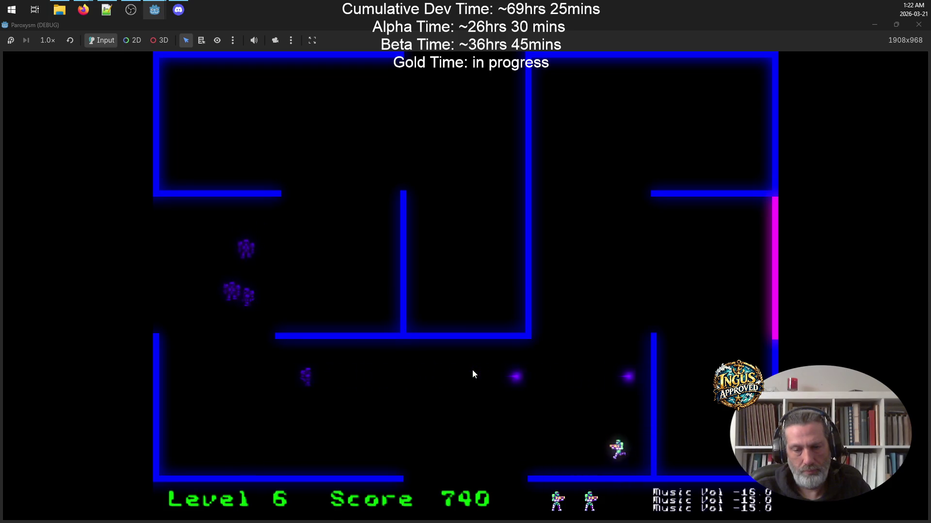
{"action": "key", "text": "Up"}
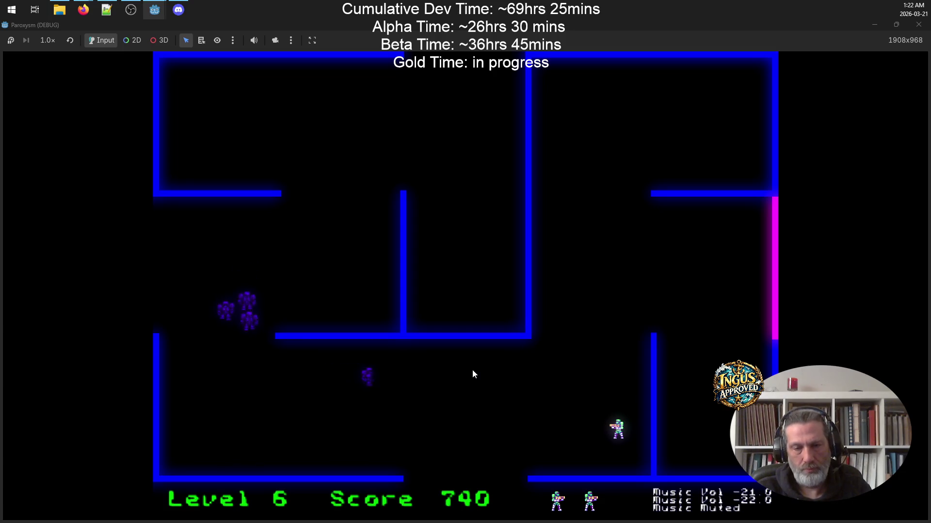
{"action": "key", "text": "Up"}
{"action": "key", "text": "Right"}
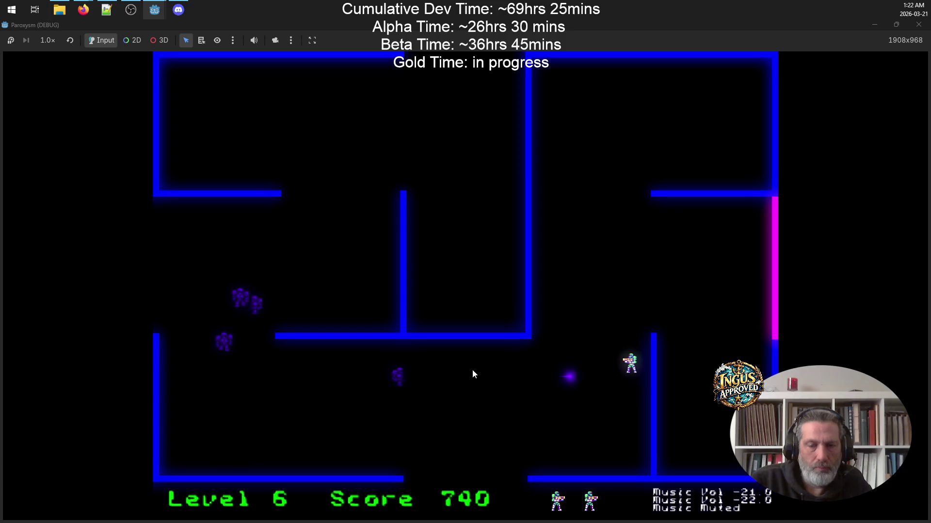
{"action": "key", "text": "Up"}
Fire left, down-left and up-right to destroy the remaining robots and reach Level 7.
{"action": "key", "text": "space"}
{"action": "key", "text": "Down"}
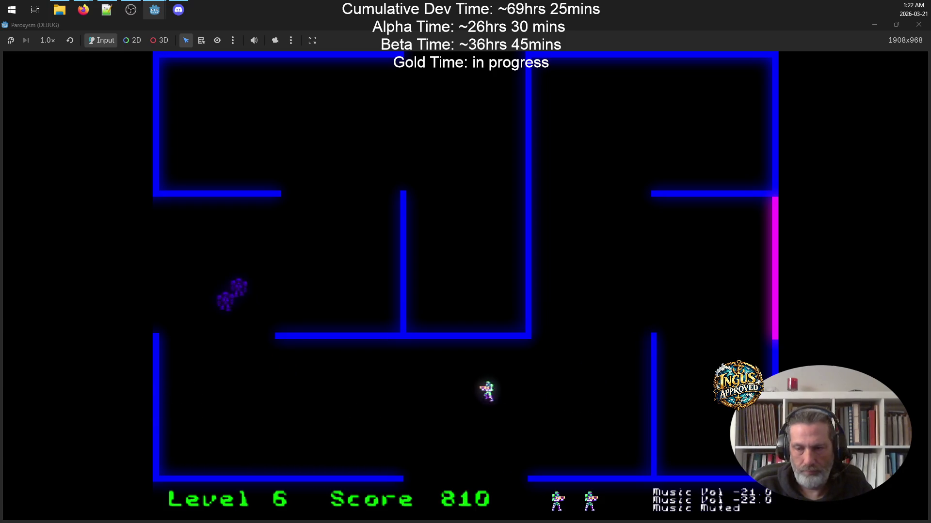
{"action": "key", "text": "Down"}
{"action": "key", "text": "Left"}
{"action": "key", "text": "space"}
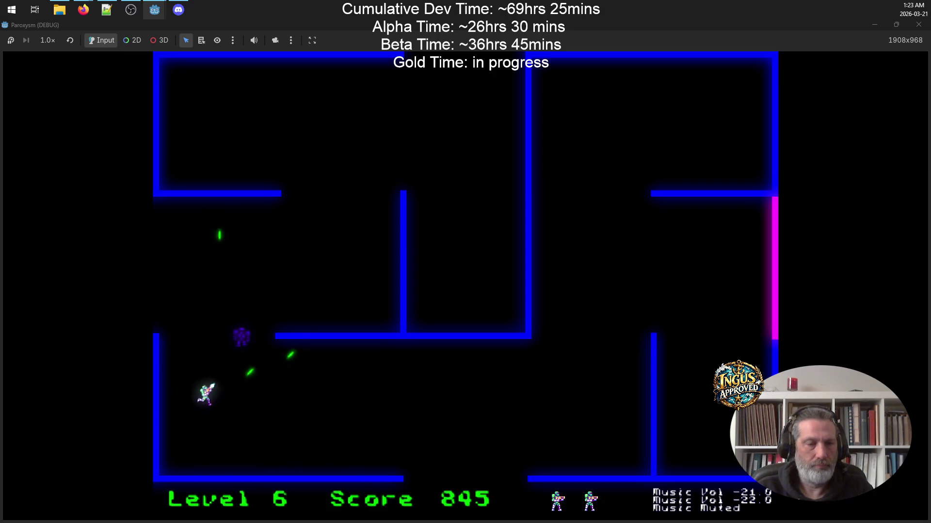
{"action": "key", "text": "Up"}
{"action": "key", "text": "Right"}
{"action": "key", "text": "space"}
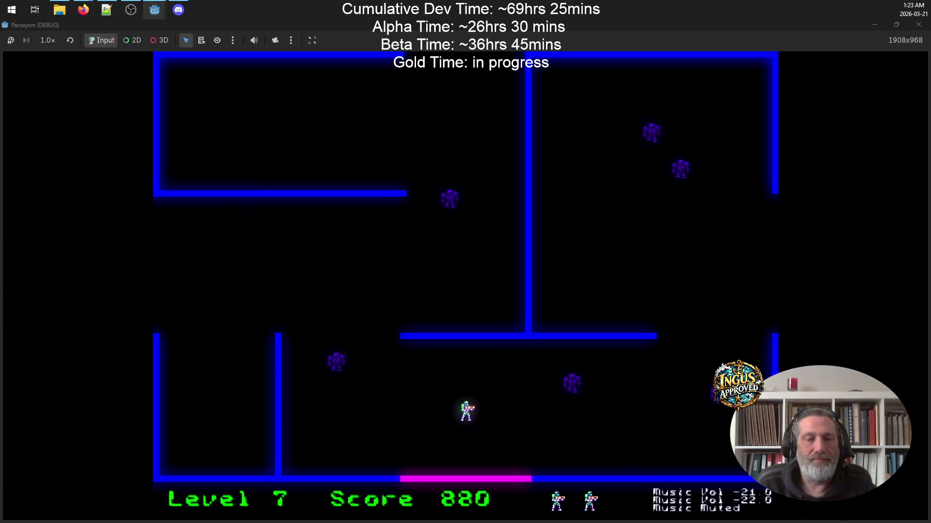
Start Level 7 running along the bottom, shooting robots while moving up and down.
{"action": "key", "text": "Down"}
{"action": "key", "text": "Right"}
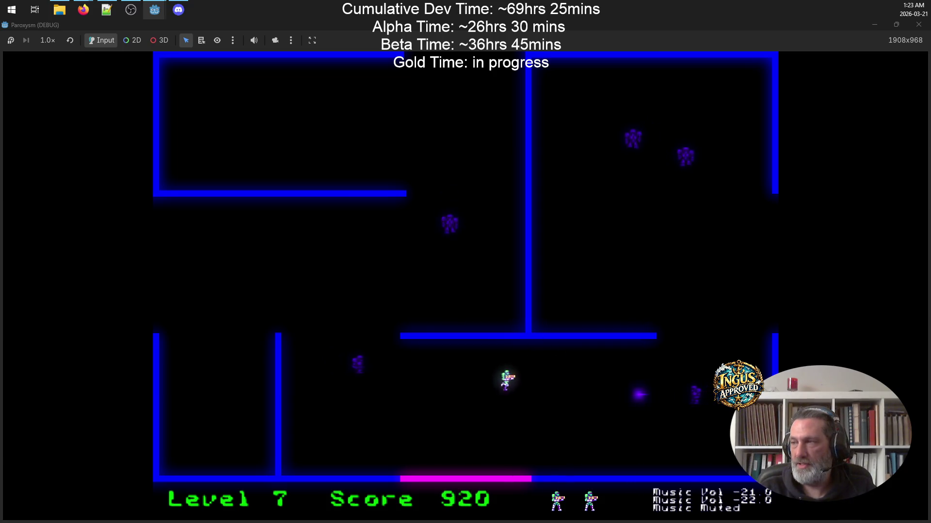
{"action": "key", "text": "space"}
{"action": "key", "text": "Up"}
{"action": "key", "text": "Up"}
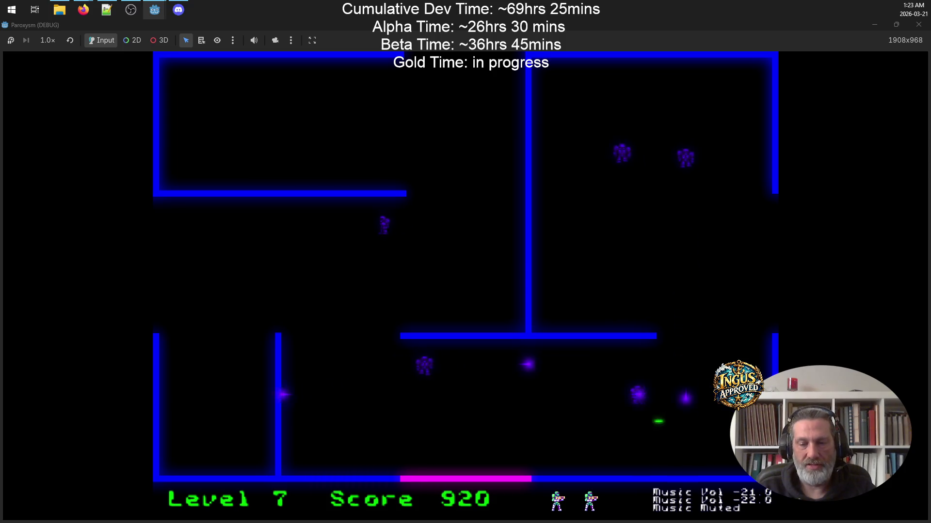
{"action": "key", "text": "space"}
{"action": "key", "text": "space"}
{"action": "key", "text": "Down"}
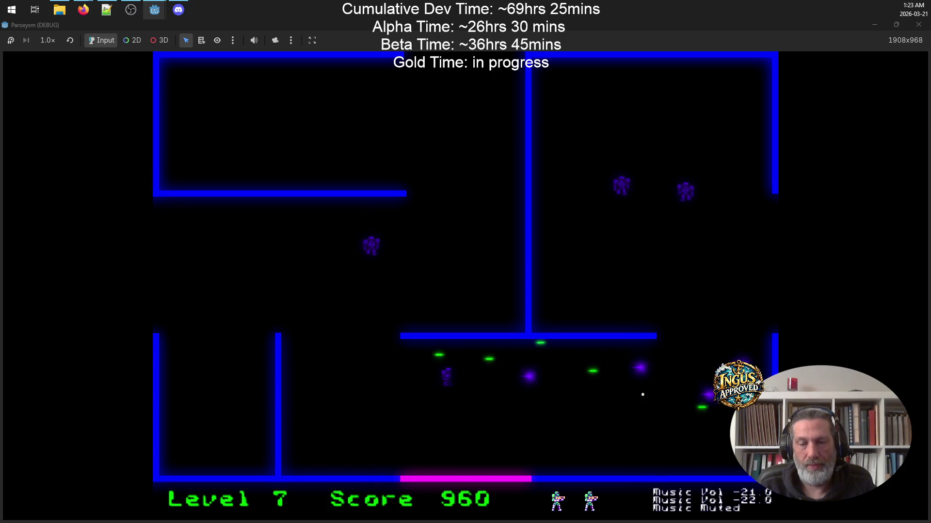
{"action": "key", "text": "Up"}
Fire up and up-left to destroy the last Level 7 robot and exit the level.
{"action": "key", "text": "space"}
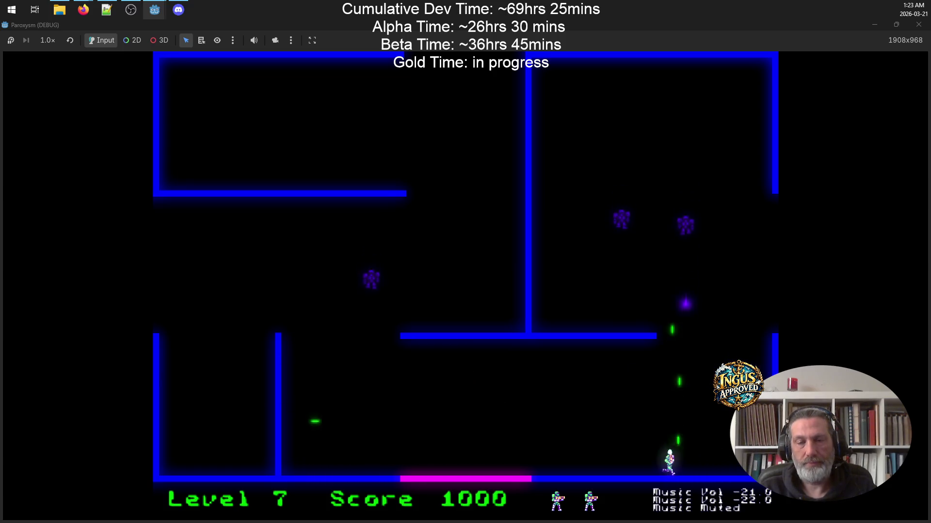
{"action": "key", "text": "Up"}
{"action": "key", "text": "space"}
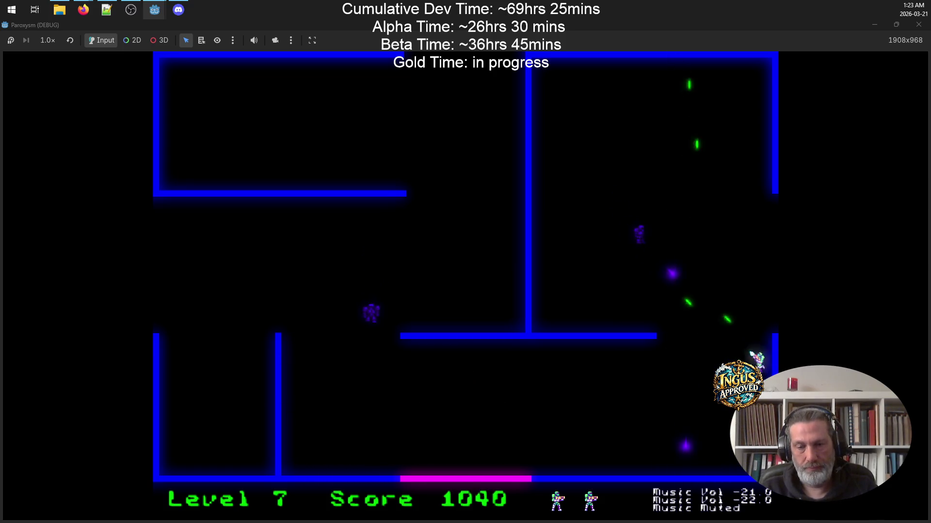
{"action": "key", "text": "Left"}
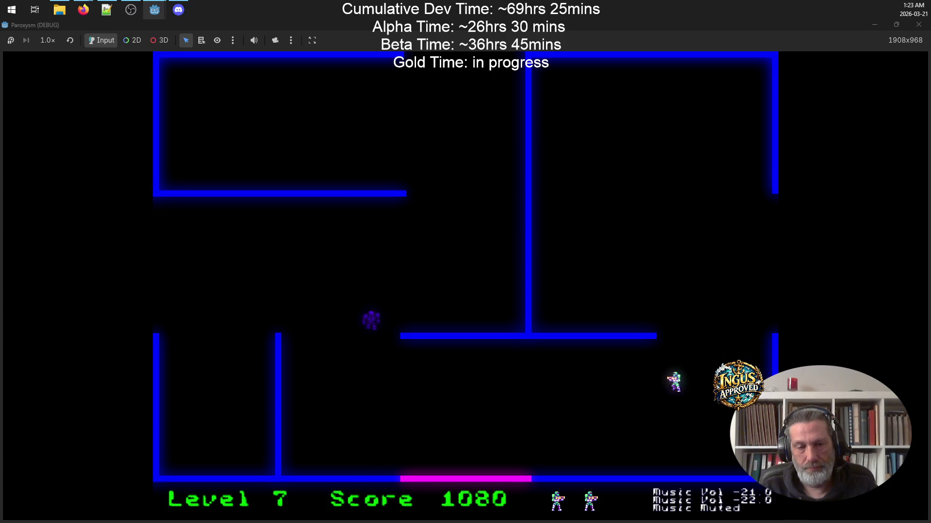
{"action": "key", "text": "Left"}
{"action": "key", "text": "Up"}
{"action": "key", "text": "space"}
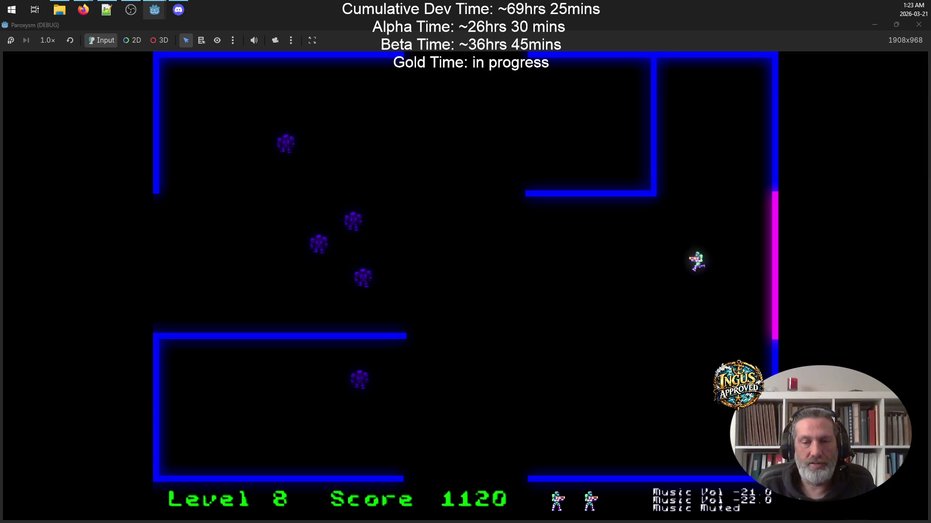
Run diagonally down-left through Level 8, firing left at the robots.
{"action": "key", "text": "Down"}
{"action": "key", "text": "space"}
{"action": "key", "text": "Up"}
{"action": "key", "text": "Left"}
{"action": "key", "text": "Down"}
{"action": "key", "text": "Left"}
{"action": "key", "text": "space"}
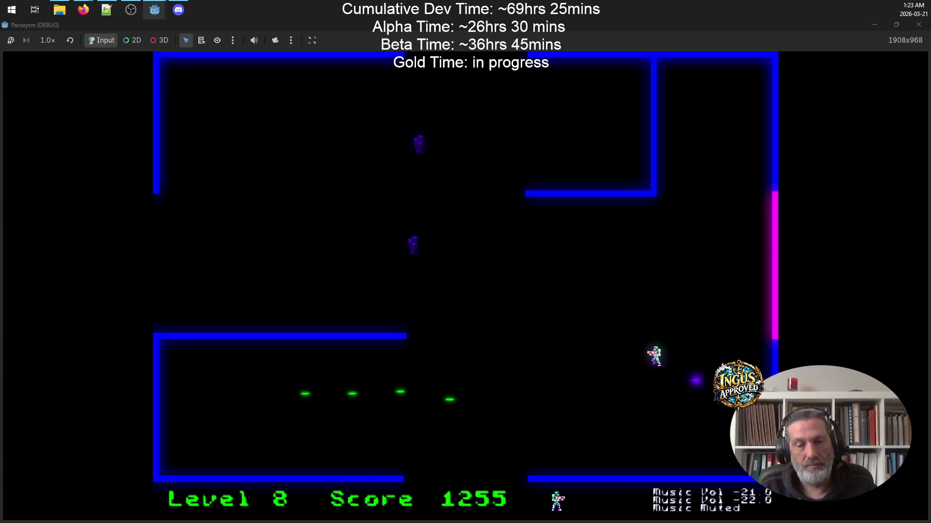
Run along the floor firing upward, then move up shooting more robots.
{"action": "key", "text": "Down"}
{"action": "key", "text": "Left"}
{"action": "key", "text": "Up"}
{"action": "key", "text": "space"}
{"action": "key", "text": "Right"}
{"action": "key", "text": "space"}
{"action": "key", "text": "Up"}
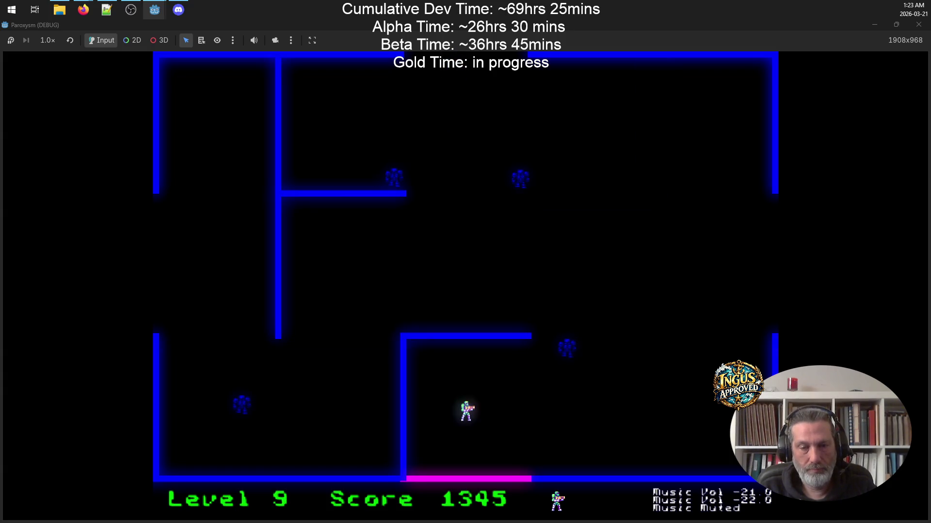
Run up-right through the room, dodging and shooting robots along the way.
{"action": "key", "text": "Up"}
{"action": "key", "text": "Right"}
{"action": "key", "text": "space"}
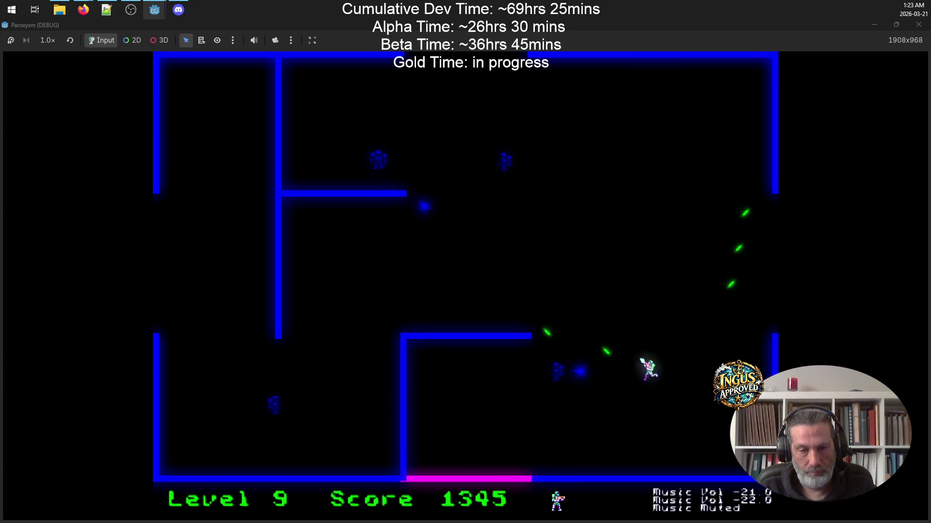
{"action": "key", "text": "Left"}
{"action": "key", "text": "Up"}
{"action": "key", "text": "Right"}
{"action": "key", "text": "Up"}
{"action": "key", "text": "space"}
{"action": "key", "text": "Left"}
{"action": "key", "text": "Down"}
Move down and reposition while firing left to clear the remaining robots.
{"action": "key", "text": "Down"}
{"action": "key", "text": "space"}
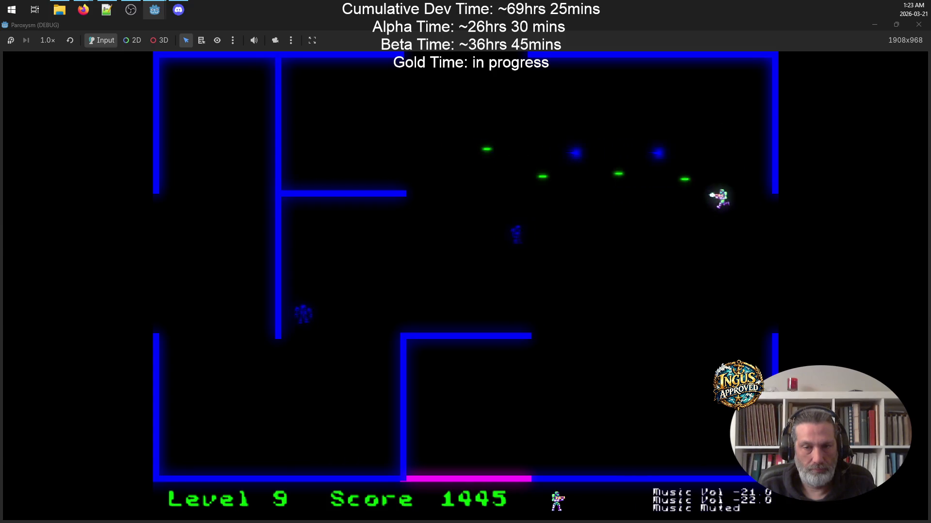
{"action": "key", "text": "Left"}
{"action": "key", "text": "Down"}
{"action": "key", "text": "Left"}
{"action": "key", "text": "Right"}
{"action": "key", "text": "Up"}
{"action": "key", "text": "space"}
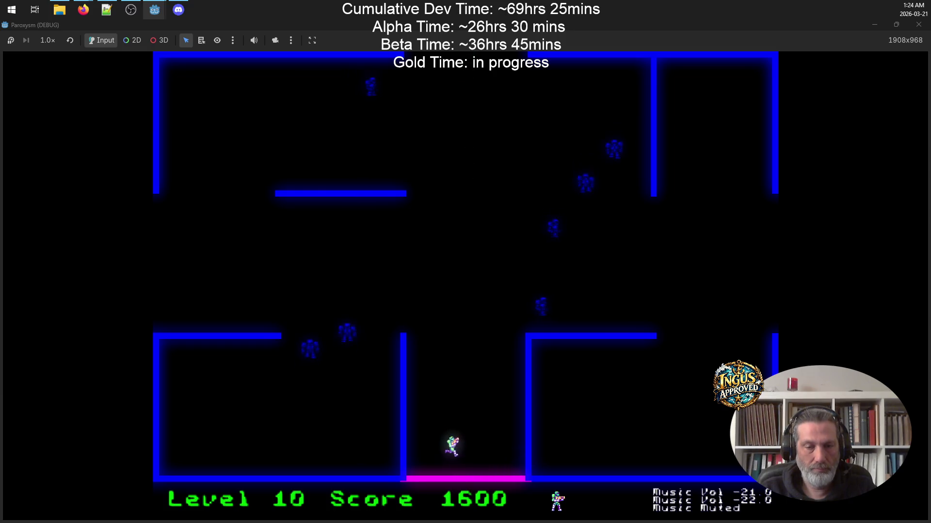
Shoot the Level 10 enemies from below, then leave through the top exit into Level 11.
{"action": "key", "text": "Down"}
{"action": "key", "text": "Right"}
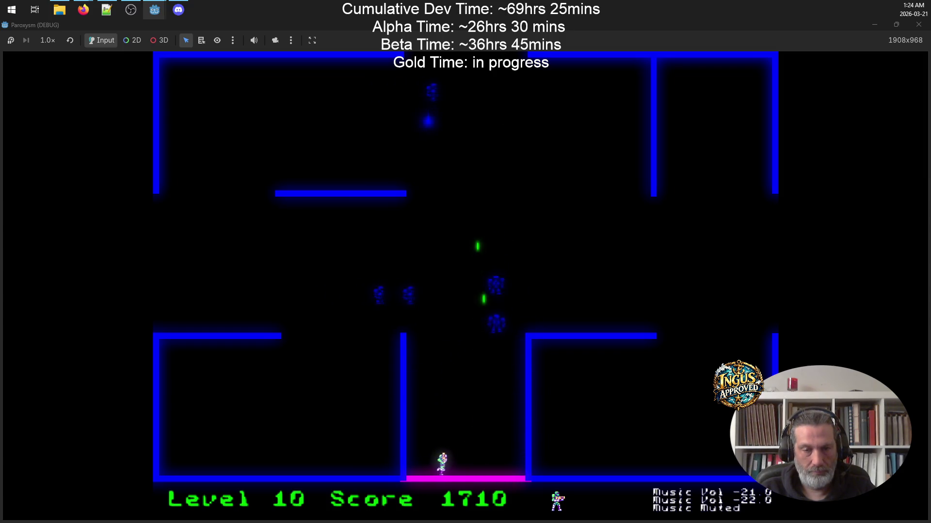
{"action": "key", "text": "Right"}
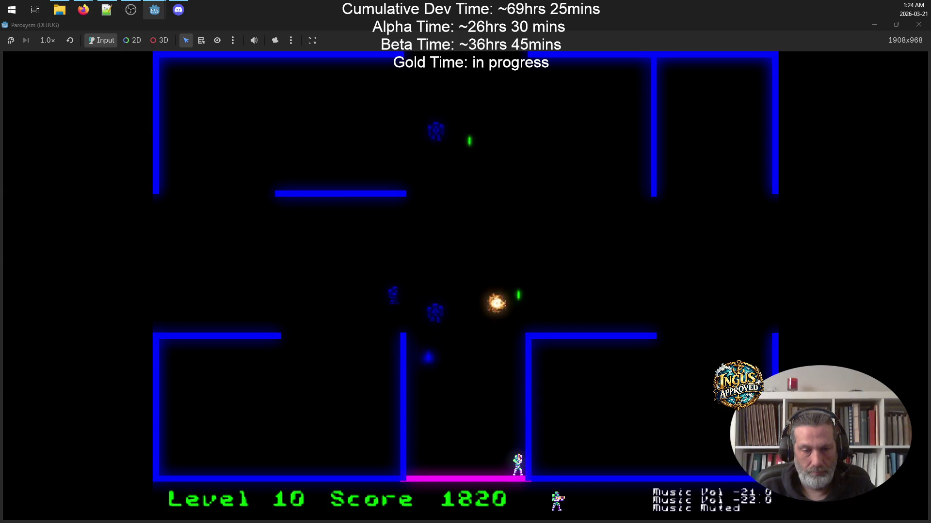
{"action": "key", "text": "Right"}
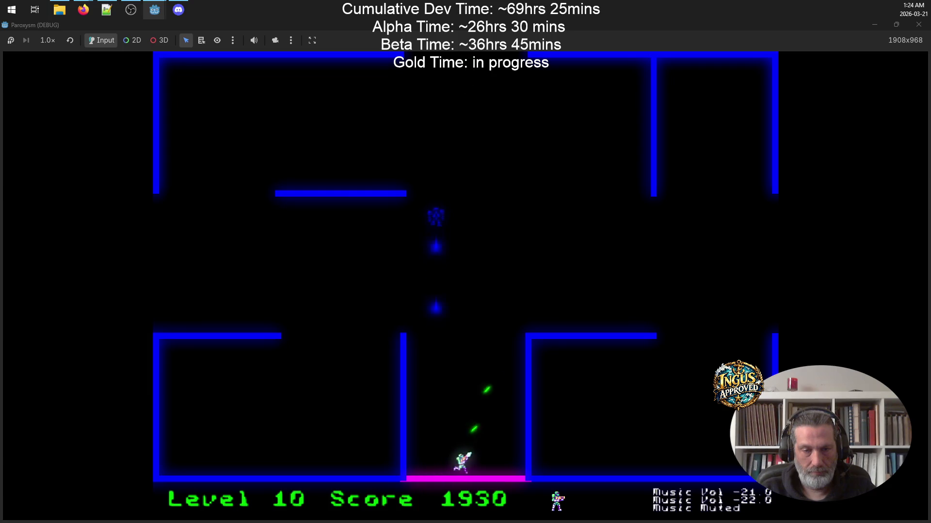
{"action": "key", "text": "Up"}
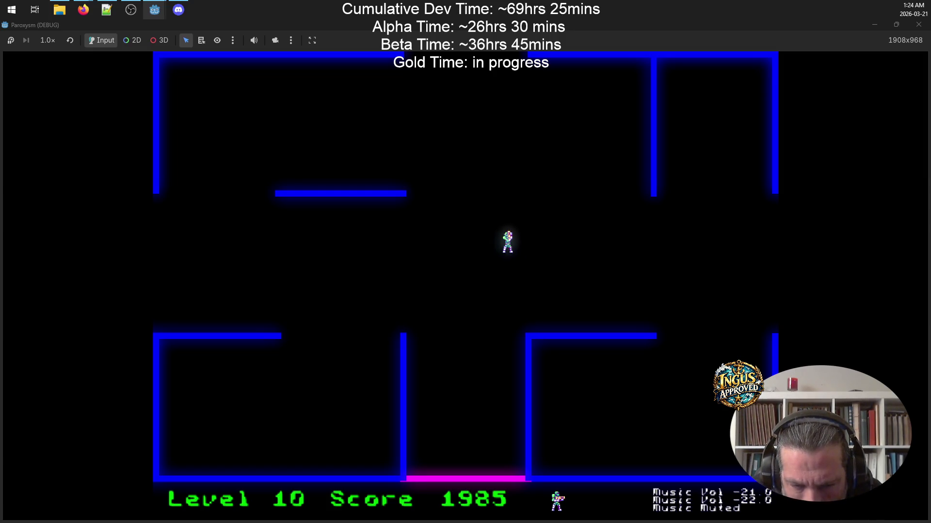
{"action": "key", "text": "Up"}
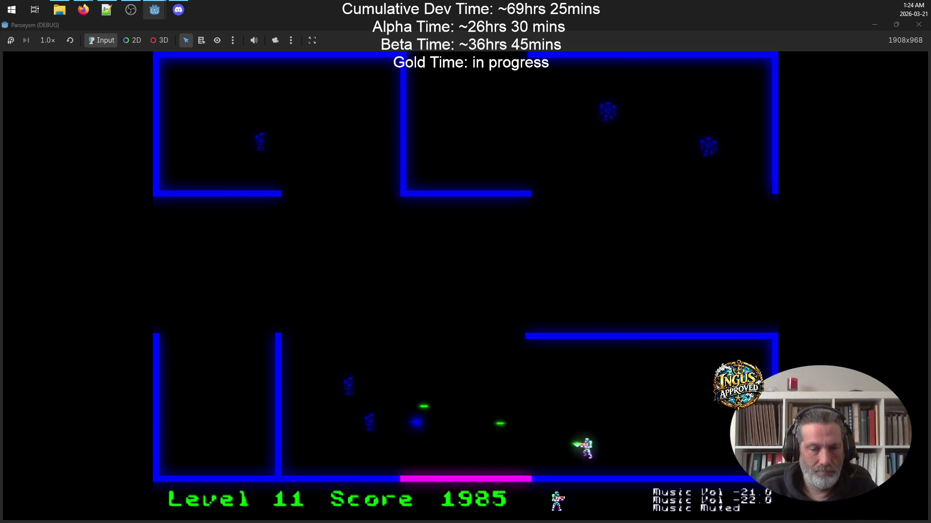
Clear Level 11's robots along the floor and exit left into Level 12.
{"action": "key", "text": "Down"}
{"action": "key", "text": "Right"}
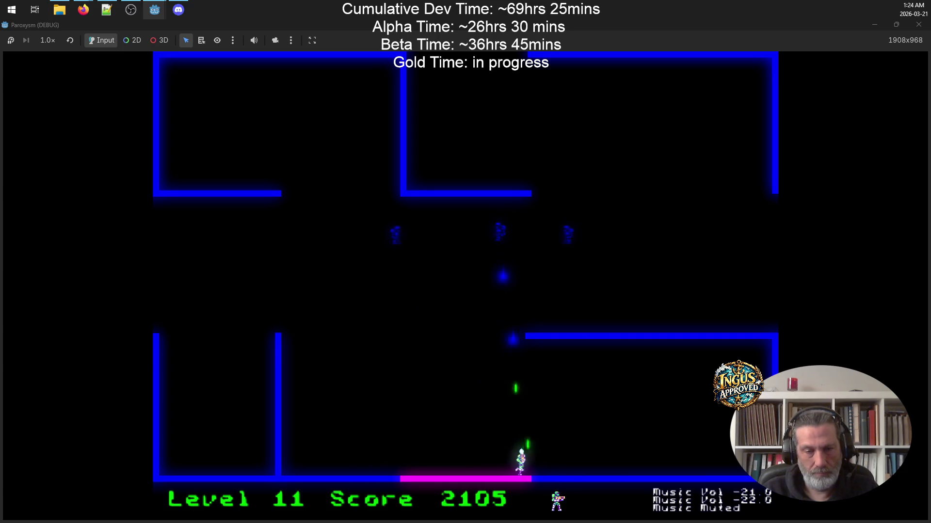
{"action": "key", "text": "a"}
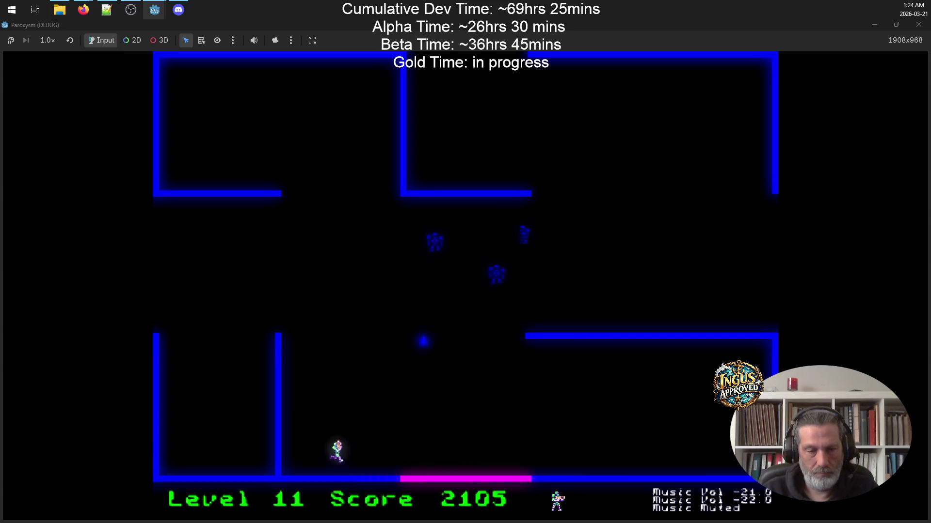
{"action": "key", "text": "a"}
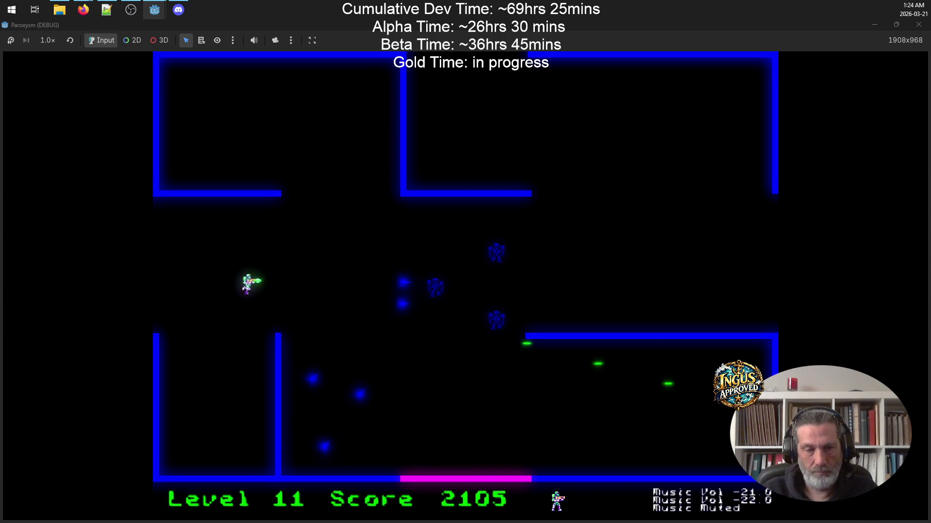
{"action": "key", "text": "s"}
{"action": "key", "text": "d"}
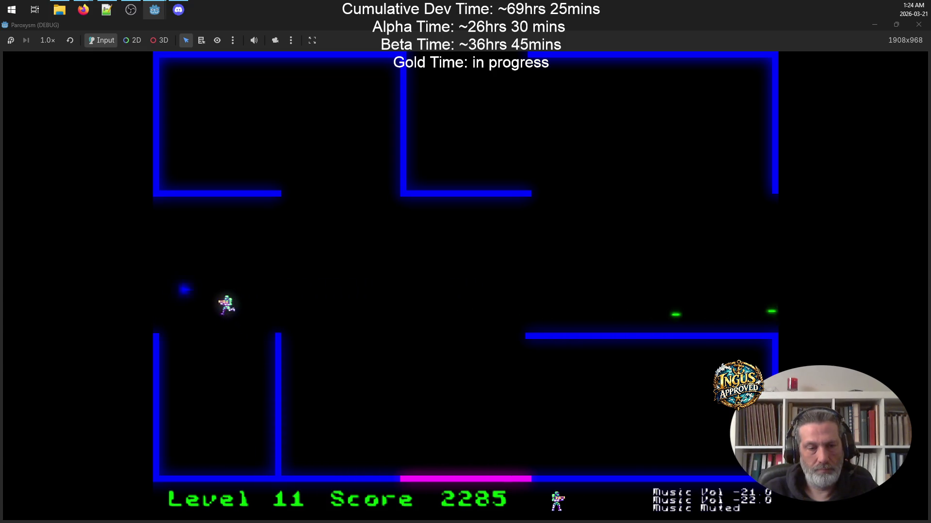
{"action": "key", "text": "a"}
{"action": "key", "text": "Up"}
Shoot robots while moving up-left, then down the lower-right wall firing left and up-left.
{"action": "key", "text": "d"}
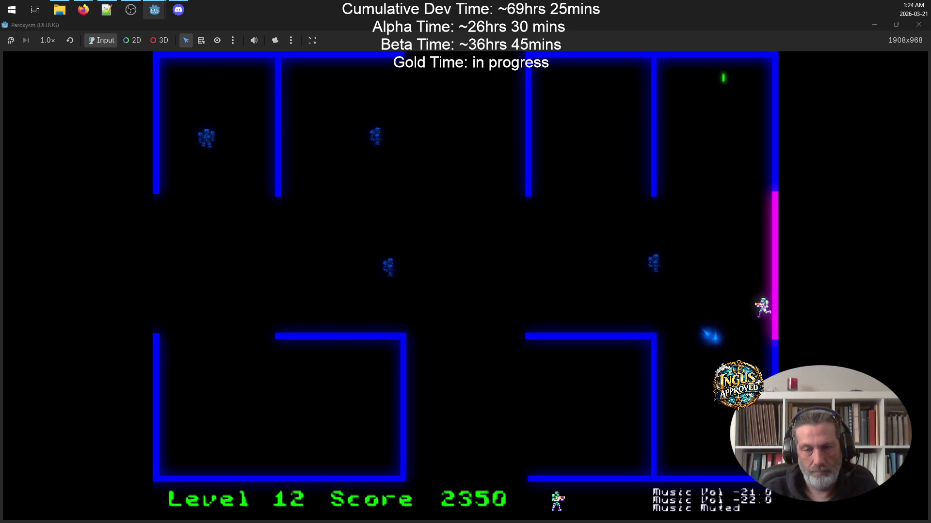
{"action": "key", "text": "w"}
{"action": "key", "text": "a"}
{"action": "key", "text": "s"}
{"action": "key", "text": "Left"}
{"action": "key", "text": "s"}
{"action": "key", "text": "a"}
{"action": "key", "text": "a"}
{"action": "key", "text": "Up"}
{"action": "key", "text": "w"}
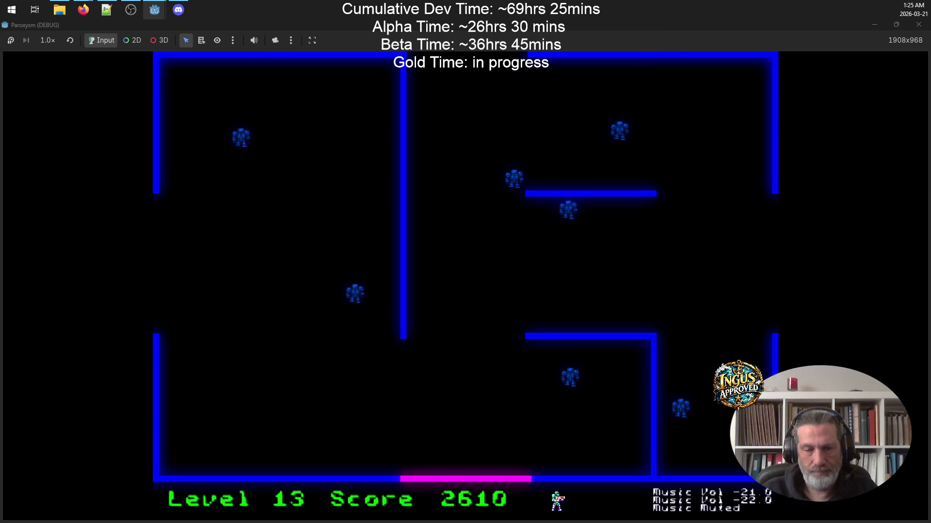
Circle the lower room and run up the left side, shooting robots along the way.
{"action": "key", "text": "w"}
{"action": "key", "text": "Right"}
{"action": "key", "text": "a"}
{"action": "key", "text": "Up"}
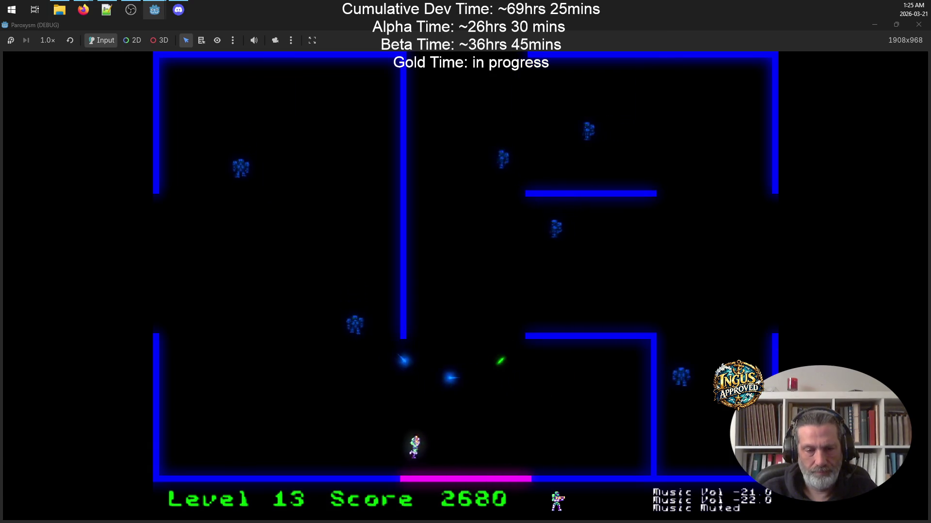
{"action": "key", "text": "a"}
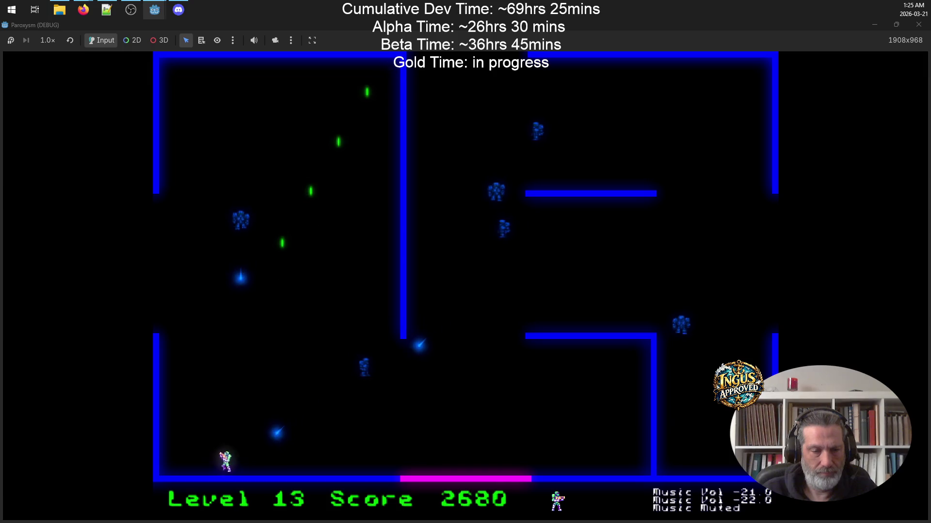
{"action": "key", "text": "w"}
{"action": "key", "text": "Right"}
{"action": "key", "text": "d"}
Step away from the robots, destroy one with rightward fire, then drop to the bottom wall firing upward.
{"action": "key", "text": "s"}
{"action": "key", "text": "d"}
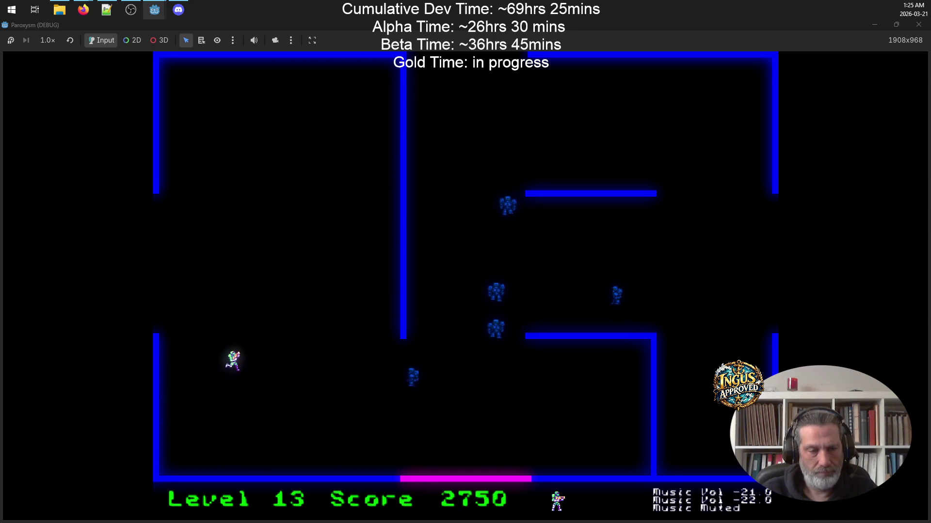
{"action": "key", "text": "Right"}
{"action": "key", "text": "w"}
{"action": "key", "text": "d"}
{"action": "key", "text": "s"}
{"action": "key", "text": "s"}
{"action": "key", "text": "d"}
{"action": "key", "text": "s"}
{"action": "key", "text": "d"}
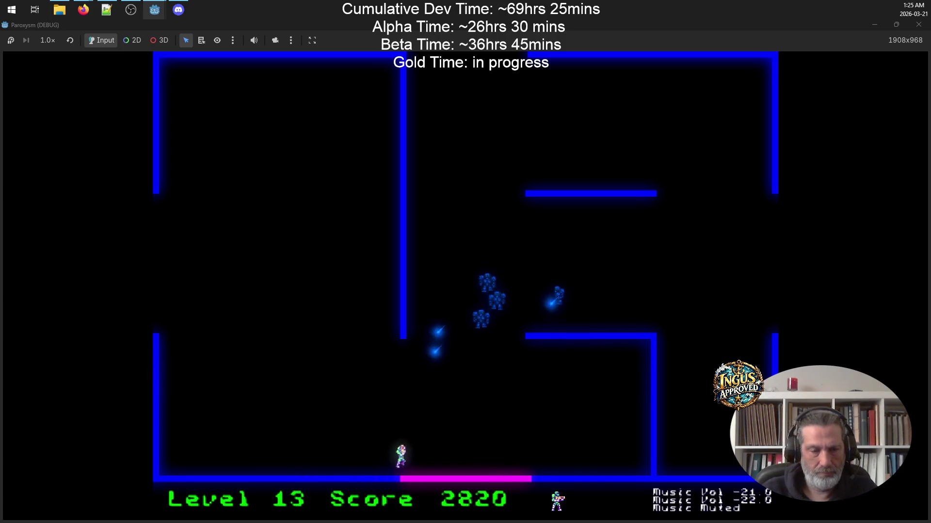
{"action": "key", "text": "Up"}
Run right firing upward, destroy the last robot, and exit right into Level 14.
{"action": "key", "text": "d"}
{"action": "key", "text": "w"}
{"action": "key", "text": "Up"}
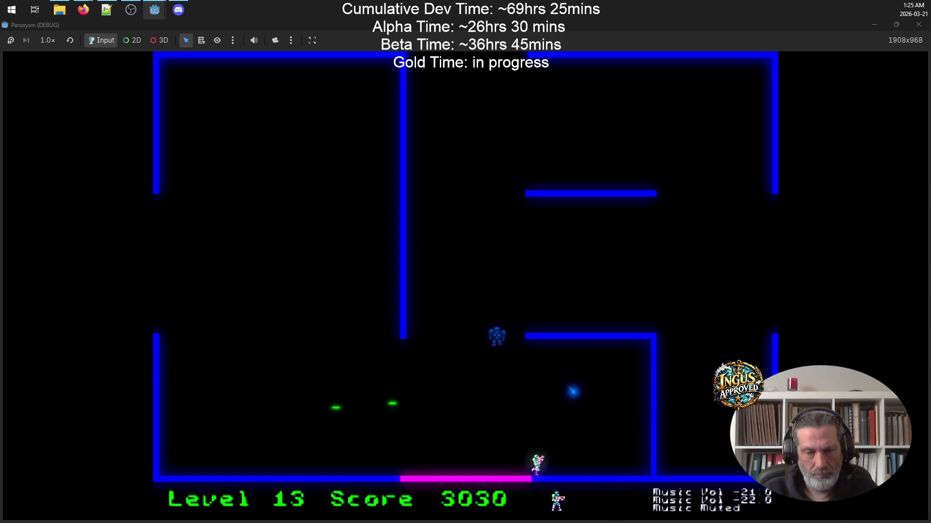
{"action": "key", "text": "a"}
{"action": "key", "text": "w"}
{"action": "key", "text": "Up"}
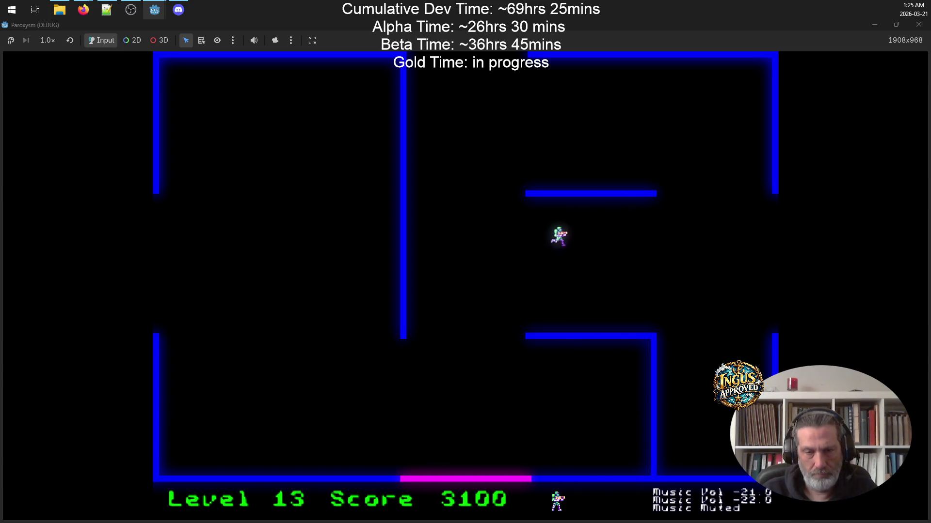
{"action": "key", "text": "d"}
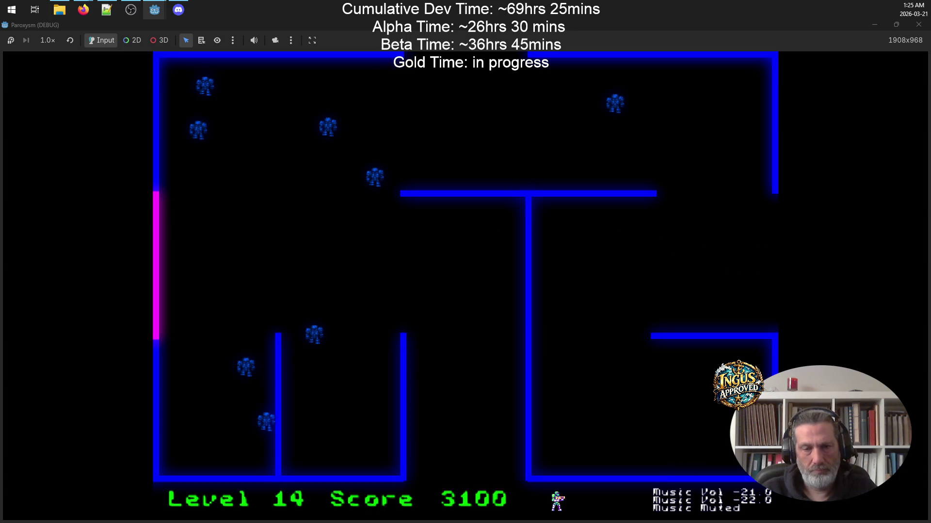
Cross the new room right and down, firing up-left and left at the robots.
{"action": "key", "text": "d"}
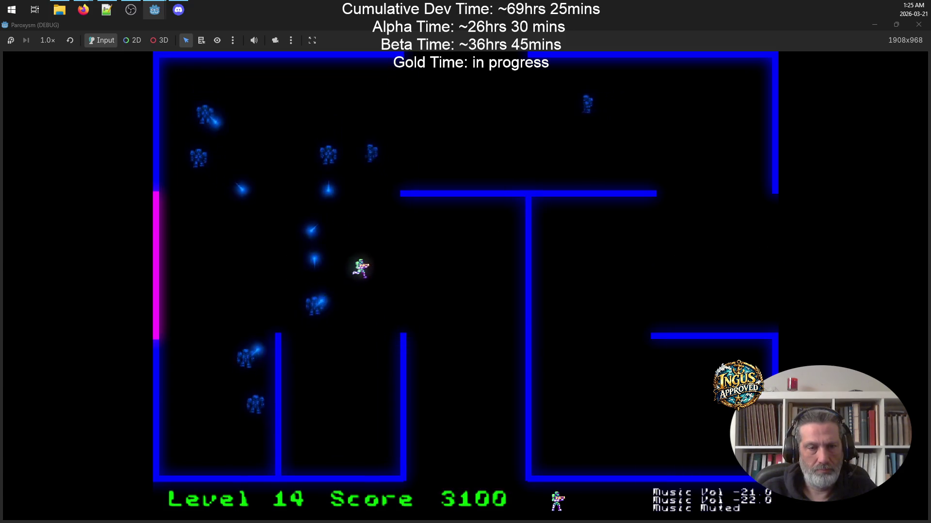
{"action": "key", "text": "s"}
{"action": "key", "text": "Up"}
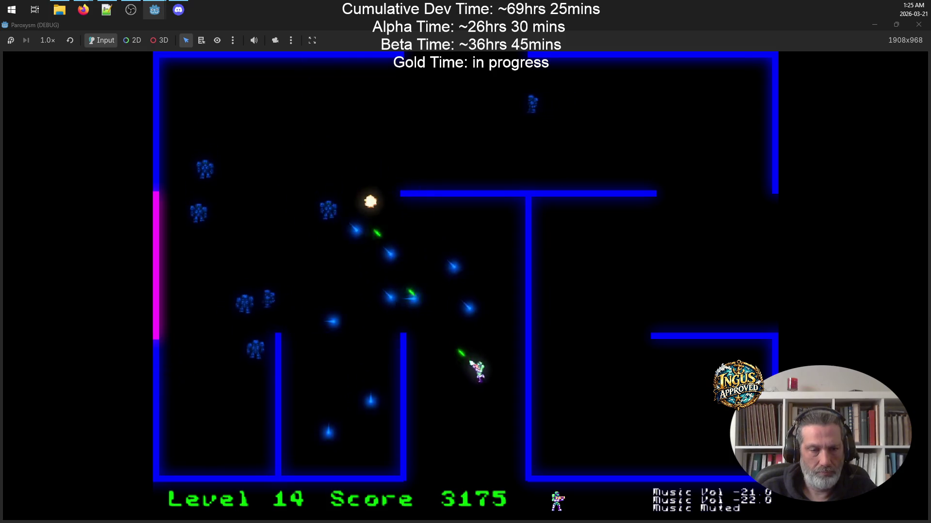
{"action": "key", "text": "a"}
{"action": "key", "text": "w"}
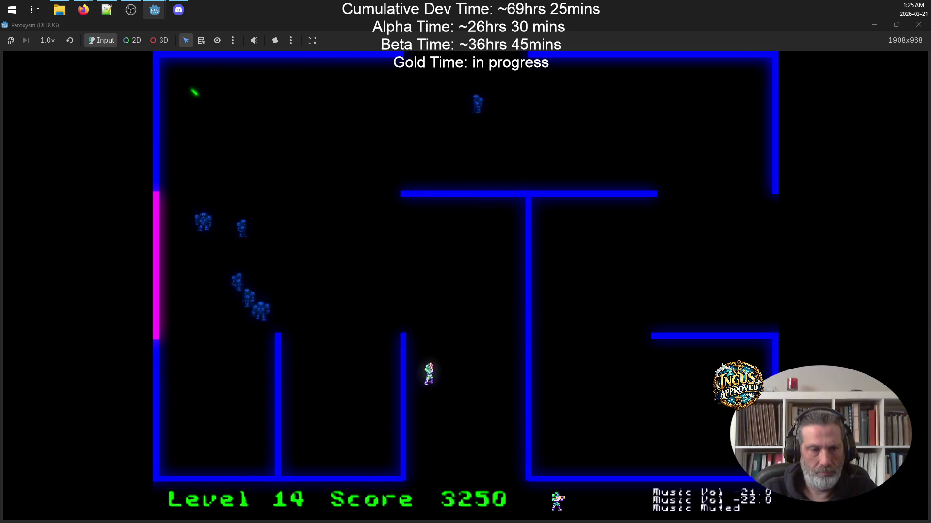
{"action": "key", "text": "w"}
{"action": "key", "text": "Left"}
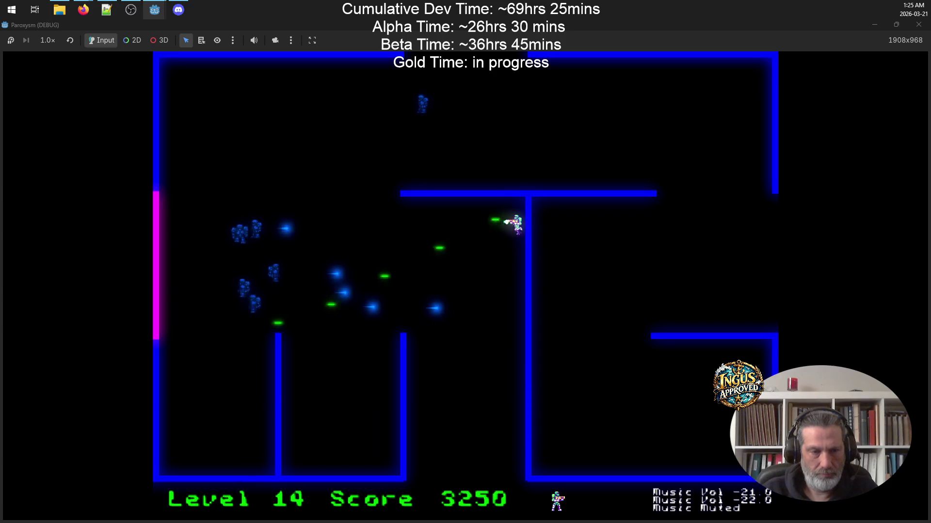
Weave down-left and up-right while firing upward to destroy the nearby robots.
{"action": "key", "text": "s"}
{"action": "key", "text": "Up+Left"}
{"action": "key", "text": "a"}
{"action": "key", "text": "Up"}
{"action": "key", "text": "s"}
{"action": "key", "text": "w"}
{"action": "key", "text": "s"}
{"action": "key", "text": "Up"}
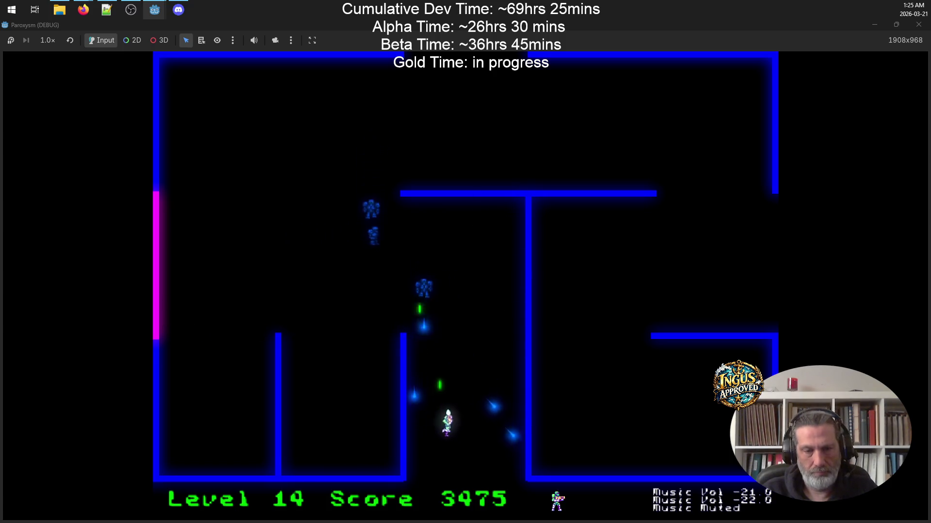
{"action": "key", "text": "d"}
{"action": "key", "text": "Up+Left"}
Reposition and destroy robots with upward and down-left fire.
{"action": "key", "text": "a"}
{"action": "key", "text": "s"}
{"action": "key", "text": "Up"}
{"action": "key", "text": "d"}
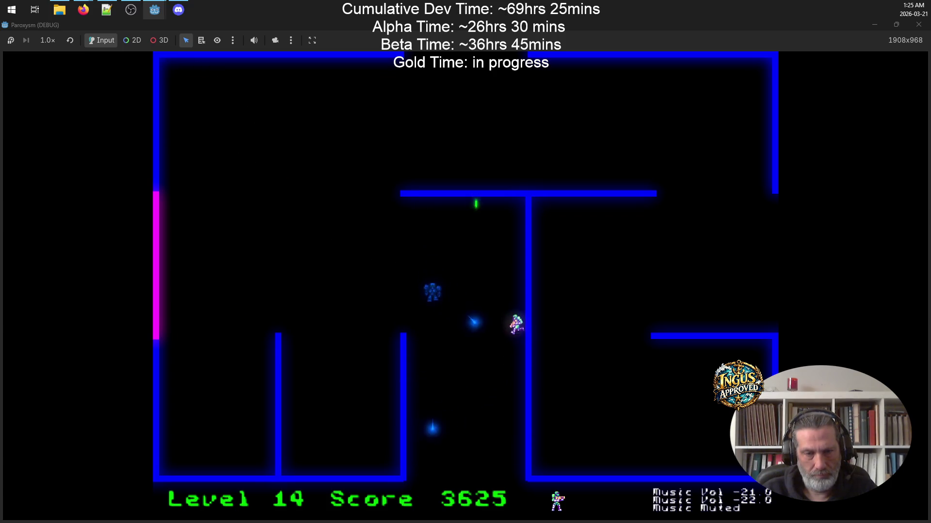
{"action": "key", "text": "a"}
{"action": "key", "text": "w"}
{"action": "key", "text": "Down+Left"}
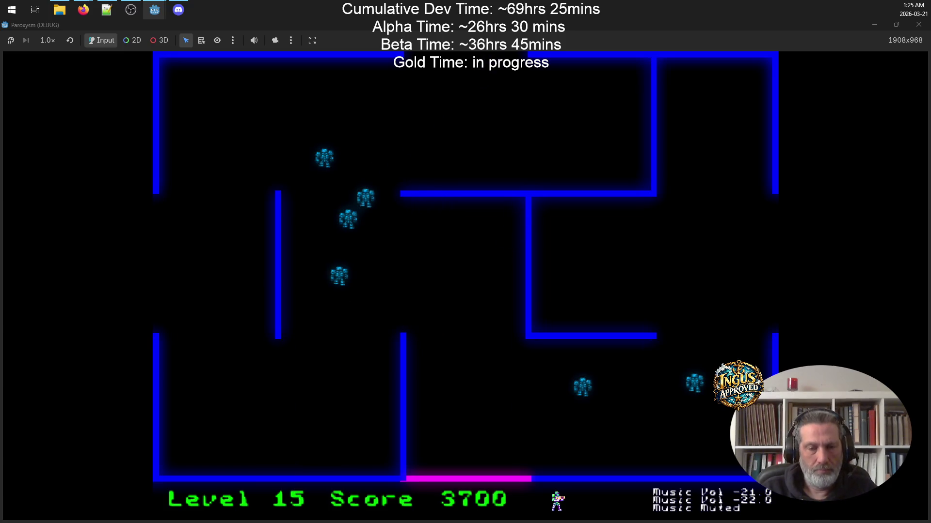
Clear the remaining robots firing left, then leave through the top opening into level 16.
{"action": "key", "text": "w"}
{"action": "key", "text": "Right"}
{"action": "key", "text": "a"}
{"action": "key", "text": "d"}
{"action": "key", "text": "w"}
{"action": "key", "text": "Left"}
{"action": "key", "text": "d"}
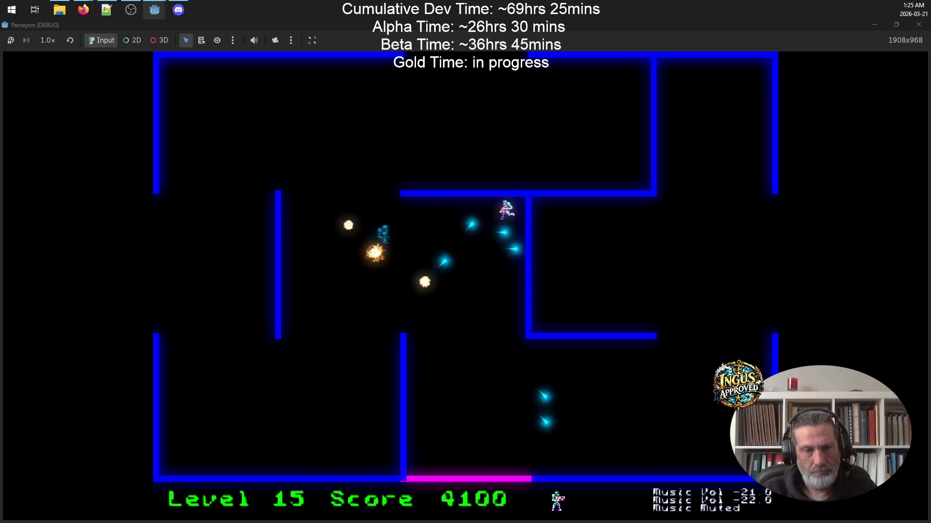
{"action": "key", "text": "s"}
{"action": "key", "text": "s"}
{"action": "key", "text": "a"}
{"action": "key", "text": "Left"}
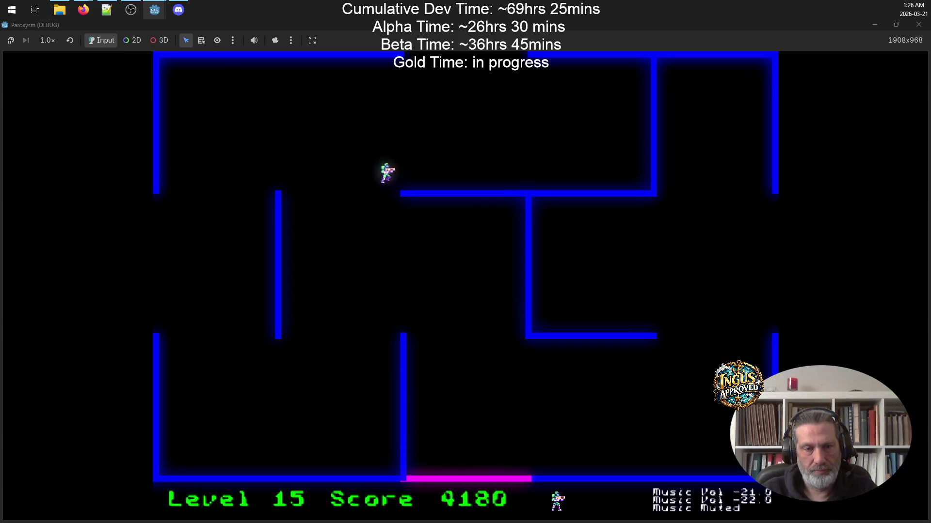
{"action": "key", "text": "w"}
{"action": "key", "text": "d"}
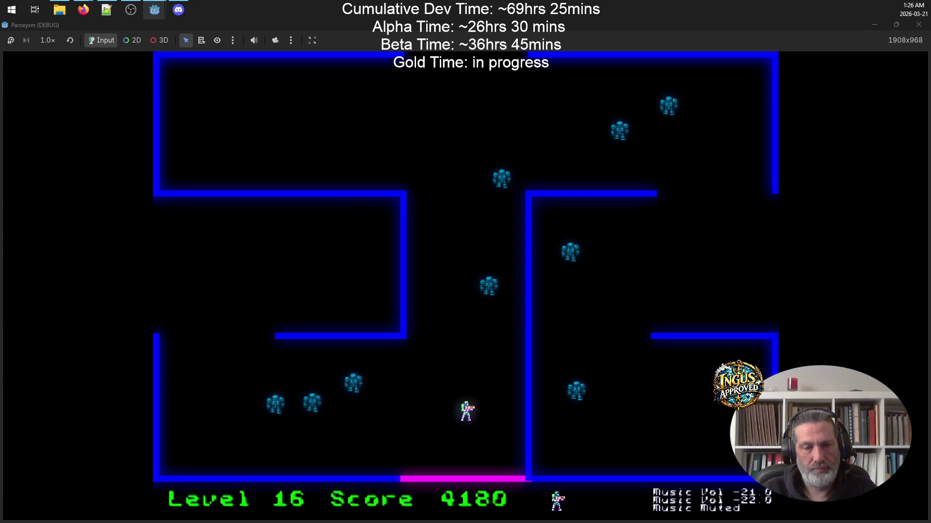
Move down-left firing upward, then left and up, shooting the level 16 robots.
{"action": "key", "text": "Up"}
{"action": "key", "text": "s"}
{"action": "key", "text": "a"}
{"action": "key", "text": "Left"}
{"action": "key", "text": "a"}
{"action": "key", "text": "w"}
{"action": "key", "text": "Right"}
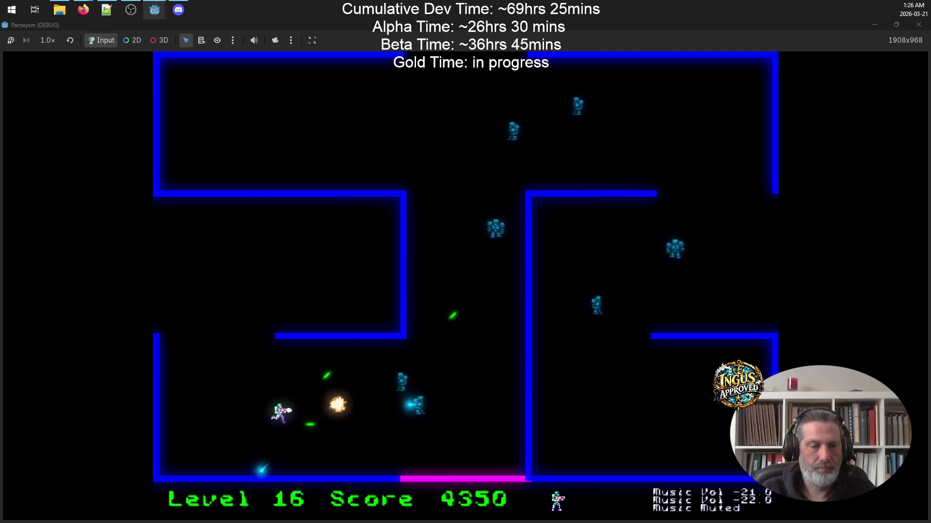
Move up-left then down-left, firing right and down-left to destroy more robots.
{"action": "key", "text": "a"}
{"action": "key", "text": "w"}
{"action": "key", "text": "Down"}
{"action": "key", "text": "Left"}
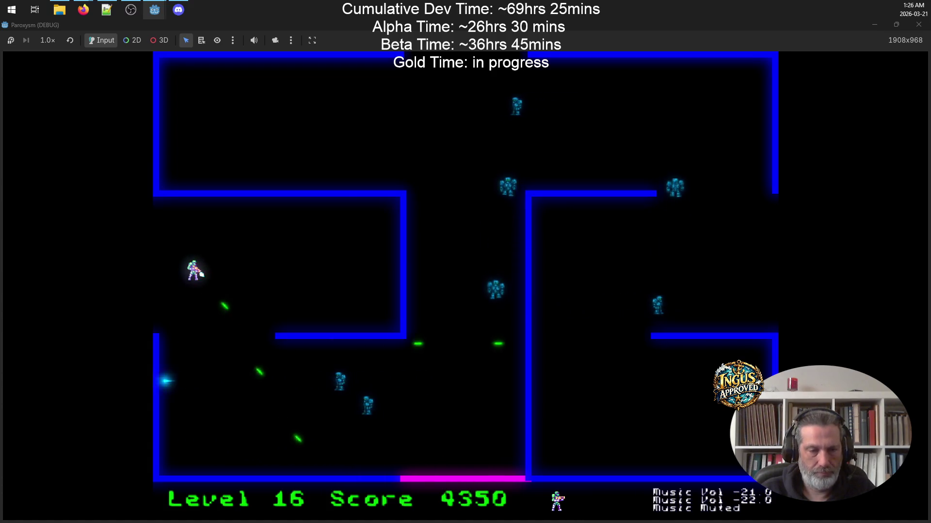
{"action": "key", "text": "s"}
{"action": "key", "text": "a"}
{"action": "key", "text": "Right"}
{"action": "key", "text": "w"}
Run right along the maze bottom, strafing and firing upward at the robots above.
{"action": "key", "text": "d"}
{"action": "key", "text": "s"}
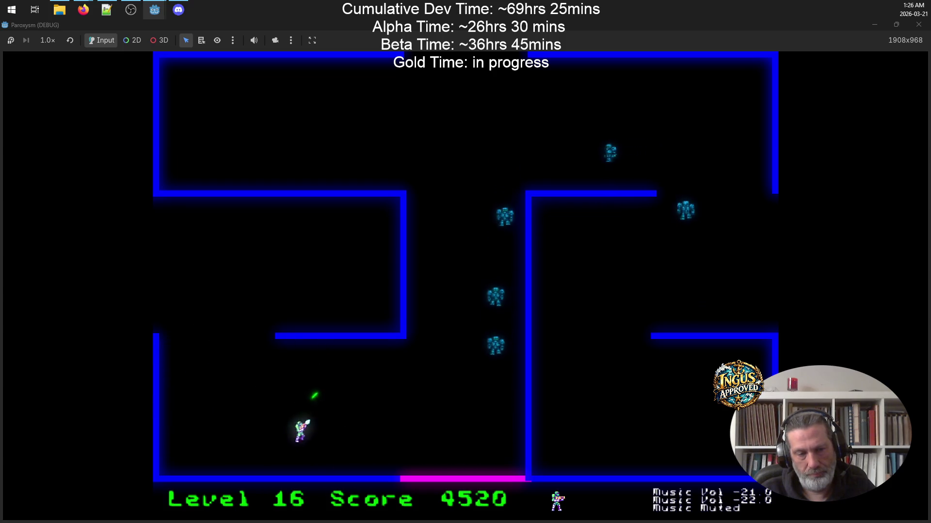
{"action": "key", "text": "d"}
{"action": "key", "text": "Up"}
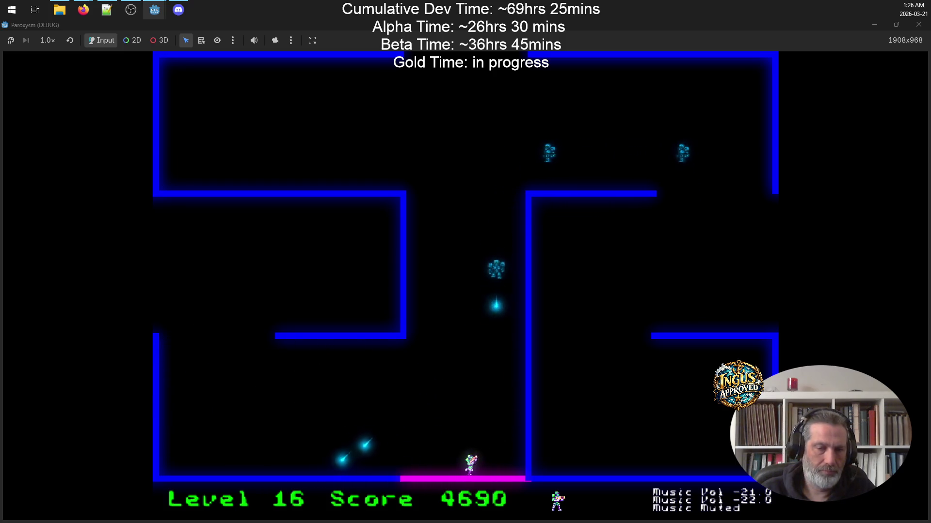
{"action": "key", "text": "a"}
{"action": "key", "text": "d"}
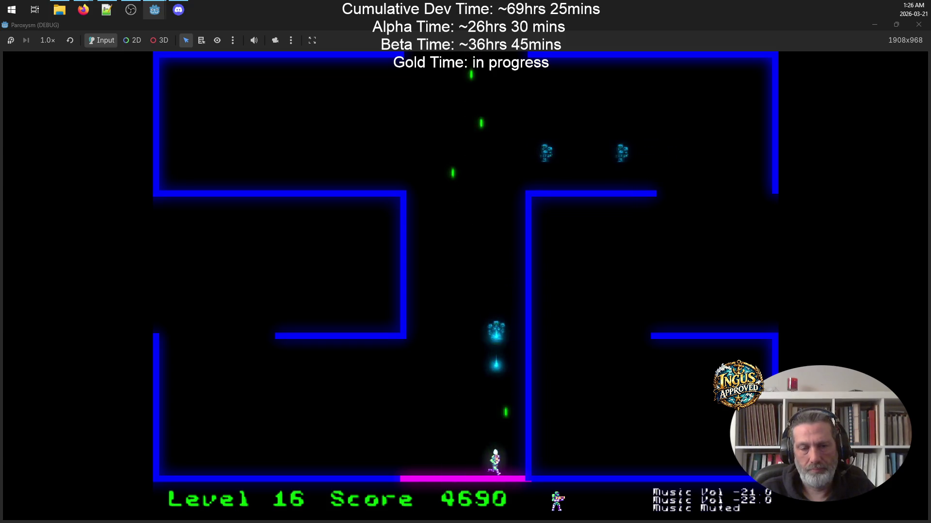
{"action": "key", "text": "a"}
{"action": "key", "text": "a"}
{"action": "key", "text": "d"}
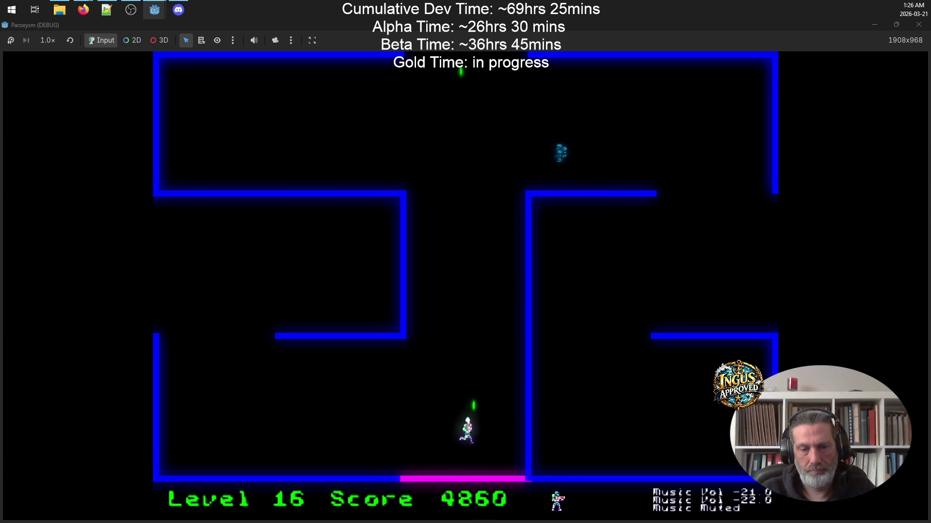
Exit through the top gap into level 17 and start shooting its robots.
{"action": "key", "text": "w"}
{"action": "key", "text": "a"}
{"action": "key", "text": "d"}
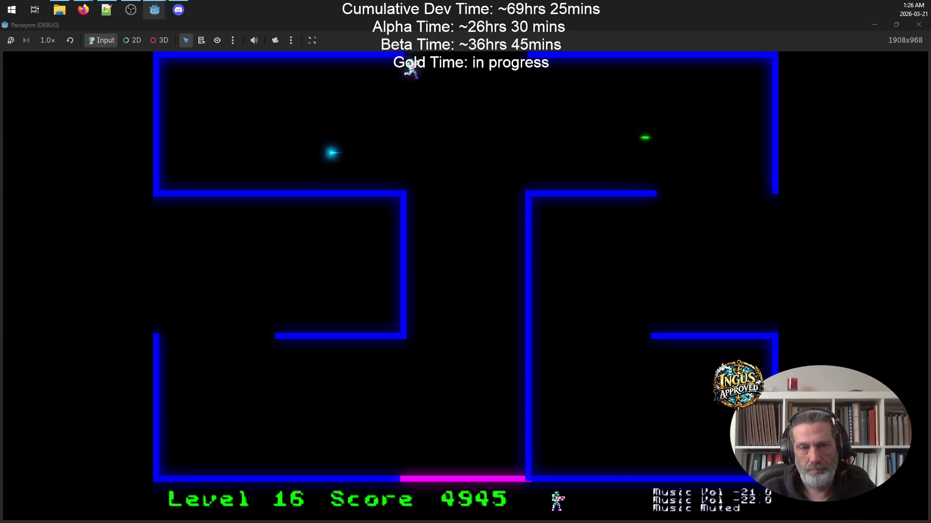
{"action": "key", "text": "w"}
{"action": "key", "text": "d"}
{"action": "key", "text": "s"}
{"action": "key", "text": "s"}
{"action": "key", "text": "d"}
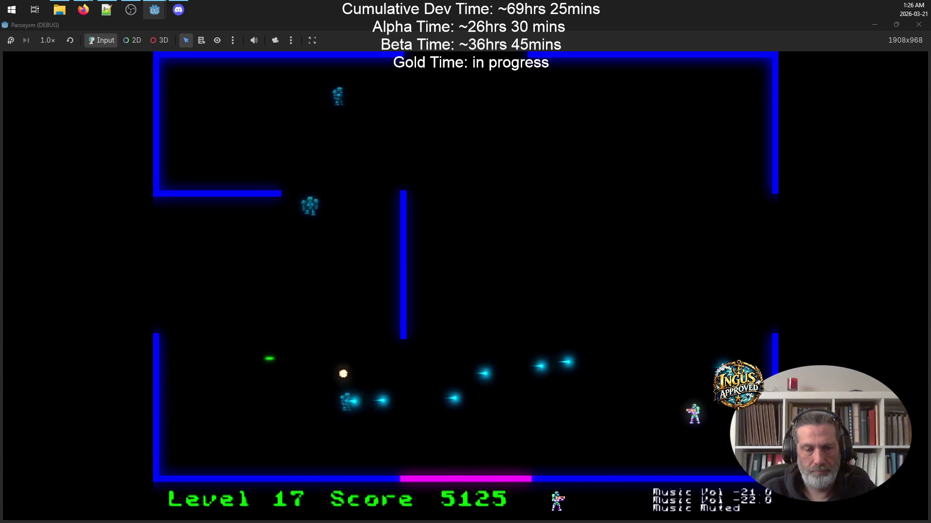
Dodge enemy shots around the Level 20 maze while firing at the approaching robots.
{"action": "key", "text": "a"}
{"action": "key", "text": "d"}
{"action": "key", "text": "s"}
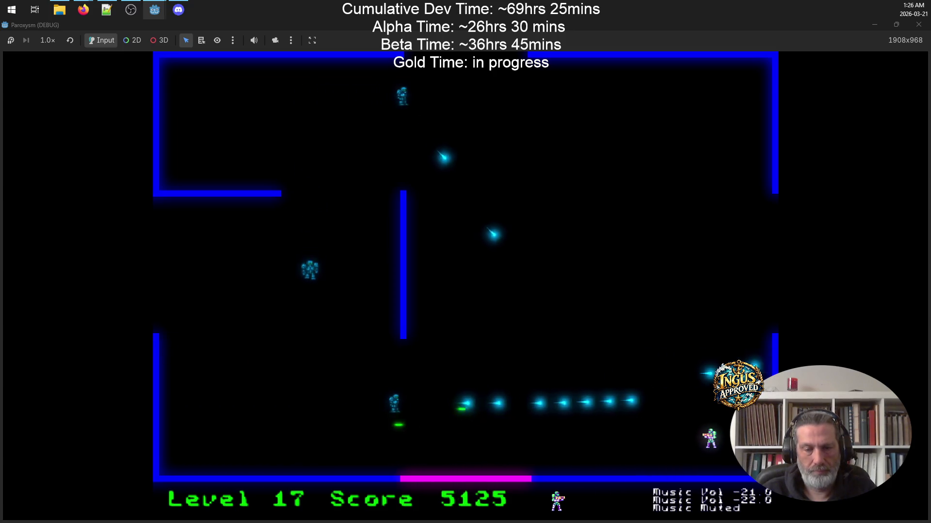
{"action": "key", "text": "a"}
{"action": "key", "text": "a"}
{"action": "key", "text": "w"}
{"action": "key", "text": "d"}
{"action": "key", "text": "s"}
{"action": "key", "text": "d"}
{"action": "key", "text": "w"}
{"action": "key", "text": "d"}
{"action": "key", "text": "s"}
{"action": "key", "text": "d"}
Run right and up-right through the maze, destroying several robots.
{"action": "key", "text": "d"}
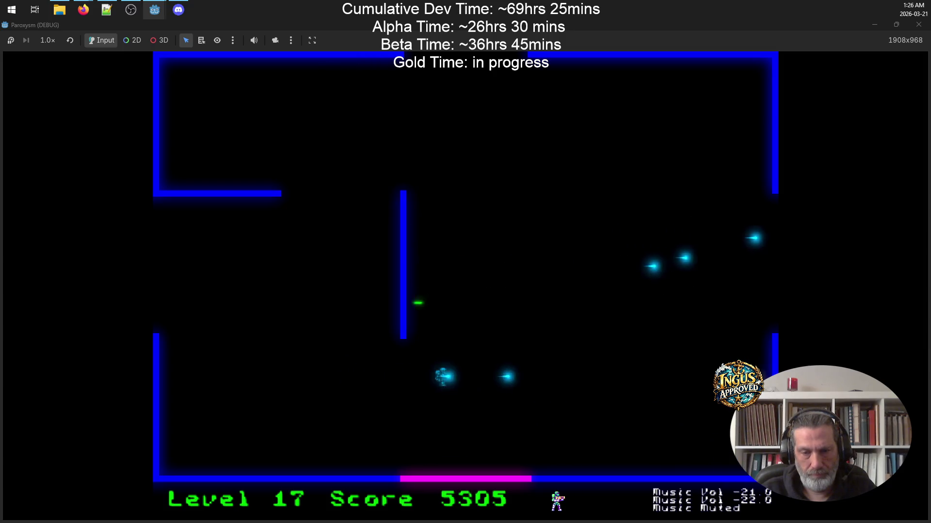
{"action": "key", "text": "s"}
{"action": "key", "text": "w"}
{"action": "key", "text": "d"}
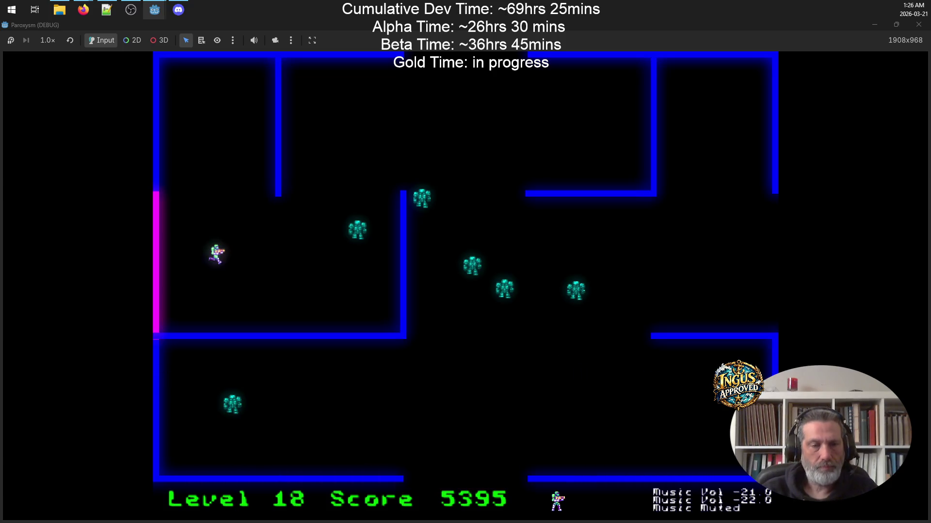
{"action": "key", "text": "d"}
{"action": "key", "text": "w"}
{"action": "key", "text": "w"}
{"action": "key", "text": "d"}
{"action": "key", "text": "s"}
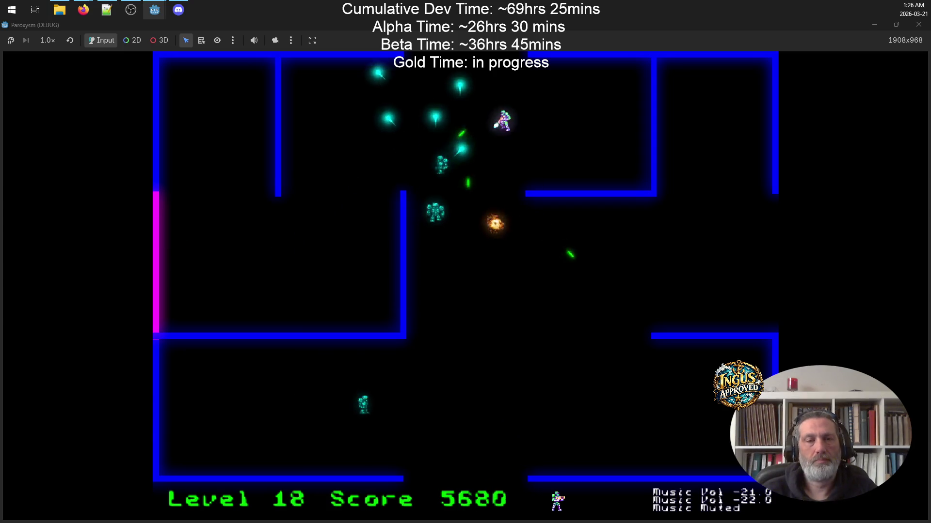
{"action": "key", "text": "s"}
{"action": "key", "text": "d"}
{"action": "key", "text": "a"}
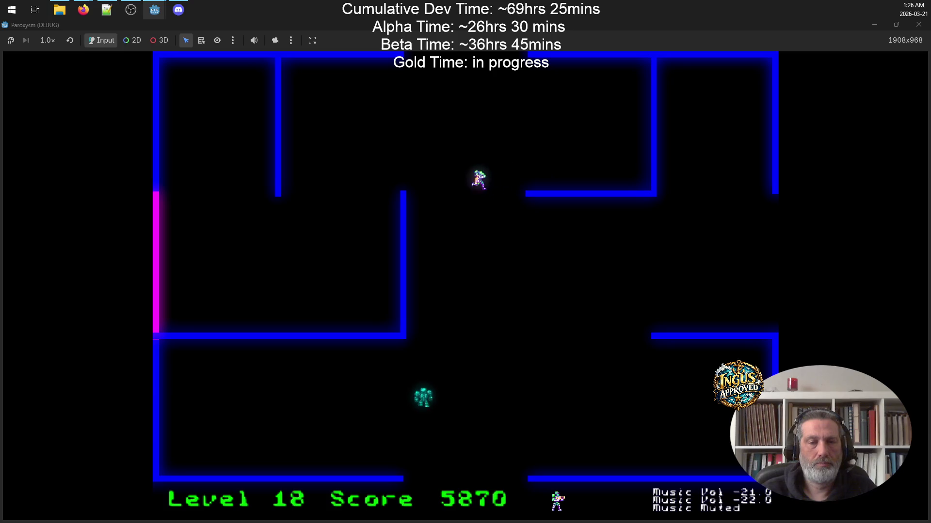
{"action": "key", "text": "d"}
{"action": "key", "text": "s"}
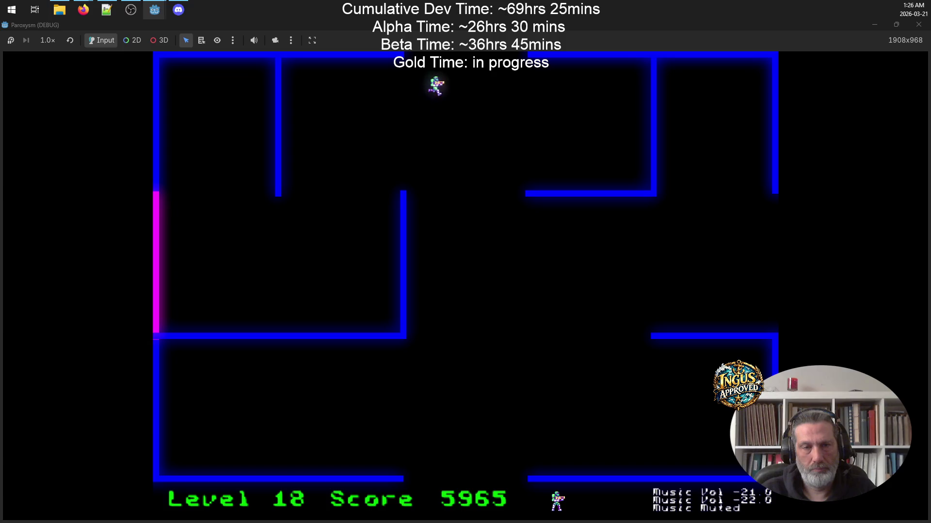
{"action": "key", "text": "w"}
Sweep up and along the top wall, firing down at the robots below.
{"action": "key", "text": "s"}
{"action": "key", "text": "d"}
{"action": "key", "text": "d"}
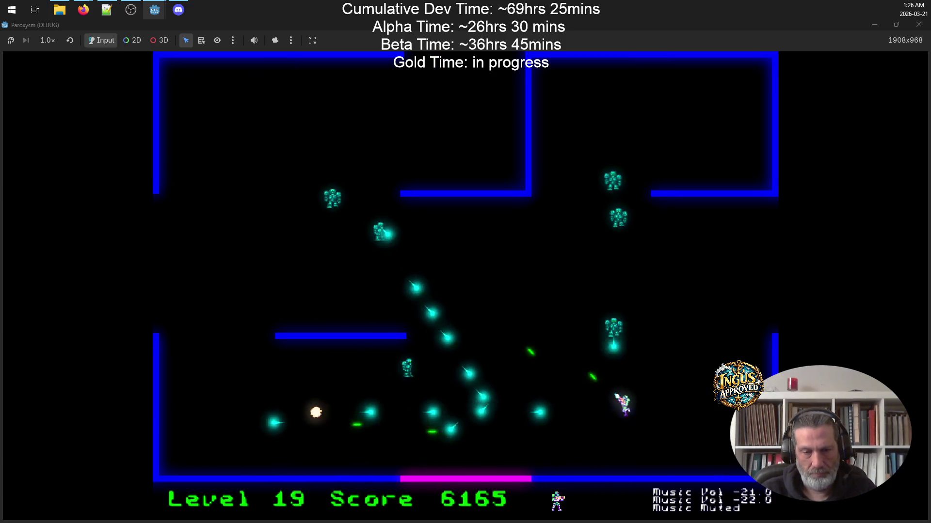
{"action": "key", "text": "w"}
{"action": "key", "text": "w"}
{"action": "key", "text": "a"}
{"action": "key", "text": "w"}
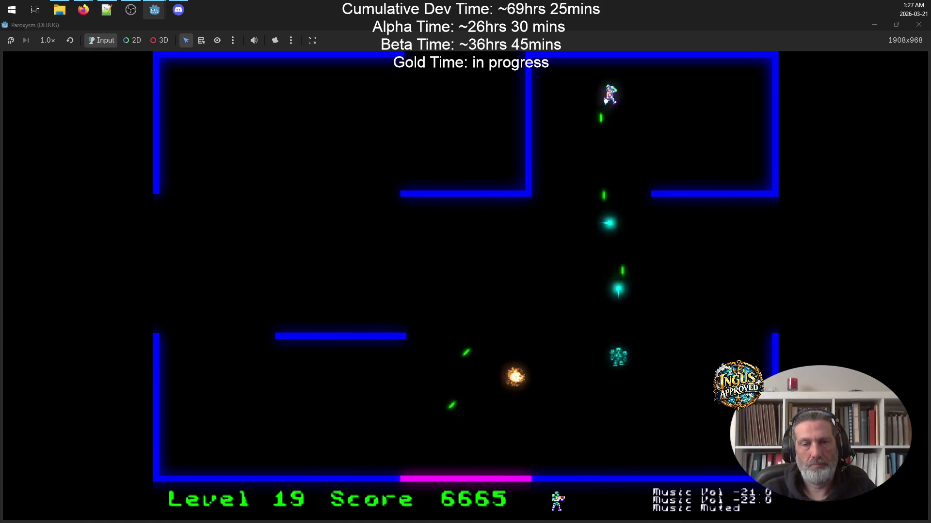
{"action": "key", "text": "a"}
{"action": "key", "text": "s"}
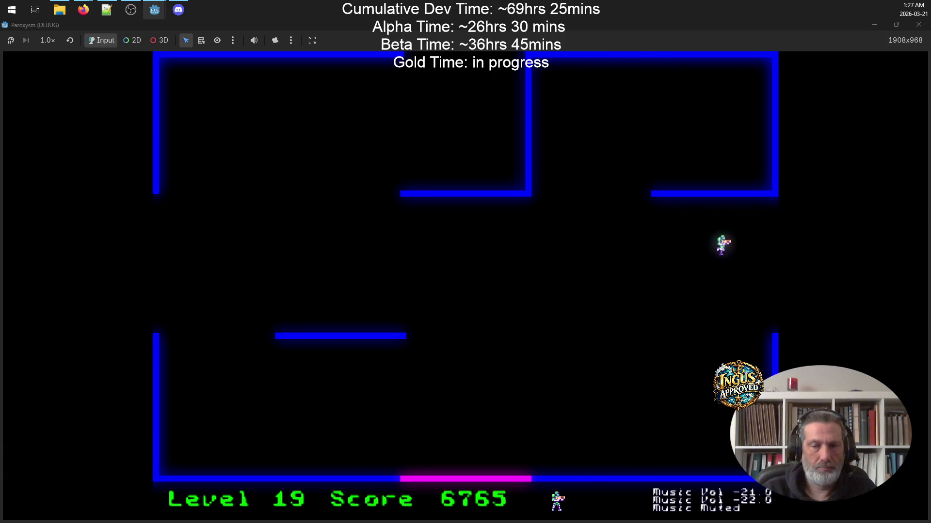
{"action": "key", "text": "w"}
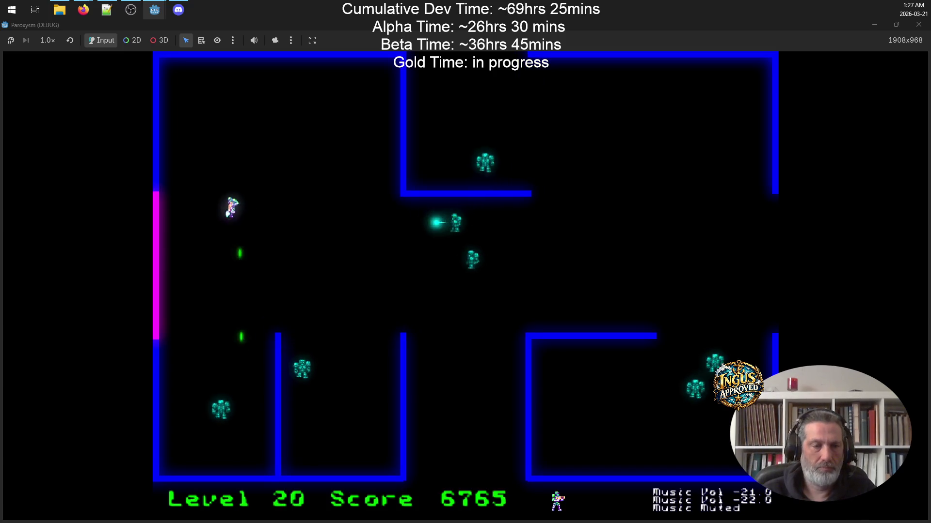
{"action": "key", "text": "d"}
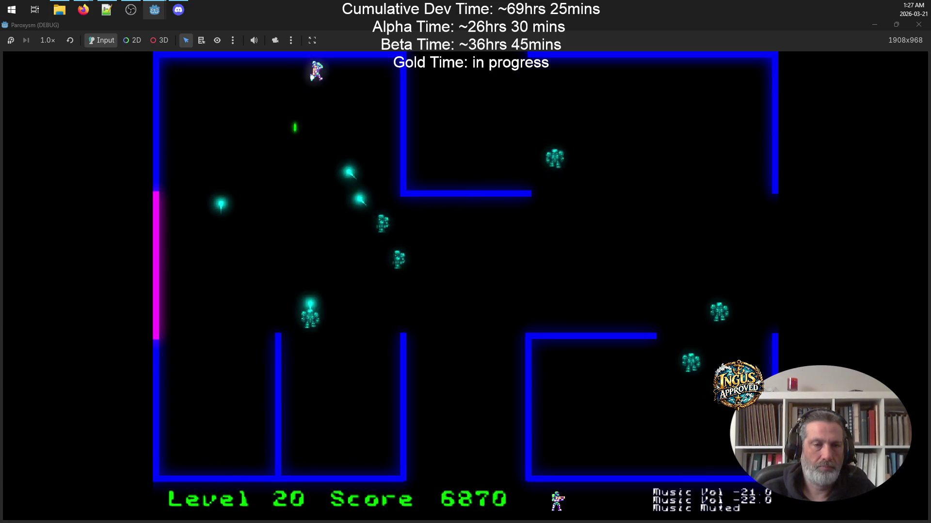
{"action": "key", "text": "a"}
{"action": "key", "text": "d"}
{"action": "key", "text": "d"}
{"action": "key", "text": "a"}
{"action": "key", "text": "a"}
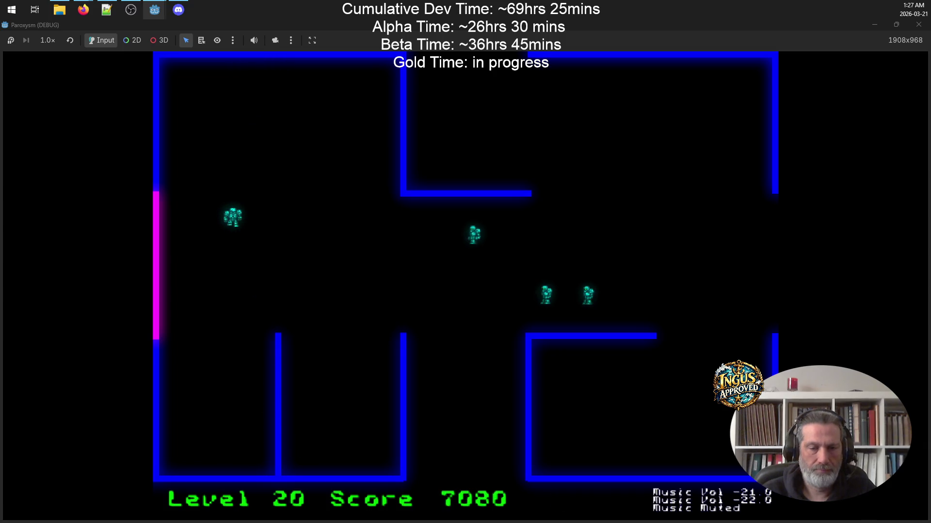
Work along the left wall, shoot the last two robots and exit to Level 21 at 7500 points.
{"action": "key", "text": "s"}
{"action": "key", "text": "a"}
{"action": "key", "text": "w"}
{"action": "key", "text": "w"}
{"action": "key", "text": "a"}
{"action": "key", "text": "s"}
{"action": "key", "text": "w"}
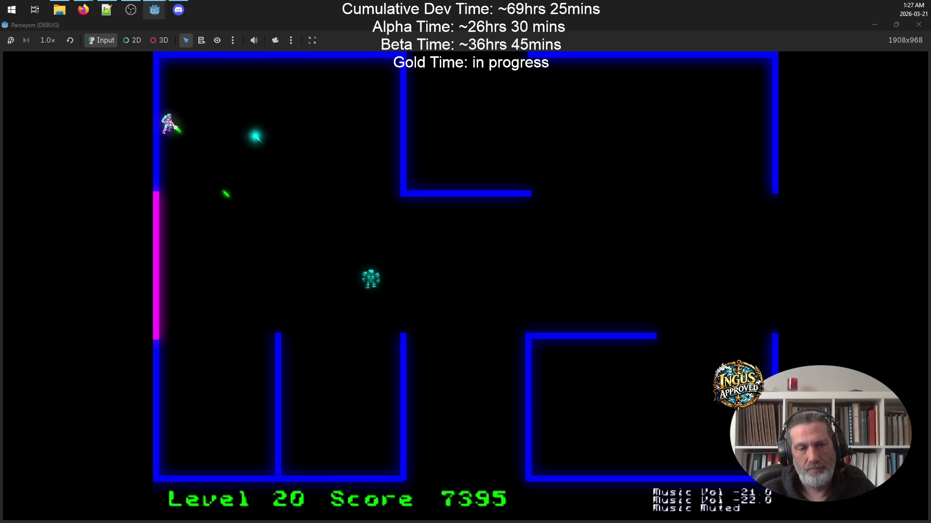
{"action": "key", "text": "s"}
{"action": "key", "text": "s"}
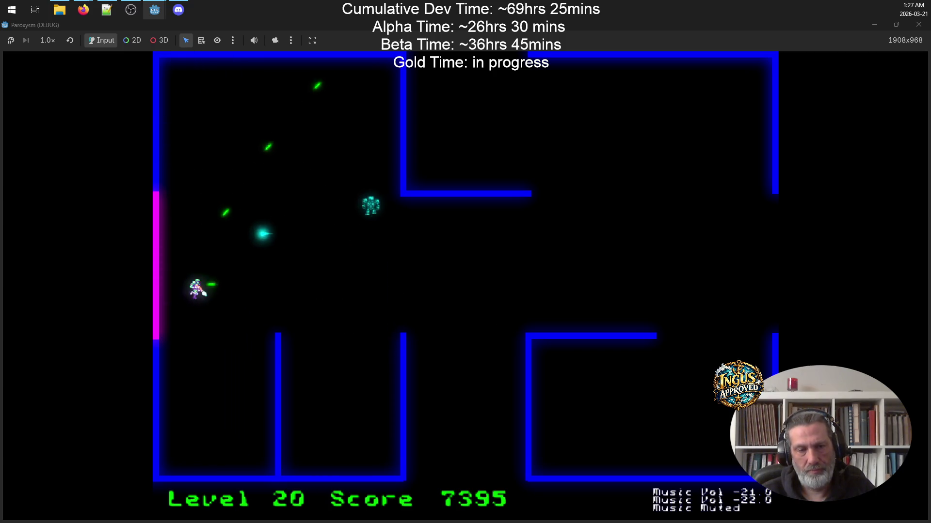
{"action": "key", "text": "w"}
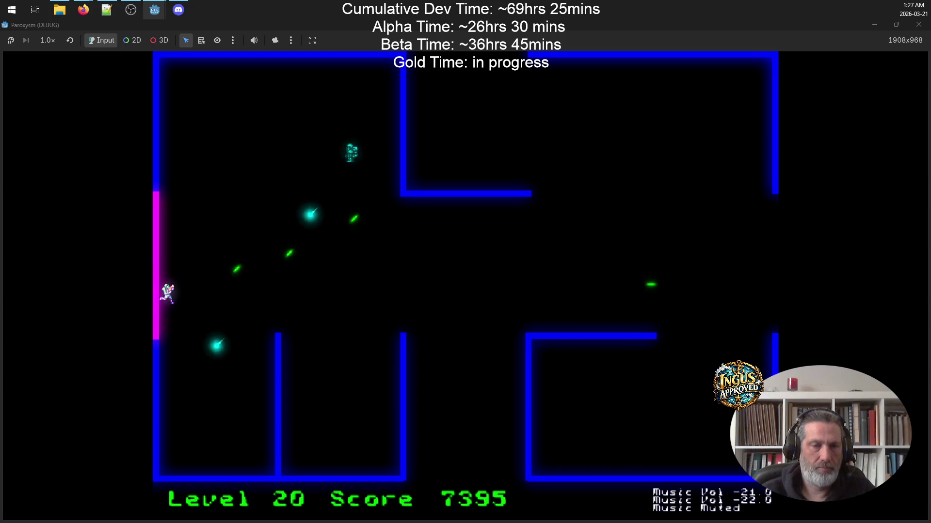
{"action": "key", "text": "d"}
{"action": "key", "text": "s"}
{"action": "key", "text": "s"}
{"action": "key", "text": "d"}
{"action": "key", "text": "w"}
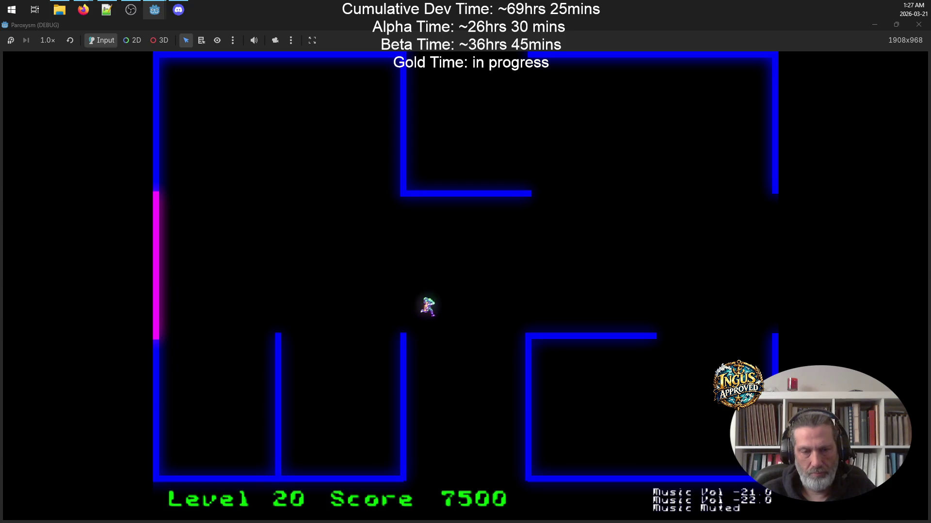
Enter Level 21, fight until the player dies, and continue past Game Over at 7610 points.
{"action": "key", "text": "s"}
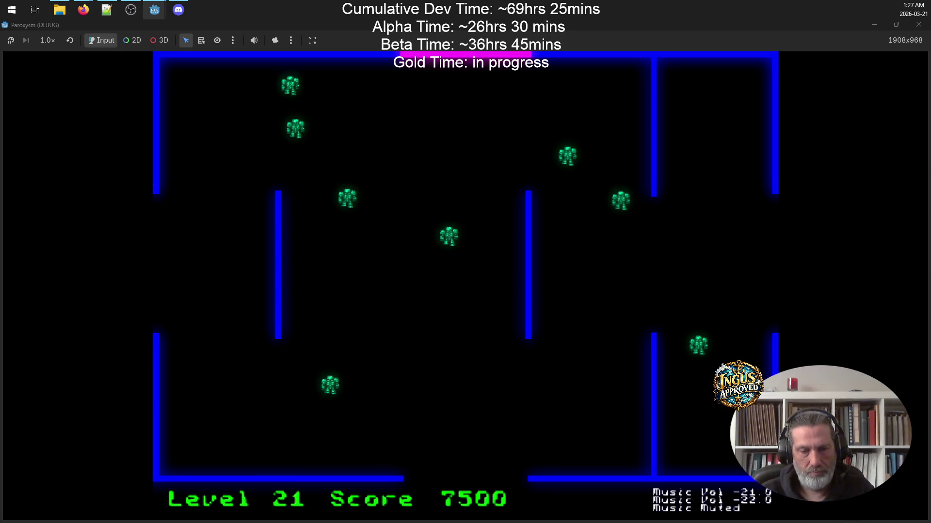
{"action": "key", "text": "Down"}
{"action": "key", "text": "w"}
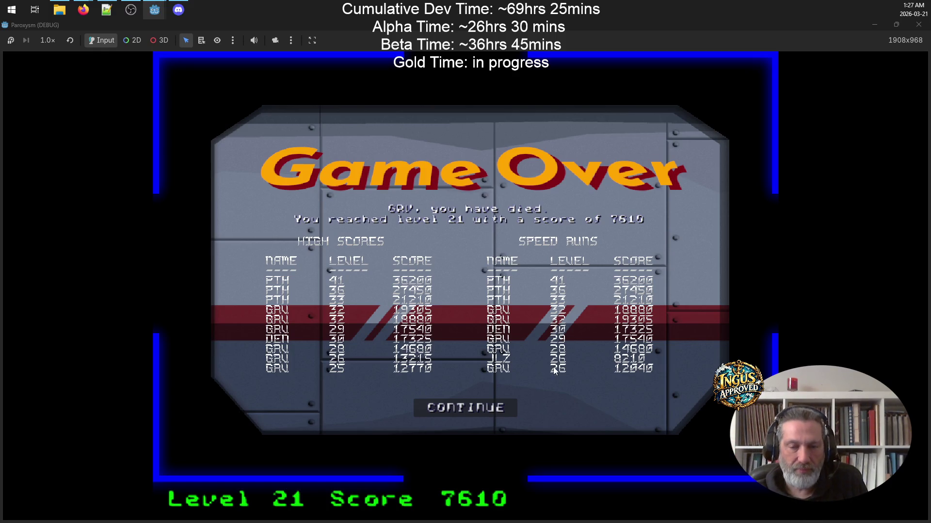
{"action": "left_click", "coordinate": [493, 407]}
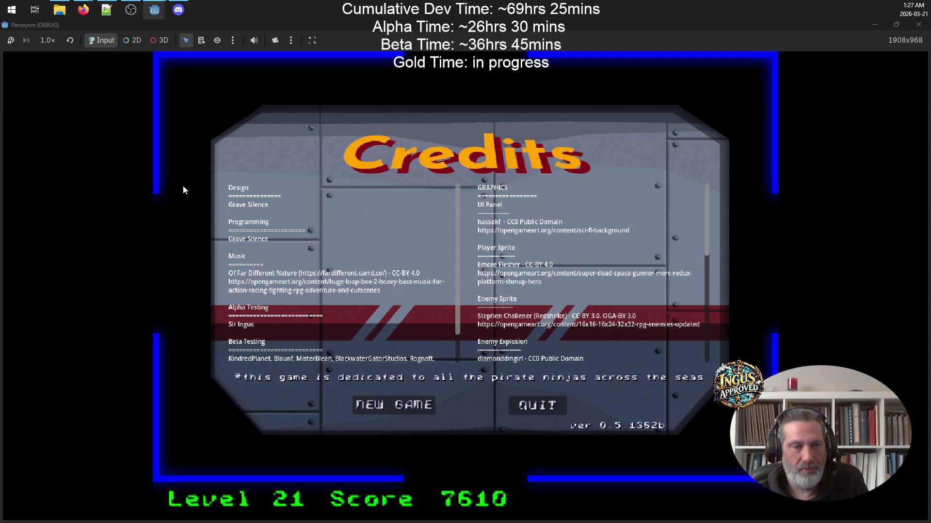
Scroll Paroxysm-build.txt to the Game Logic safety-margin note, then return to the Godot editor.
{"action": "left_click", "coordinate": [104, 12]}
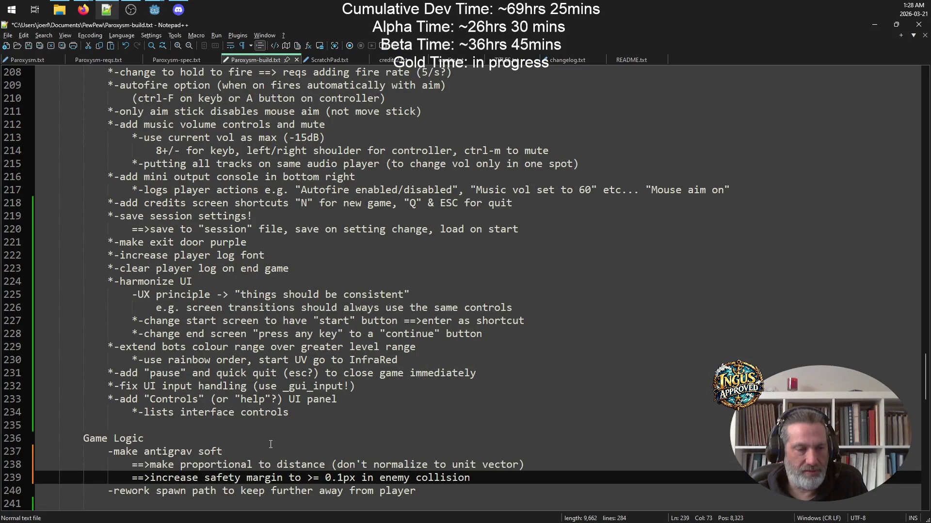
{"action": "scroll", "coordinate": [194, 397], "scroll_direction": "down", "scroll_amount": 4}
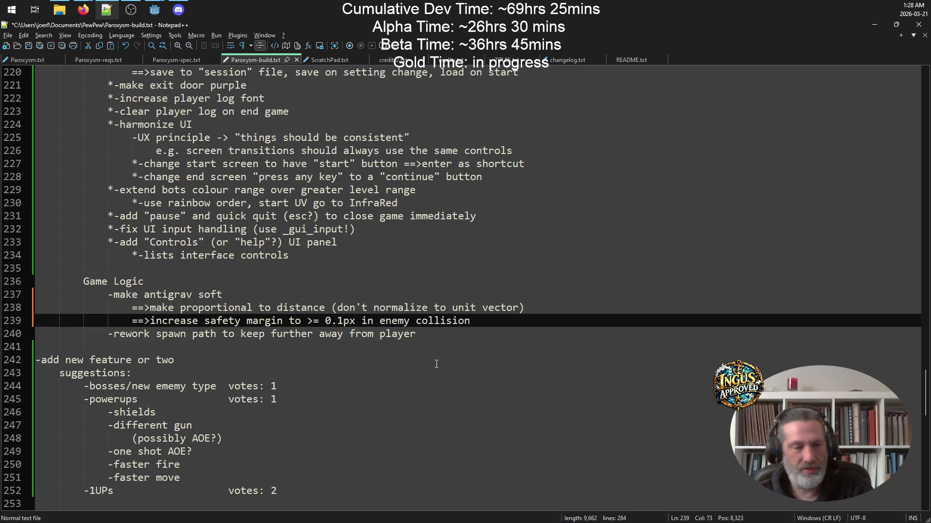
{"action": "mouse_move", "coordinate": [162, 6]}
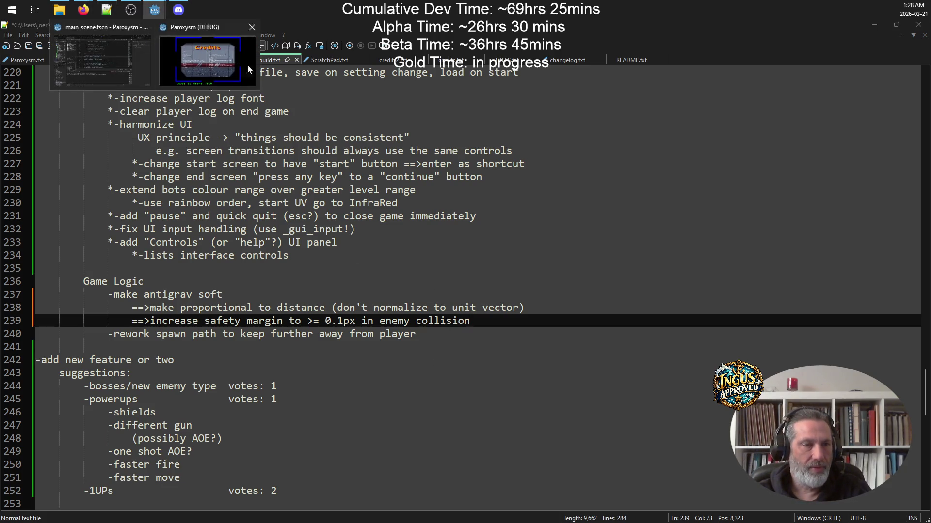
{"action": "left_click", "coordinate": [142, 61]}
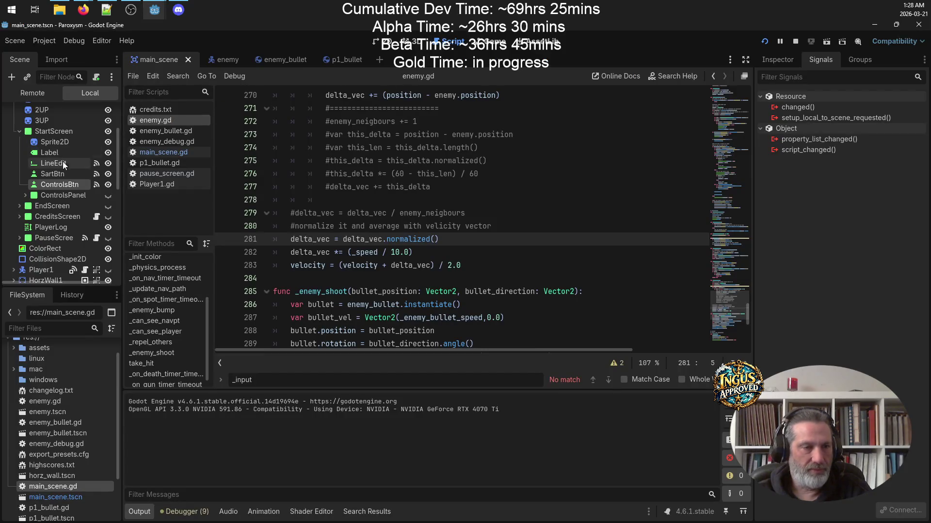
Open the enemy scene and inspect CollisionShape2D's CapsuleShape2D: 13 px radius, 32 px height.
{"action": "scroll", "coordinate": [60, 160], "scroll_direction": "up", "scroll_amount": 3}
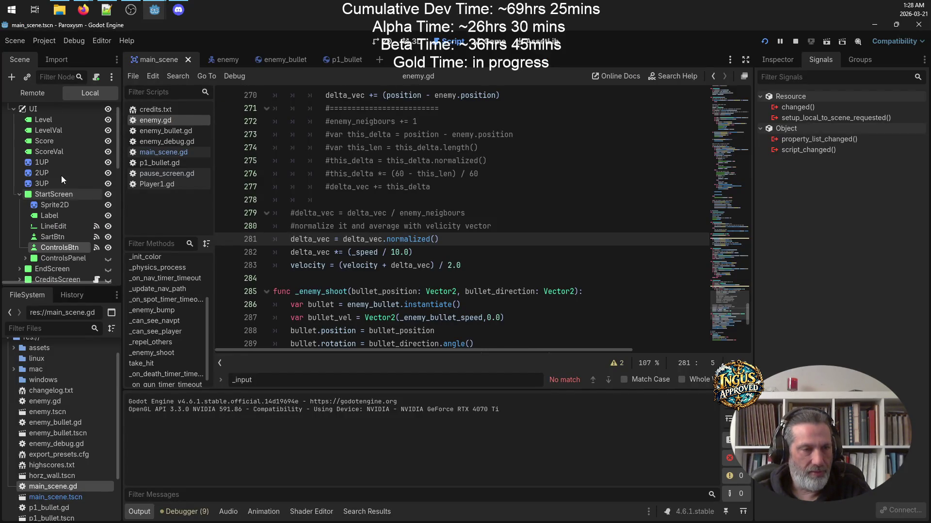
{"action": "left_click", "coordinate": [216, 60]}
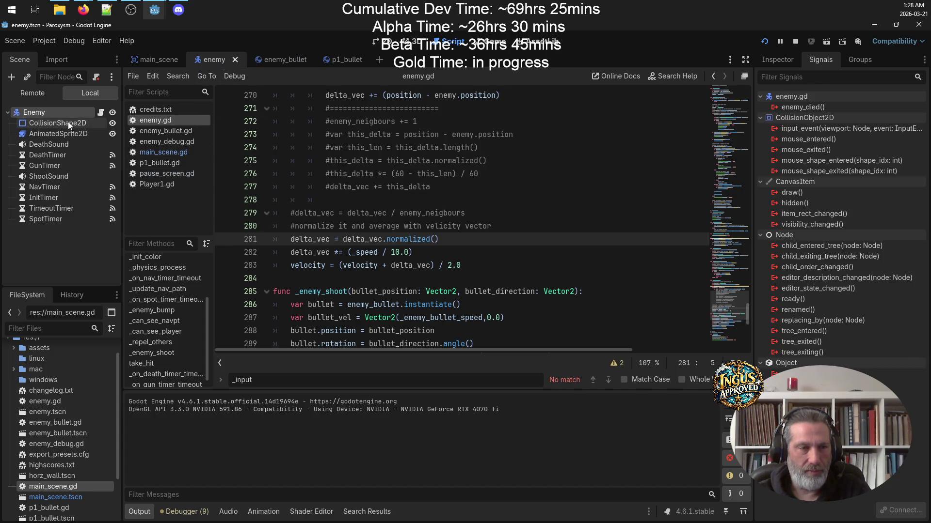
{"action": "left_click", "coordinate": [87, 126]}
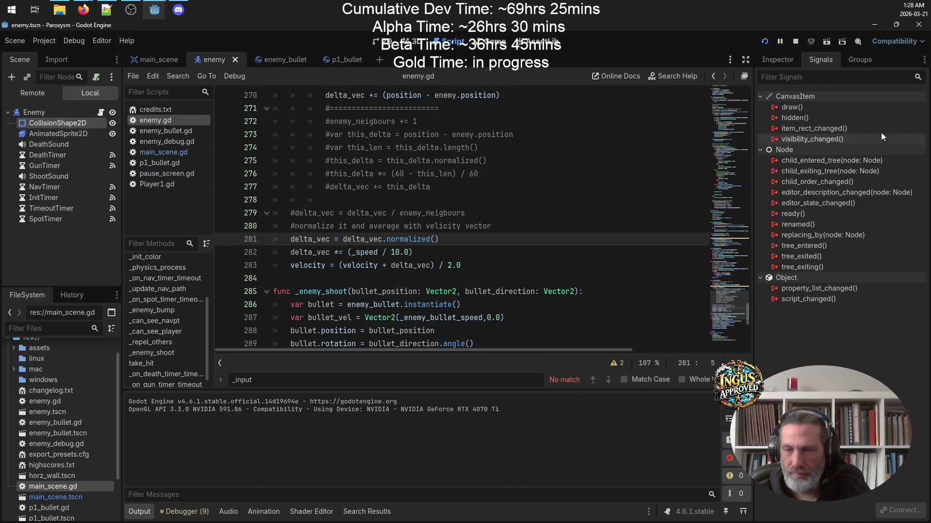
{"action": "left_click", "coordinate": [773, 59]}
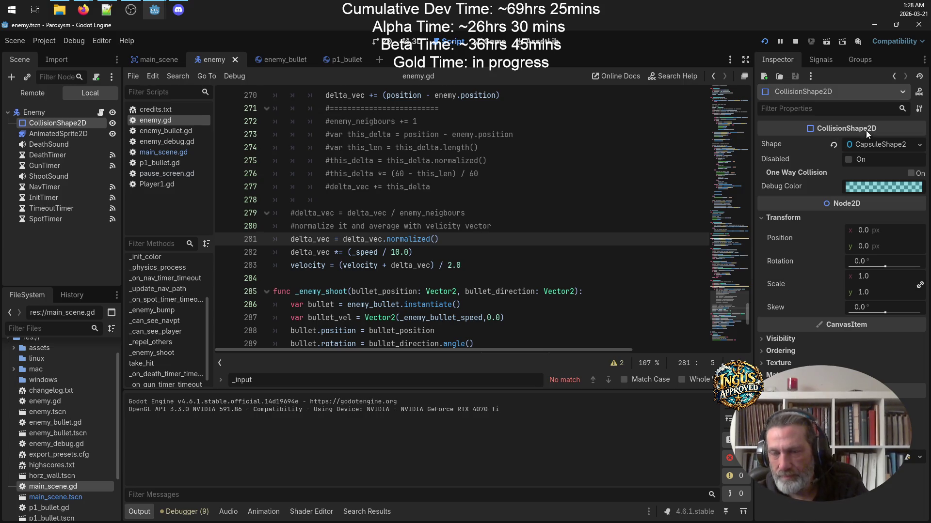
{"action": "left_click", "coordinate": [875, 144]}
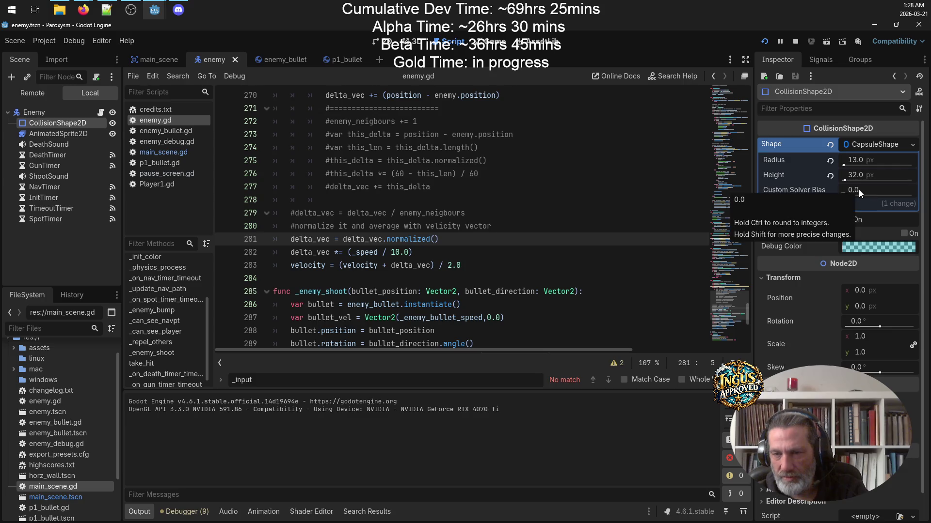
{"action": "left_click", "coordinate": [867, 146]}
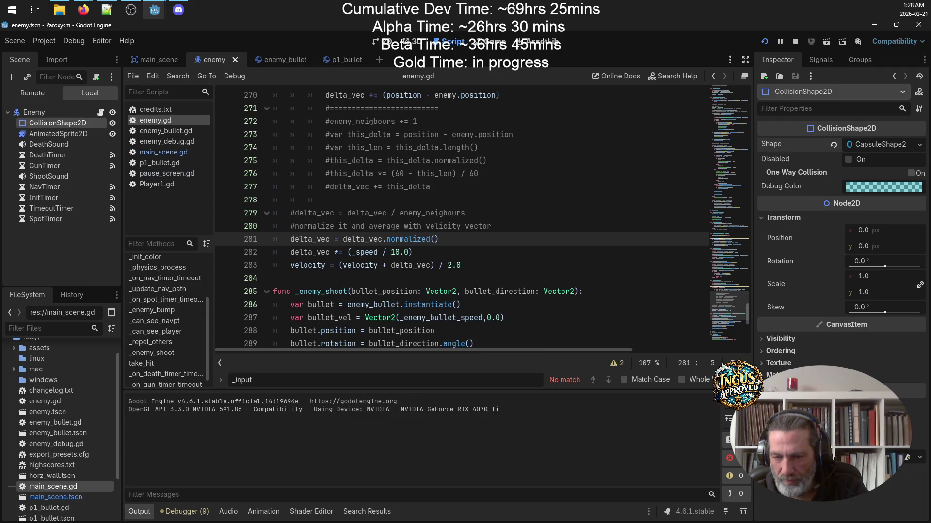
{"action": "left_click", "coordinate": [34, 112]}
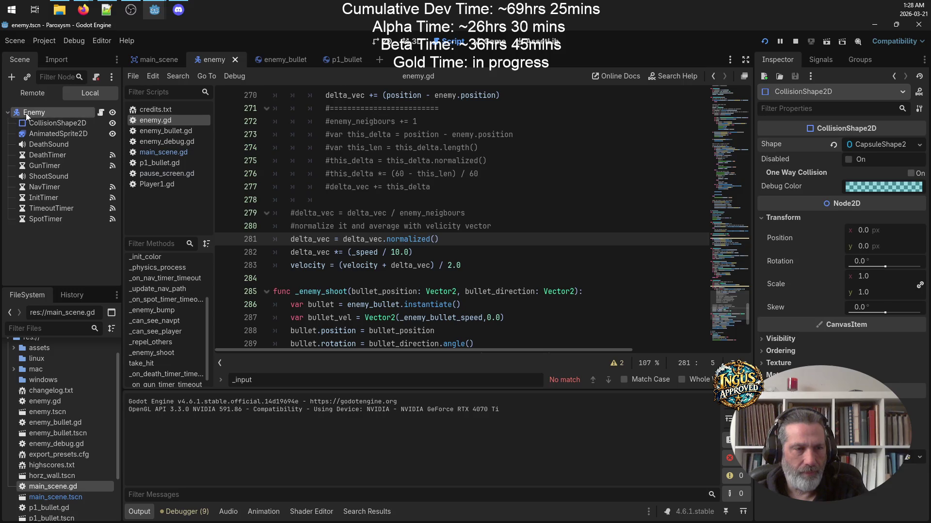
Set the Enemy's collision Safe Margin to 1 px and save the enemy scene.
{"action": "left_click", "coordinate": [759, 235]}
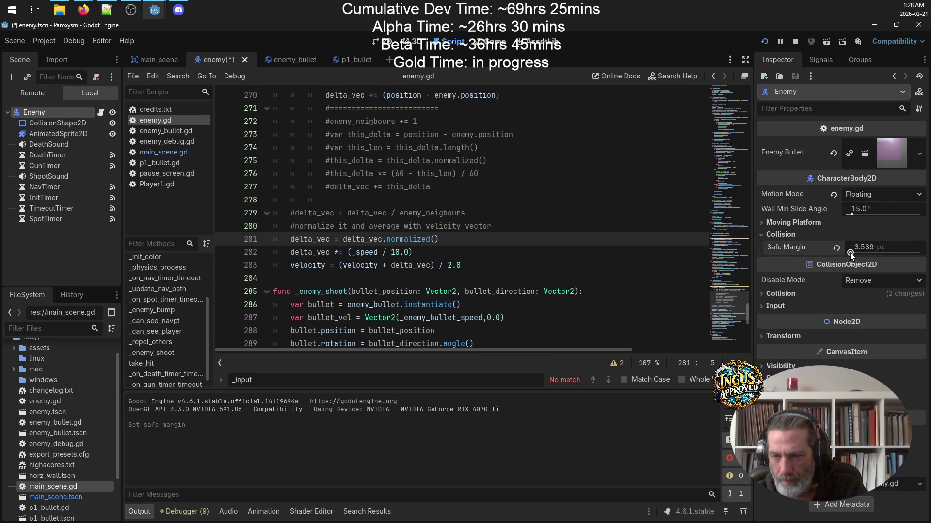
{"action": "left_click", "coordinate": [865, 247]}
{"action": "type", "text": "1"}
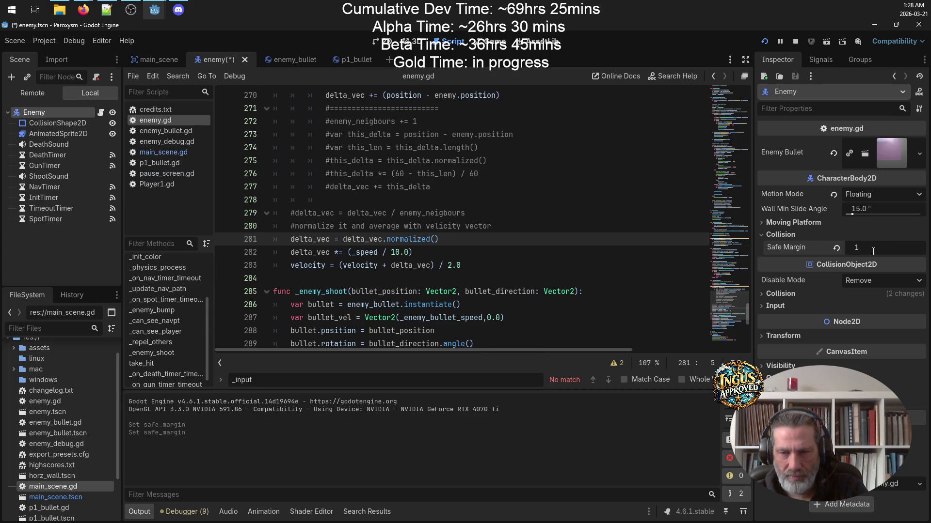
{"action": "left_click", "coordinate": [860, 233]}
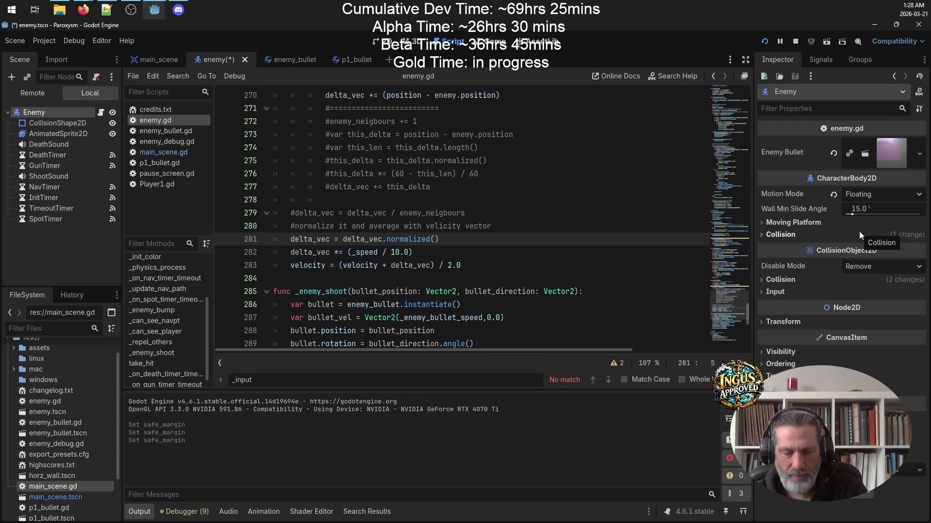
{"action": "key", "text": "ctrl+s"}
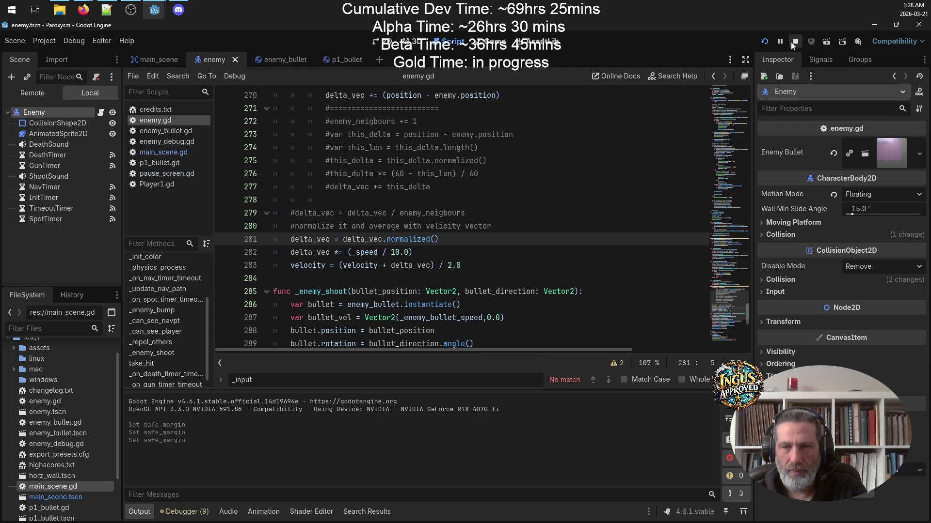
Stop the running game and recheck the collision Safe Margin.
{"action": "left_click", "coordinate": [793, 42]}
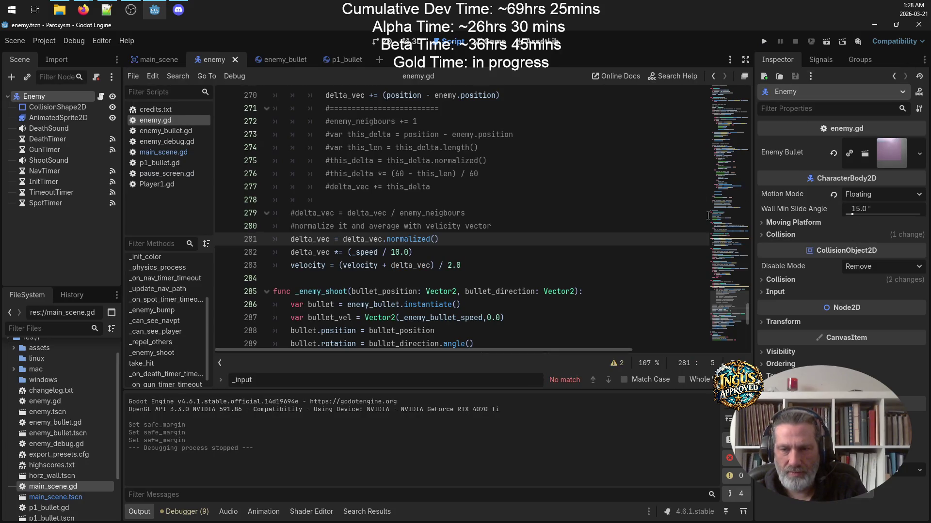
{"action": "left_click", "coordinate": [764, 236]}
{"action": "left_click", "coordinate": [762, 235]}
Relaunch Paroxysm, start a new game and head right into the Level 1 maze.
{"action": "left_click", "coordinate": [764, 41]}
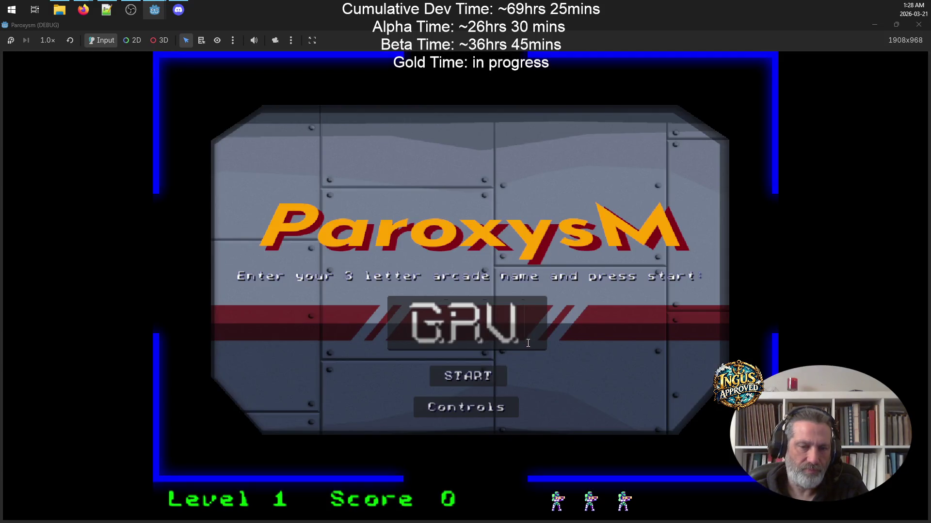
{"action": "left_click", "coordinate": [476, 377]}
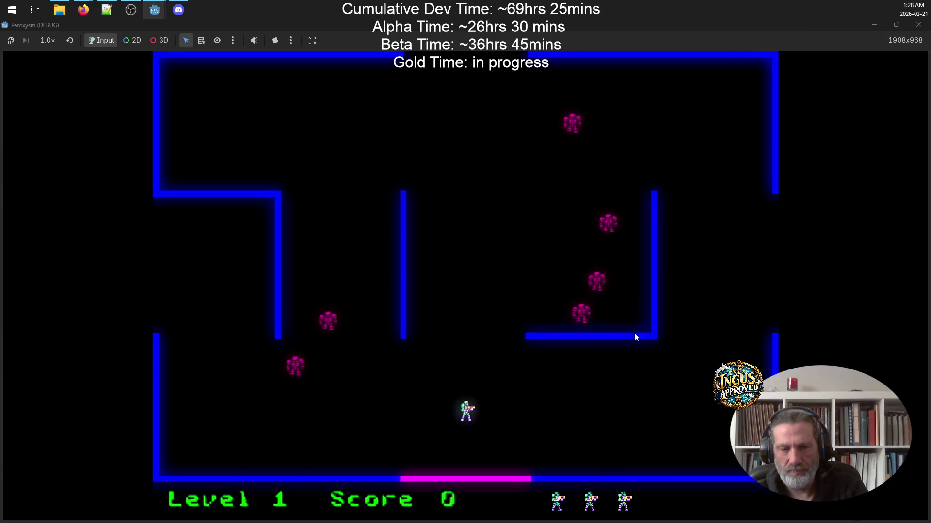
{"action": "key", "text": "Right"}
{"action": "key", "text": "Right"}
{"action": "key", "text": "Up"}
{"action": "key", "text": "Left"}
{"action": "key", "text": "Down"}
{"action": "key", "text": "Right"}
{"action": "key", "text": "space"}
Dodge around Level 1, shooting enemies to the left, up-right and up-left.
{"action": "key", "text": "Left"}
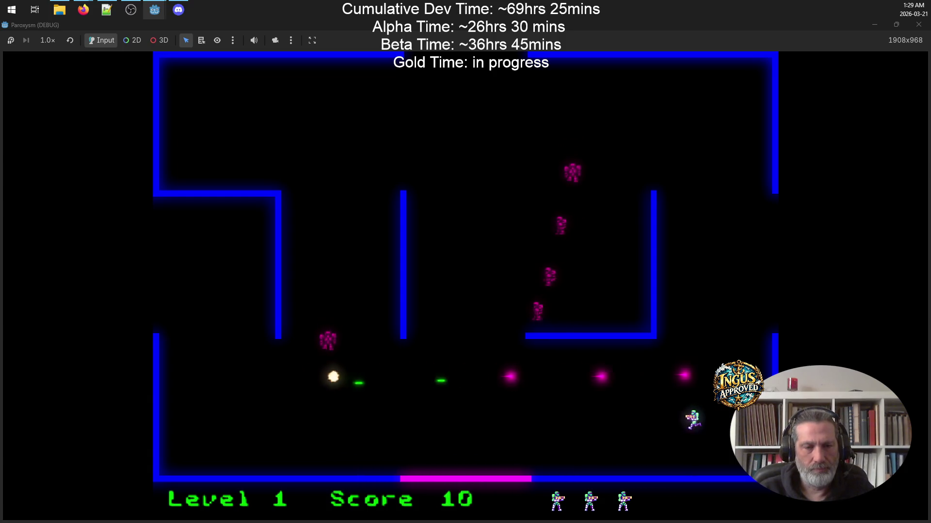
{"action": "key", "text": "Left"}
{"action": "key", "text": "space"}
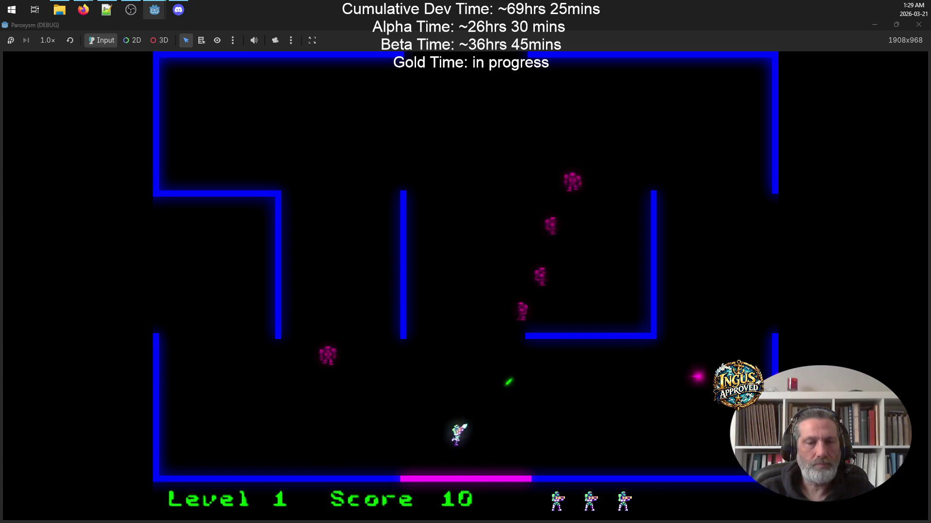
{"action": "key", "text": "Right"}
{"action": "key", "text": "space"}
{"action": "key", "text": "Up"}
{"action": "key", "text": "Right"}
{"action": "key", "text": "Down"}
{"action": "key", "text": "Left"}
{"action": "key", "text": "Up"}
{"action": "key", "text": "space"}
{"action": "key", "text": "Right"}
{"action": "key", "text": "Down"}
{"action": "key", "text": "space"}
Climb toward the top of the maze and shoot the remaining Level 1 enemies.
{"action": "key", "text": "Left"}
{"action": "key", "text": "Up"}
{"action": "key", "text": "Up"}
{"action": "key", "text": "space"}
{"action": "key", "text": "Right"}
{"action": "key", "text": "Left"}
{"action": "key", "text": "Left"}
{"action": "key", "text": "Up"}
{"action": "key", "text": "Right"}
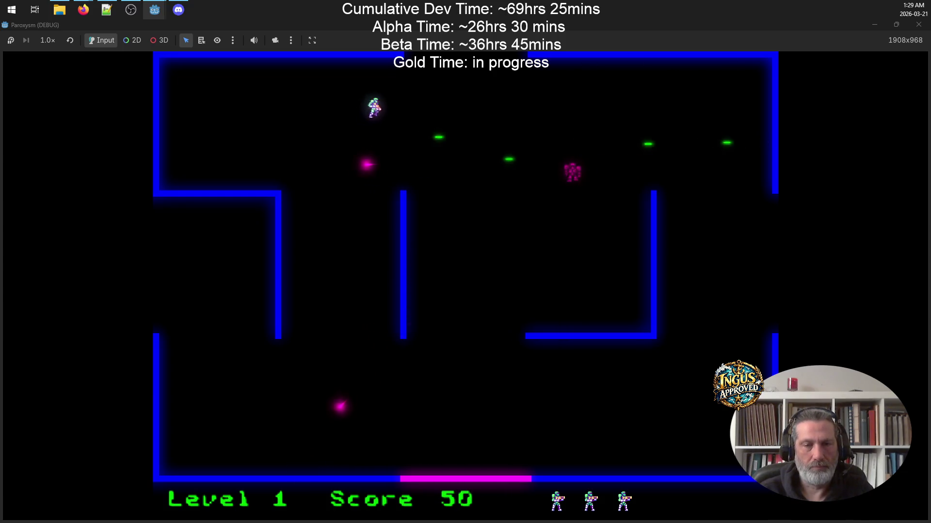
{"action": "key", "text": "space"}
{"action": "key", "text": "Right"}
{"action": "key", "text": "space"}
{"action": "key", "text": "Left"}
{"action": "key", "text": "Down"}
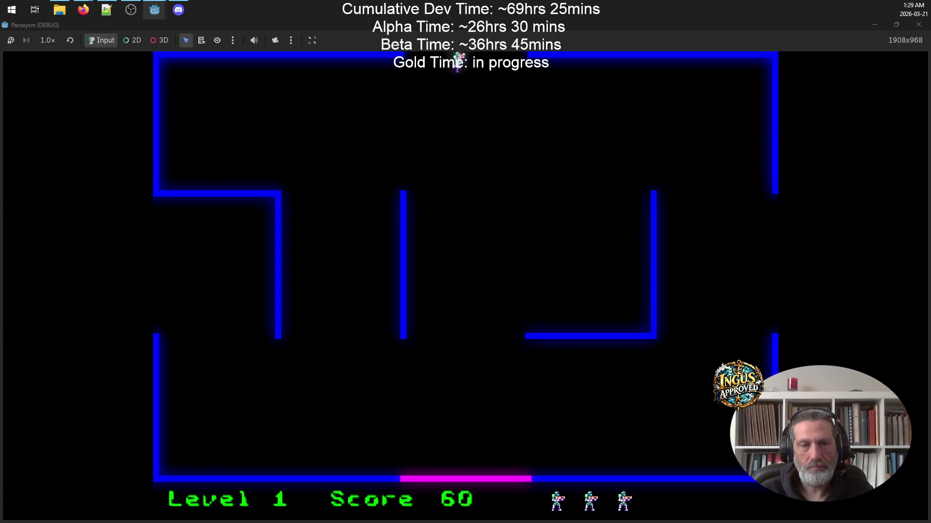
Fight up the Level 2 corridor, firing diagonally, to reach Level 3 at 120 points.
{"action": "key", "text": "space"}
{"action": "key", "text": "Up"}
{"action": "key", "text": "Left"}
{"action": "key", "text": "Right"}
{"action": "key", "text": "Up"}
{"action": "key", "text": "space"}
{"action": "key", "text": "Right"}
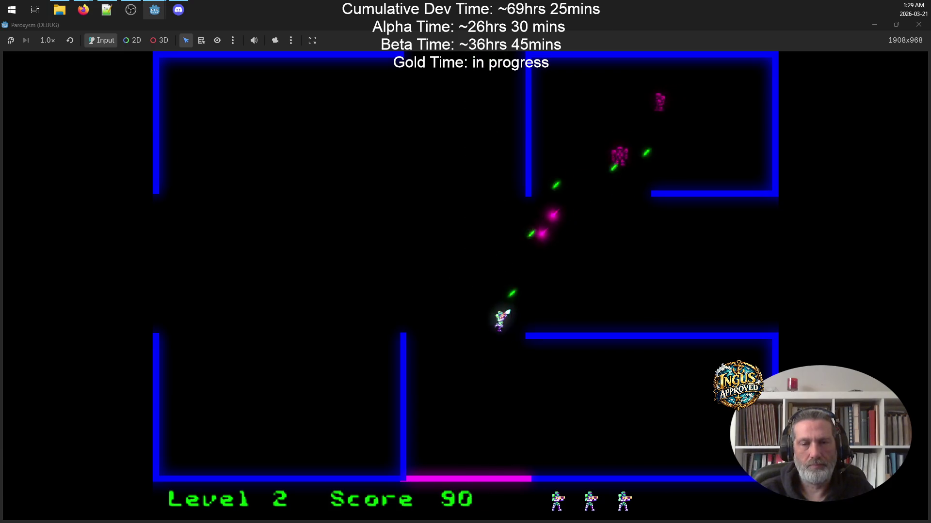
{"action": "key", "text": "Down"}
{"action": "key", "text": "Up"}
{"action": "key", "text": "Right"}
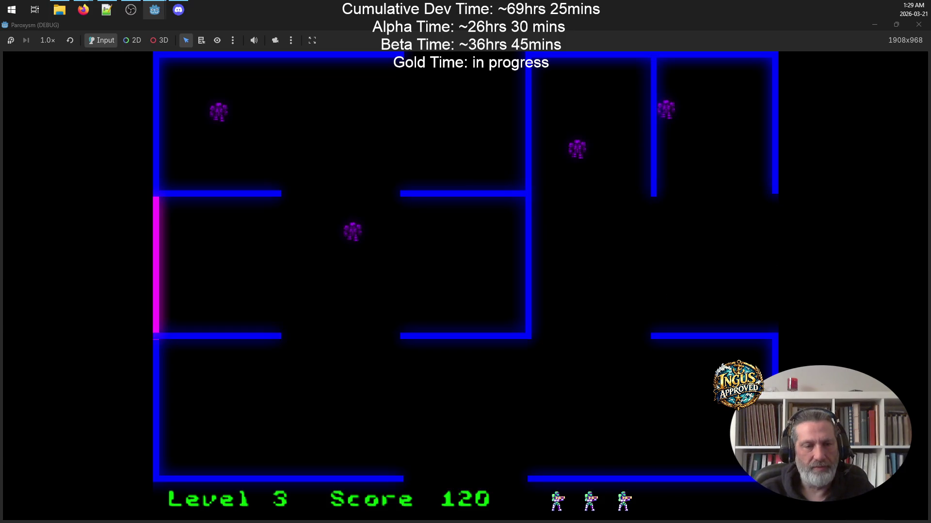
Fire upward while running down-right, then leave the maze into Level 4.
{"action": "key", "text": "Down"}
{"action": "key", "text": "Right"}
{"action": "key", "text": "space"}
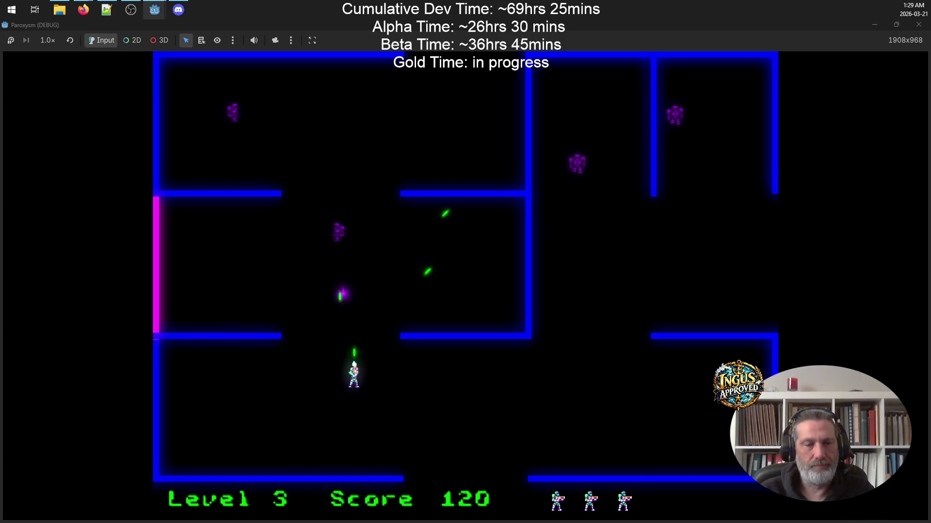
{"action": "key", "text": "Down"}
{"action": "key", "text": "Right"}
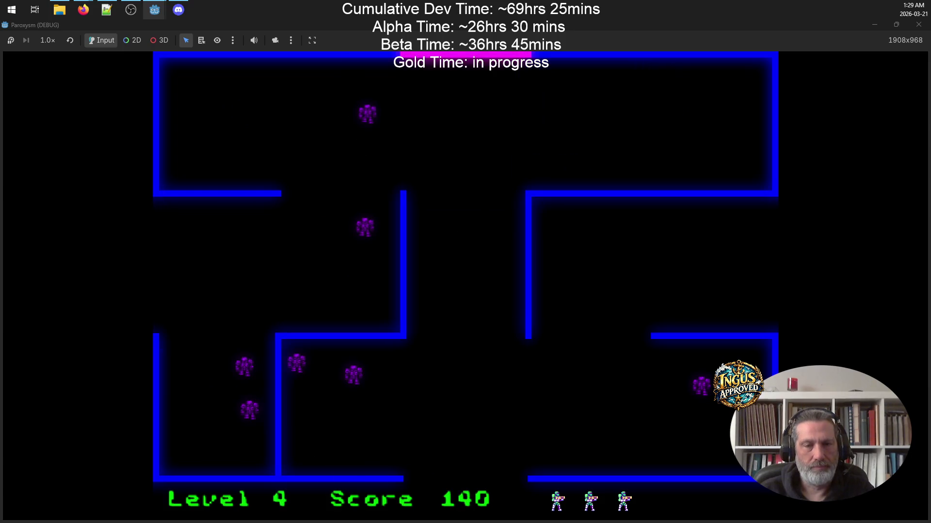
Run the player right across the top of Level 4, dodging an incoming enemy shot.
{"action": "key", "text": "Right"}
{"action": "key", "text": "Up"}
{"action": "key", "text": "Down"}
{"action": "key", "text": "Right"}
{"action": "key", "text": "Down"}
{"action": "key", "text": "Left"}
{"action": "key", "text": "Up"}
{"action": "key", "text": "Right"}
Move right and keep firing left at the Level 4 enemies.
{"action": "key", "text": "Right"}
{"action": "key", "text": "Up"}
{"action": "key", "text": "Down"}
{"action": "key", "text": "space"}
{"action": "key", "text": "Up"}
{"action": "key", "text": "Right"}
{"action": "key", "text": "Down"}
{"action": "key", "text": "Up"}
{"action": "key", "text": "Down"}
{"action": "key", "text": "space"}
{"action": "key", "text": "Up"}
{"action": "key", "text": "Down"}
{"action": "key", "text": "space"}
{"action": "key", "text": "Right"}
{"action": "key", "text": "Up"}
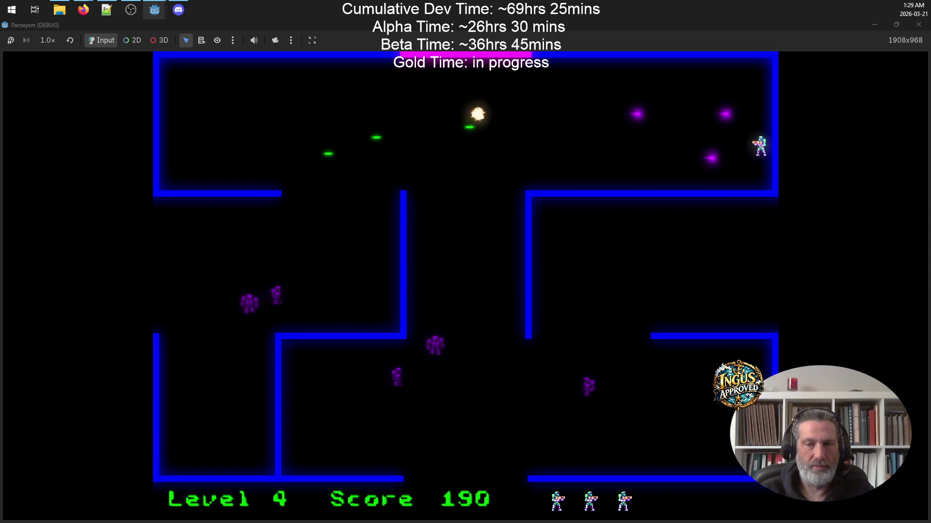
Cross the maze leftward and shoot down robots to raise the score.
{"action": "key", "text": "Down"}
{"action": "key", "text": "Left"}
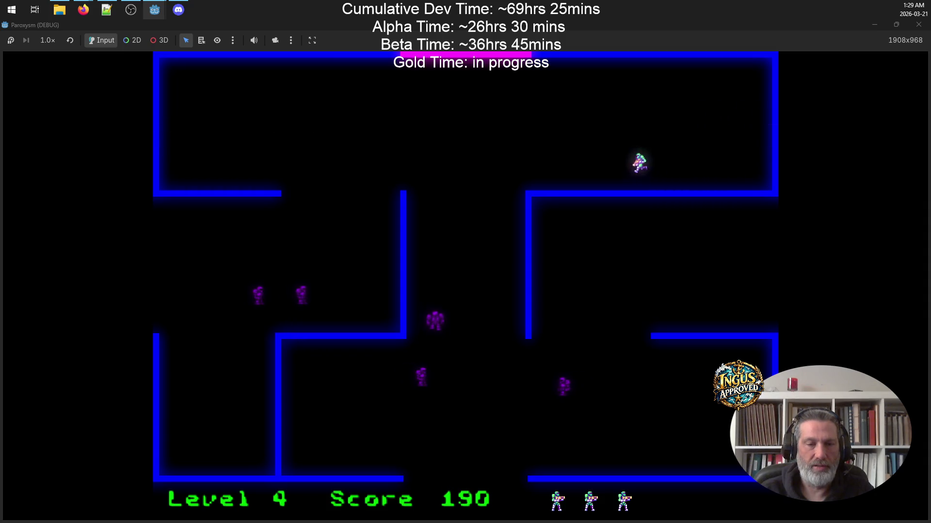
{"action": "key", "text": "Up"}
{"action": "key", "text": "space"}
{"action": "key", "text": "Right"}
{"action": "key", "text": "Down"}
{"action": "key", "text": "Left"}
{"action": "key", "text": "Right"}
{"action": "key", "text": "Right"}
{"action": "key", "text": "Left"}
{"action": "key", "text": "Up"}
{"action": "key", "text": "space"}
{"action": "key", "text": "Right"}
Strafe along the top corridor, dodging fireballs and shooting a robot, then drop down.
{"action": "key", "text": "Left"}
{"action": "key", "text": "Down"}
{"action": "key", "text": "Left"}
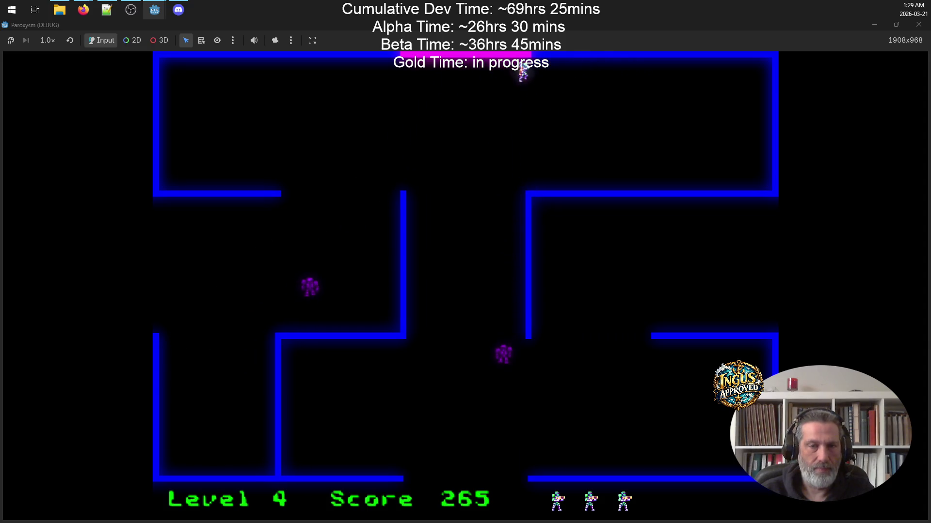
{"action": "key", "text": "Right"}
{"action": "key", "text": "Down"}
{"action": "key", "text": "Up"}
{"action": "key", "text": "Right"}
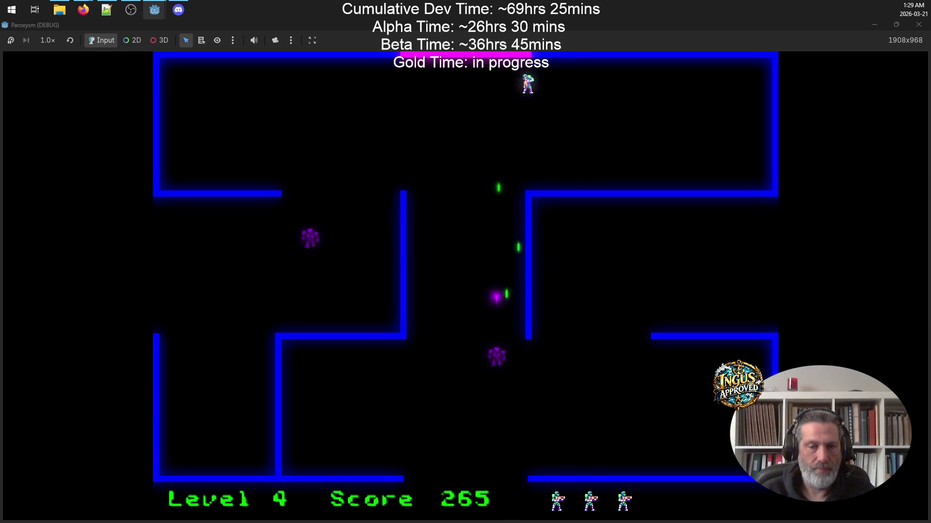
{"action": "key", "text": "Right"}
{"action": "key", "text": "Left"}
{"action": "key", "text": "Right"}
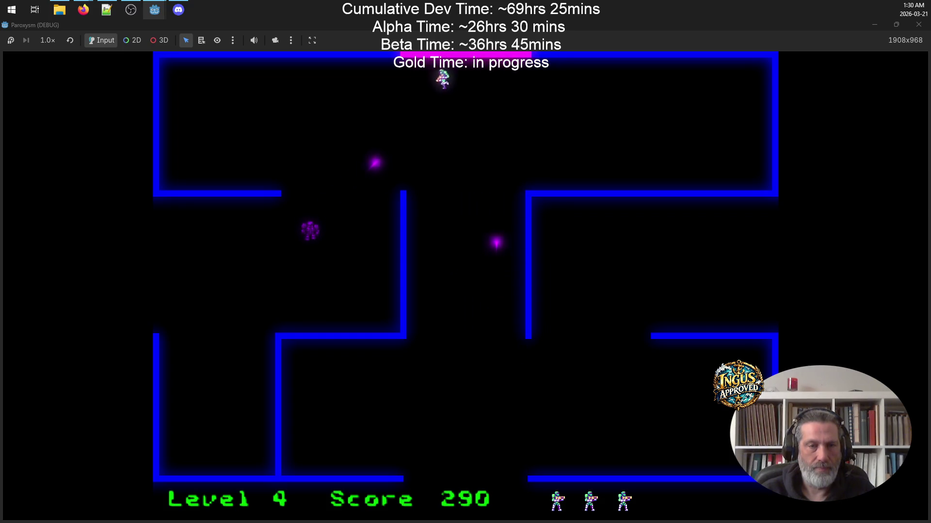
{"action": "key", "text": "Down"}
{"action": "key", "text": "Left"}
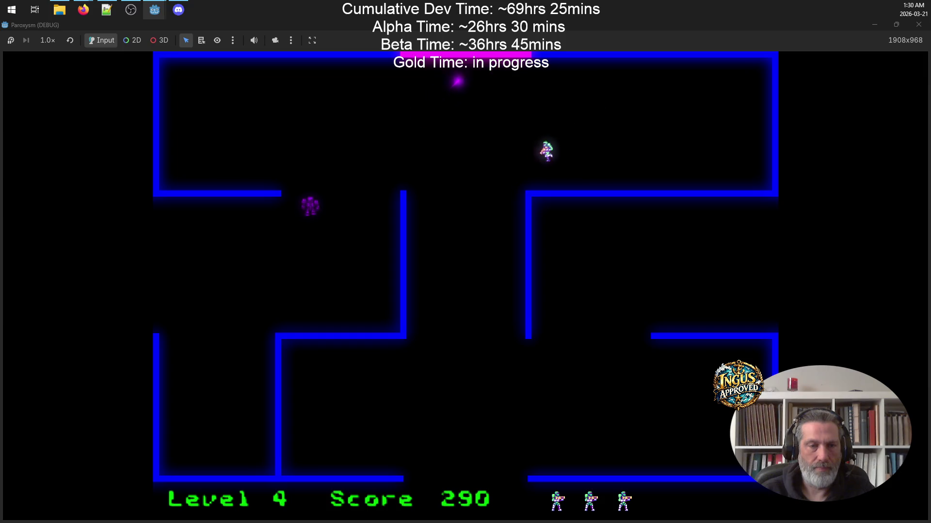
Destroy the last robot down-left and walk out the left exit to Level 5 at score 315.
{"action": "key", "text": "Left"}
{"action": "key", "text": "space"}
{"action": "key", "text": "Right"}
{"action": "key", "text": "Down"}
{"action": "key", "text": "Left"}
{"action": "key", "text": "Down"}
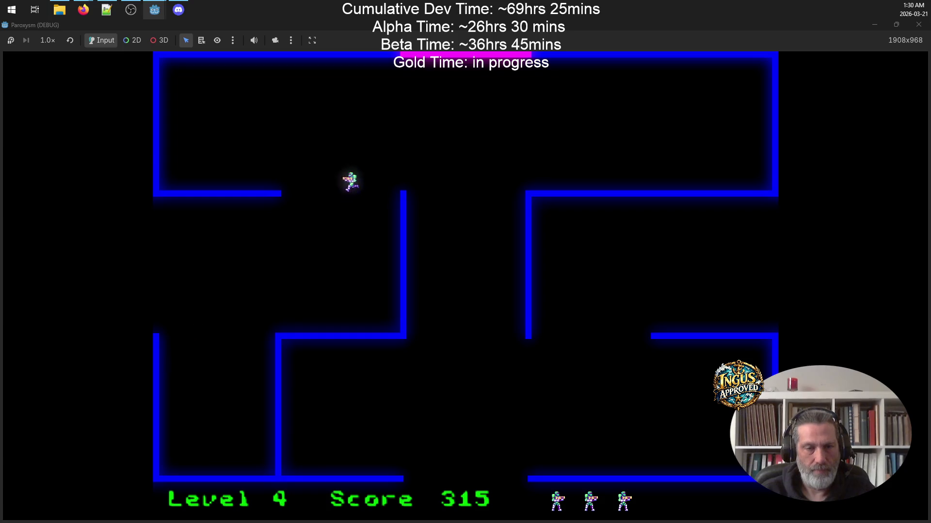
{"action": "key", "text": "Left"}
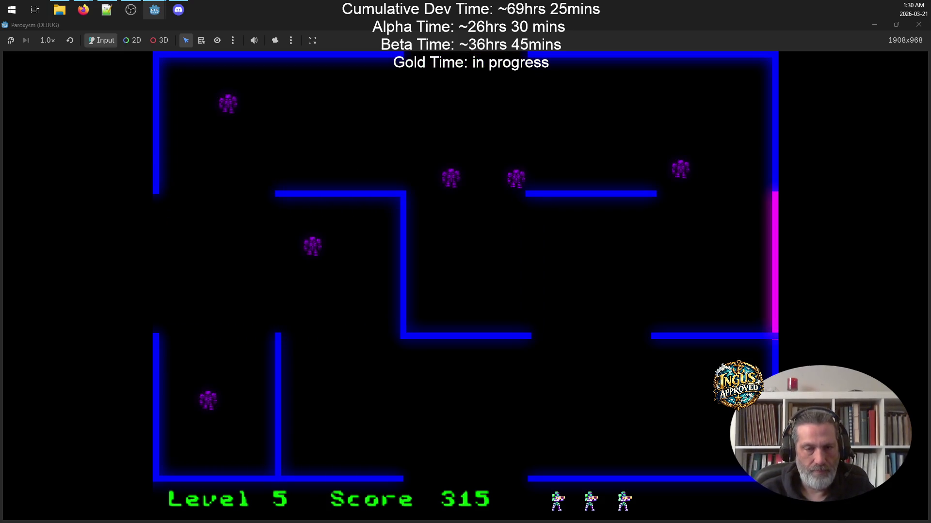
Shoot the top-right robot on Level 5, then destroy two more while moving up-left.
{"action": "key", "text": "Up"}
{"action": "key", "text": "Right"}
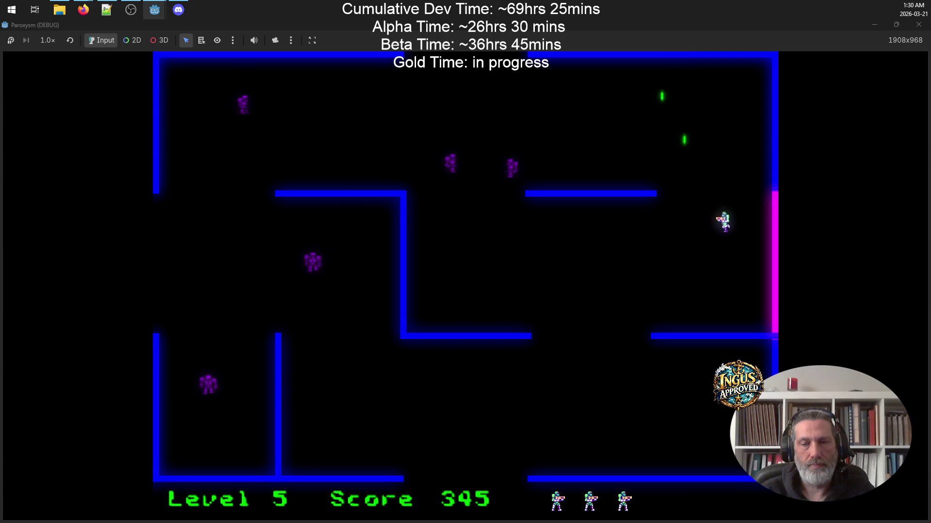
{"action": "key", "text": "space"}
{"action": "key", "text": "Up"}
{"action": "key", "text": "space"}
{"action": "key", "text": "Left"}
Destroy the remaining Level 5 robots for a score of 435 and exit through the top to Level 6.
{"action": "key", "text": "Down"}
{"action": "key", "text": "Left"}
{"action": "key", "text": "space"}
{"action": "key", "text": "Up"}
{"action": "key", "text": "space"}
{"action": "key", "text": "Right"}
{"action": "key", "text": "Left"}
{"action": "key", "text": "Up"}
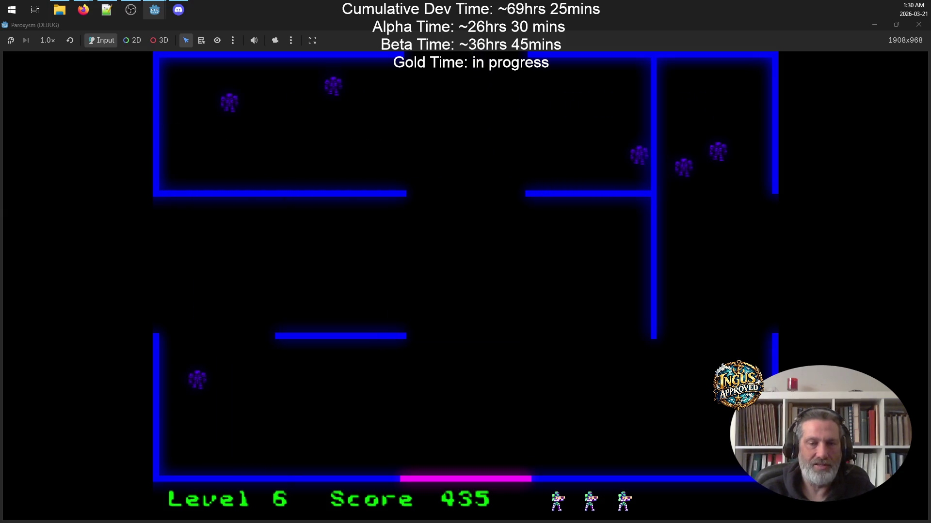
Move around Level 6 beside the wall and down to the bottom, running away from robots.
{"action": "key", "text": "Up"}
{"action": "key", "text": "Right"}
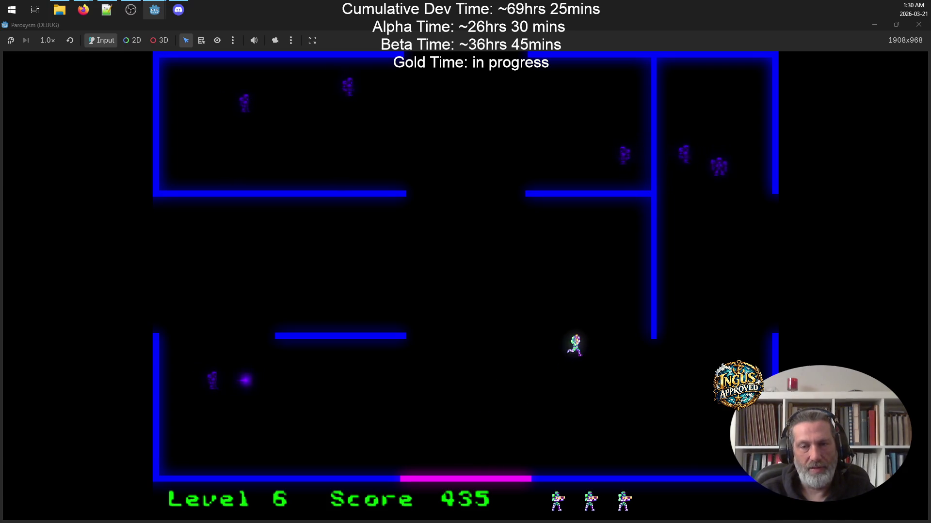
{"action": "key", "text": "Up"}
{"action": "key", "text": "Left"}
{"action": "key", "text": "Down"}
{"action": "key", "text": "Down"}
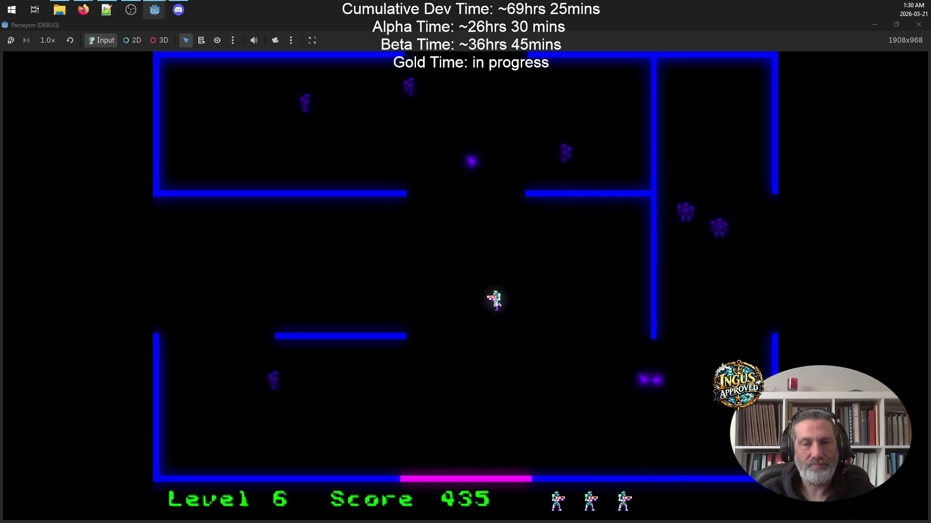
{"action": "key", "text": "Left"}
{"action": "key", "text": "Left"}
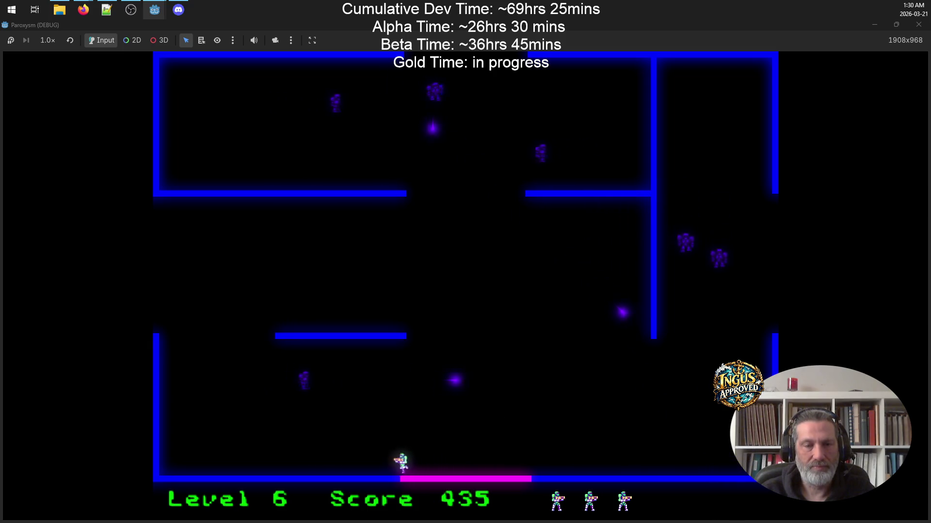
{"action": "key", "text": "Up"}
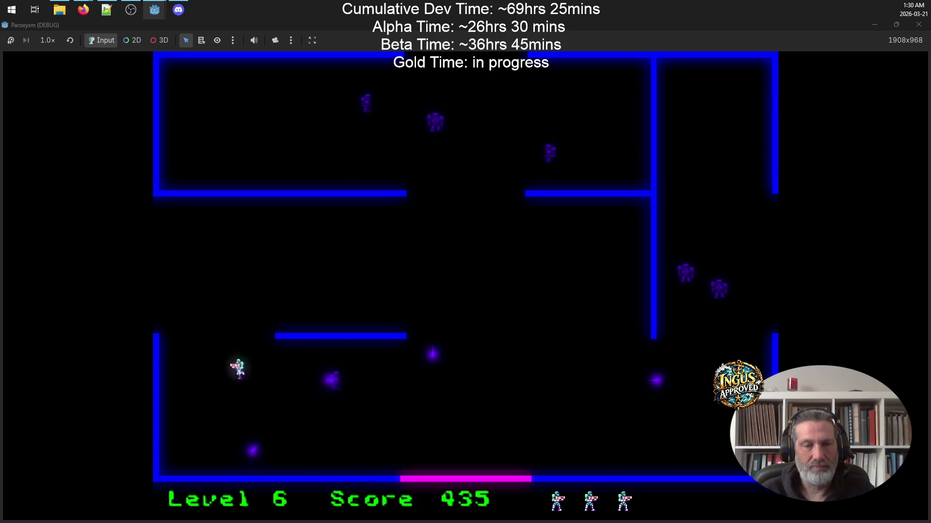
{"action": "key", "text": "Right"}
{"action": "key", "text": "Down"}
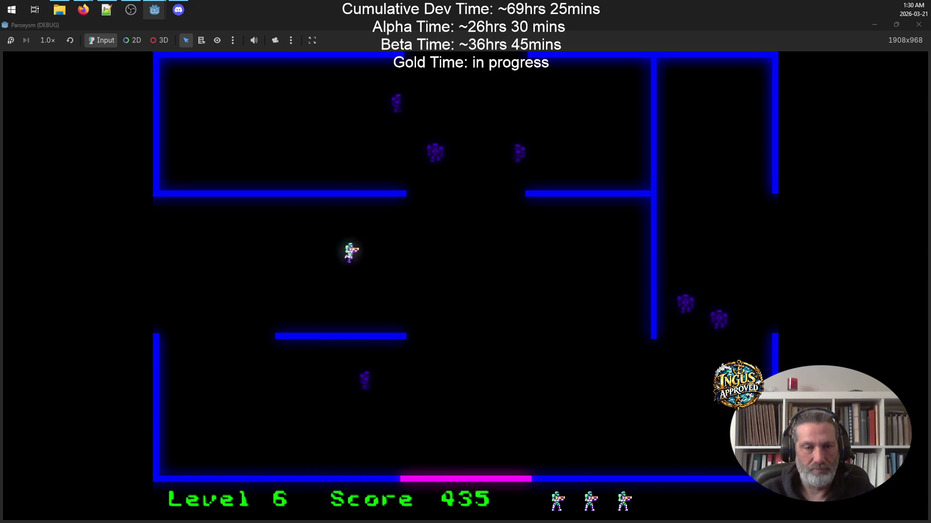
{"action": "key", "text": "Down"}
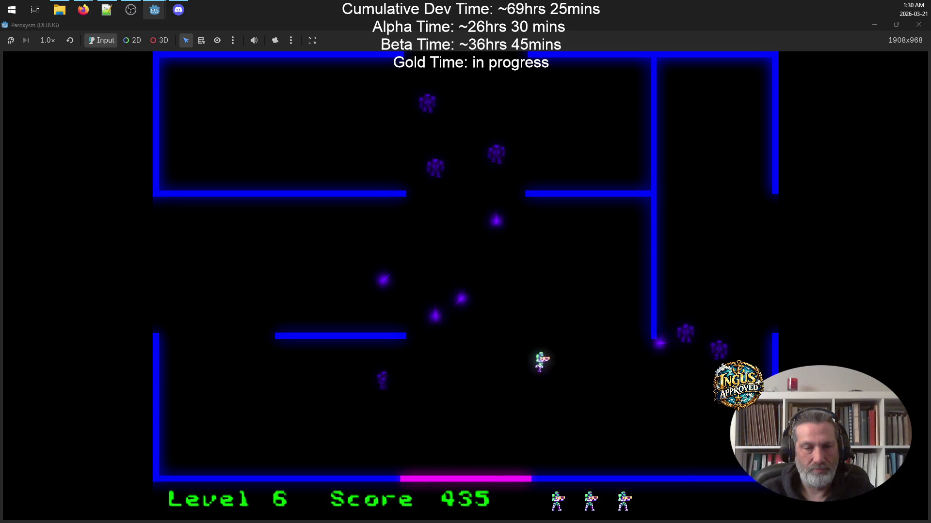
{"action": "key", "text": "Left"}
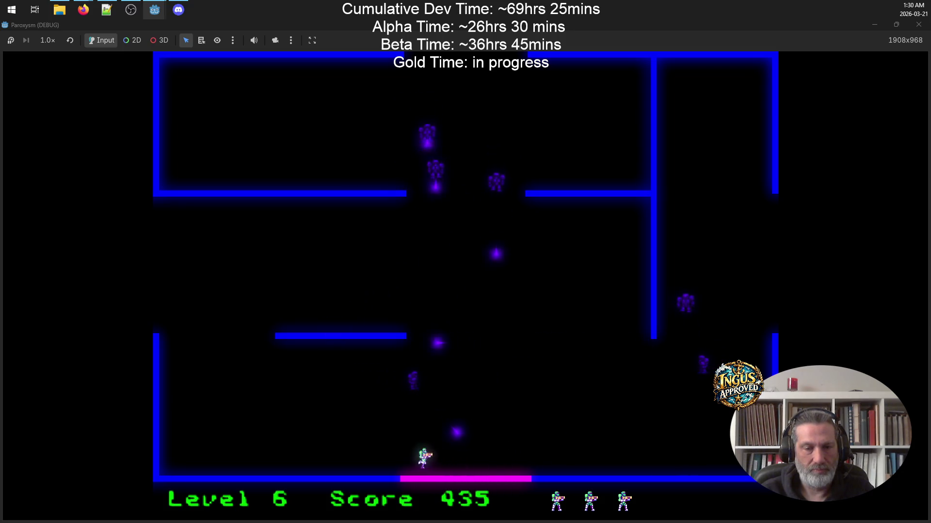
Run up the left side, dodge down and up-right, and circle along the bottom wall.
{"action": "key", "text": "Up"}
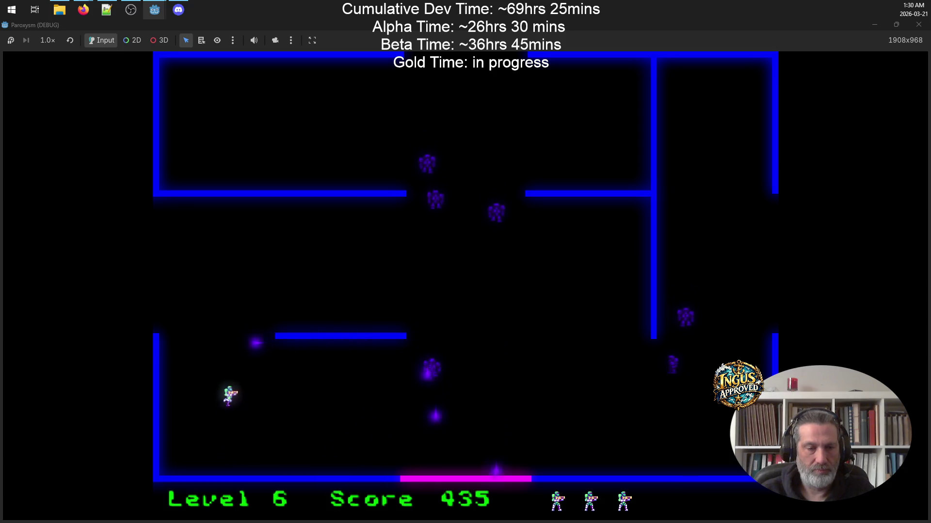
{"action": "key", "text": "Right"}
{"action": "key", "text": "Down"}
{"action": "key", "text": "Right"}
{"action": "key", "text": "Up"}
{"action": "key", "text": "Up"}
{"action": "key", "text": "Left"}
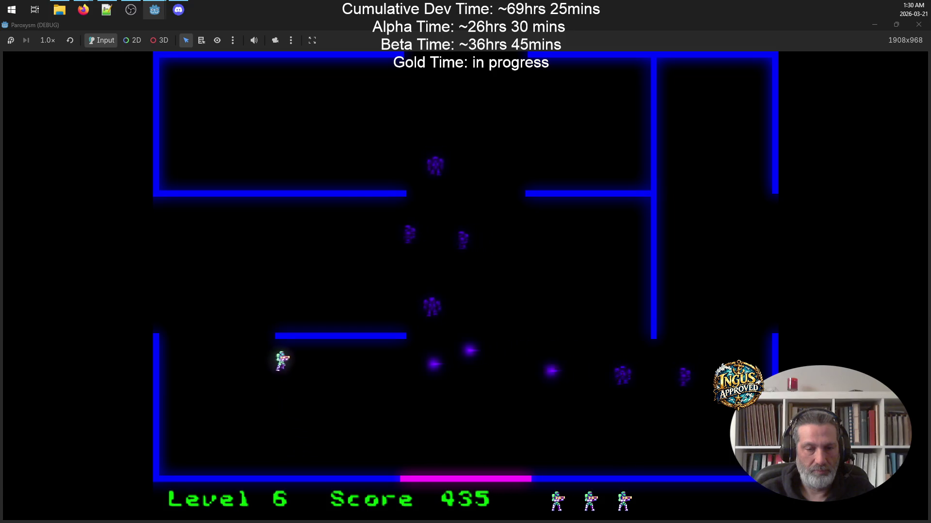
{"action": "key", "text": "Down"}
{"action": "key", "text": "Down"}
{"action": "key", "text": "Right"}
{"action": "key", "text": "Up"}
{"action": "key", "text": "Down"}
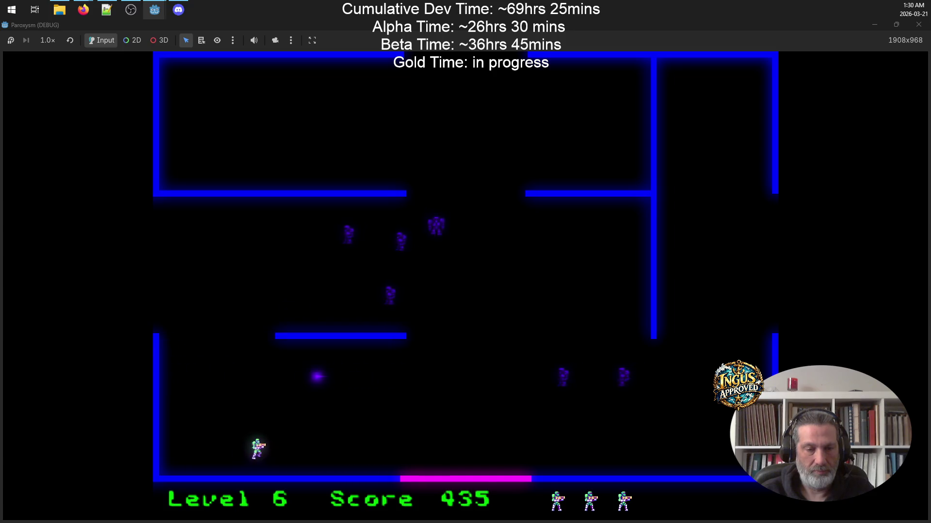
{"action": "key", "text": "Up"}
{"action": "key", "text": "Left"}
{"action": "key", "text": "Down"}
{"action": "key", "text": "Down"}
Dodge back and forth at the bottom wall, then run right along it.
{"action": "key", "text": "Right"}
{"action": "key", "text": "Left"}
{"action": "key", "text": "Right"}
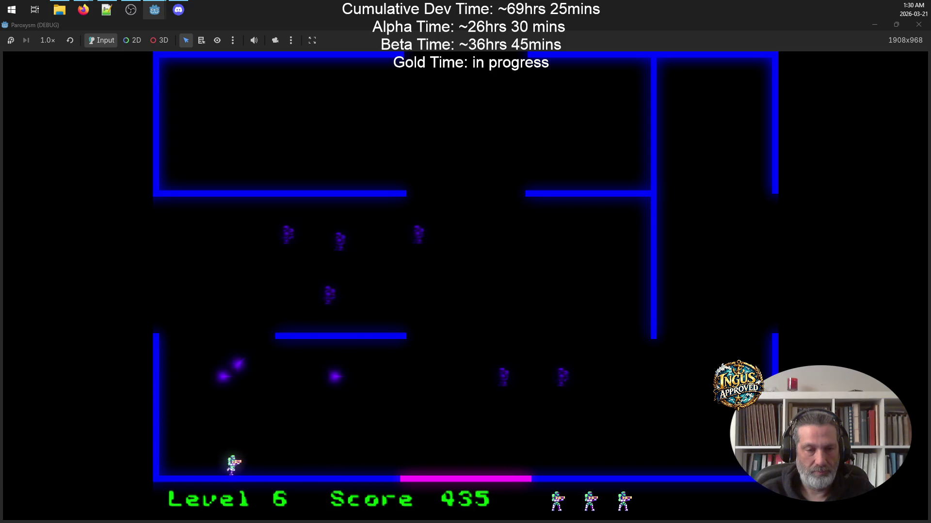
{"action": "key", "text": "Left"}
{"action": "key", "text": "Right"}
{"action": "key", "text": "Left"}
{"action": "key", "text": "Right"}
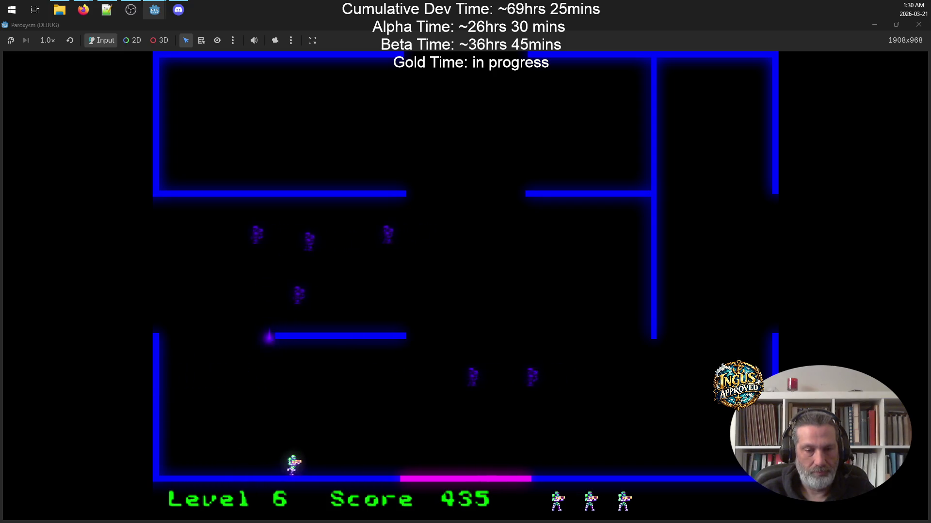
{"action": "key", "text": "Right"}
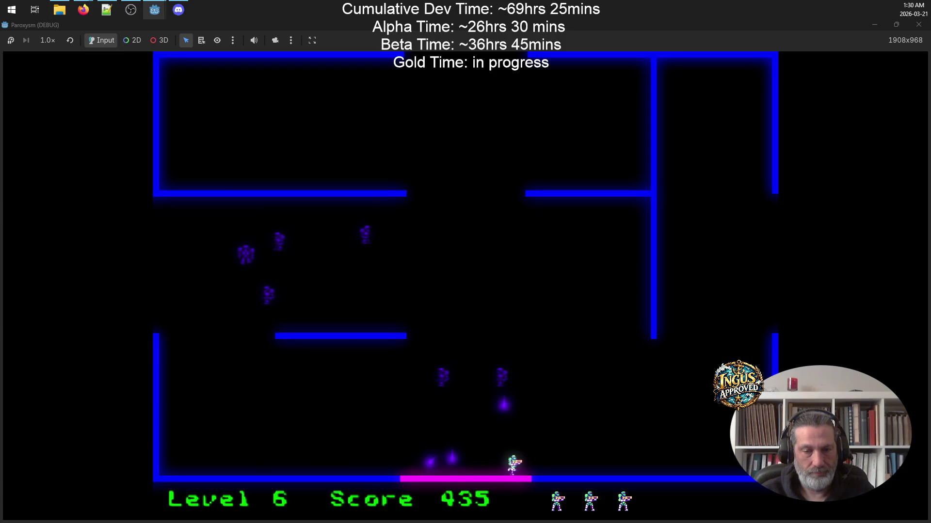
Run up from the bottom into the upper-left room toward its left wall.
{"action": "key", "text": "Up"}
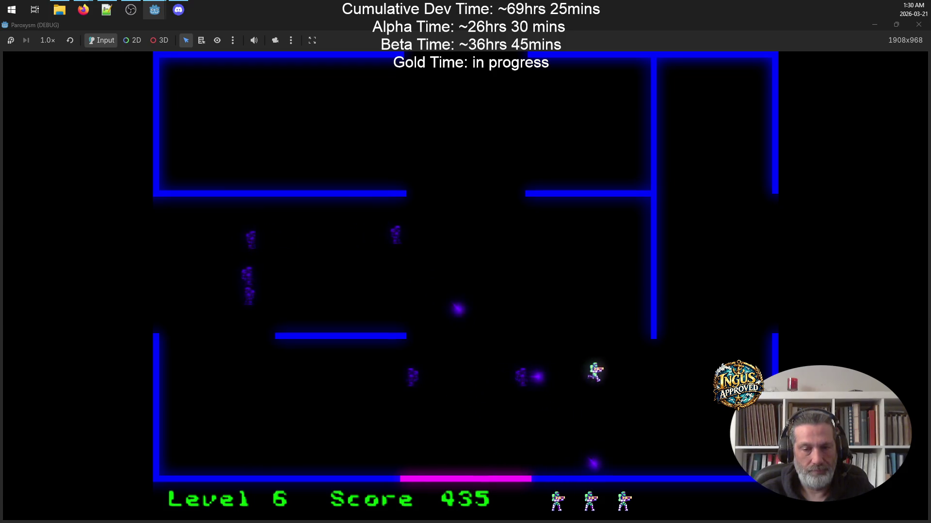
{"action": "key", "text": "Left"}
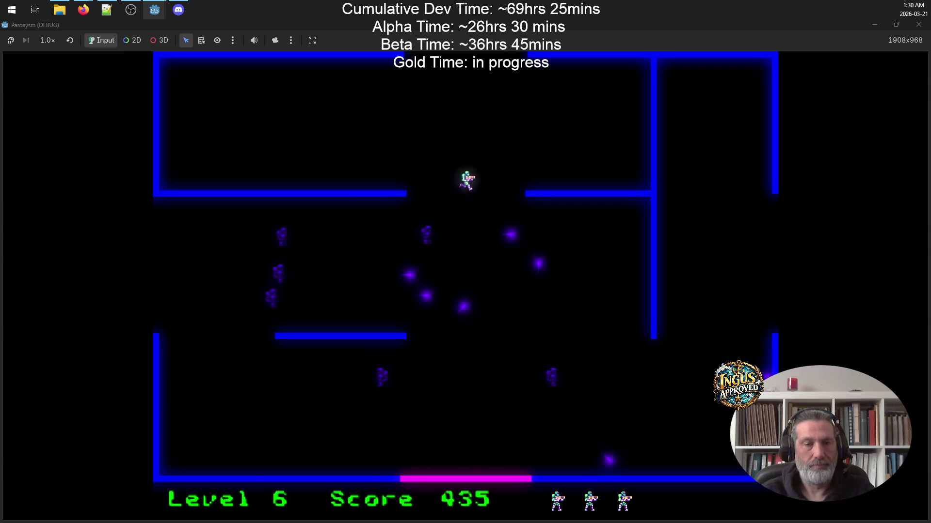
{"action": "key", "text": "Left"}
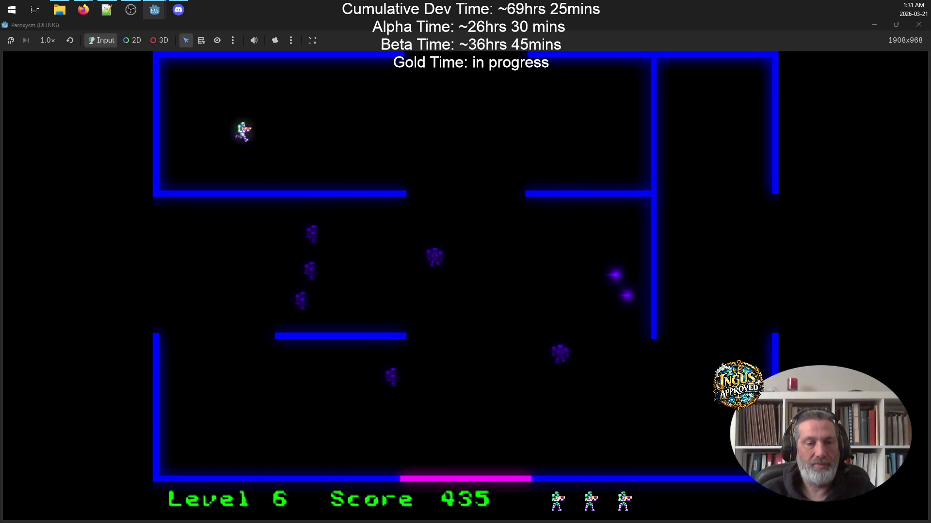
{"action": "key", "text": "Down"}
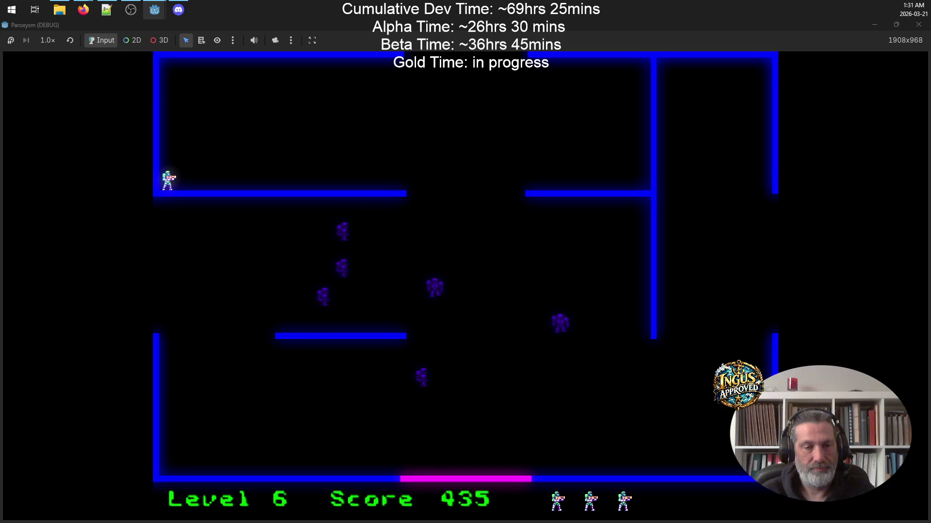
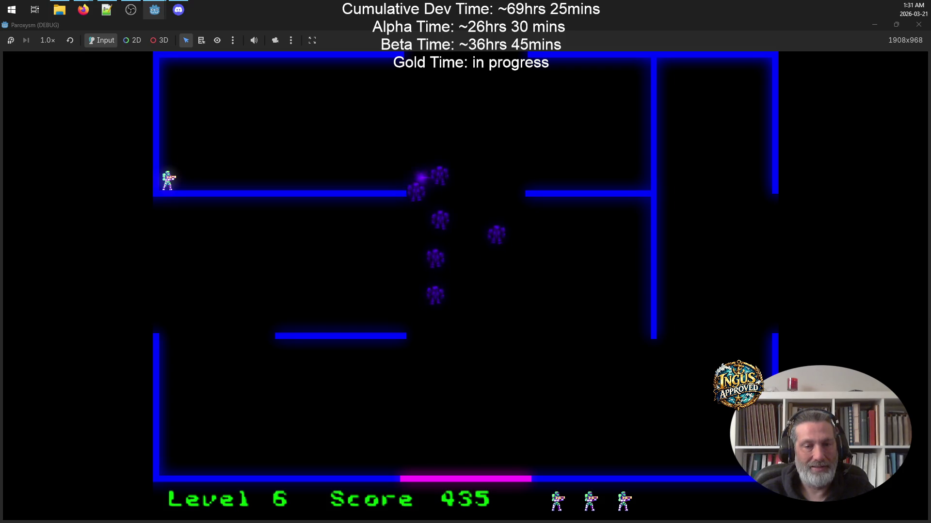
Move the player through the top-left corner and along the top and inner walls of Level 6, dodging robot shots.
{"action": "key", "text": "Up"}
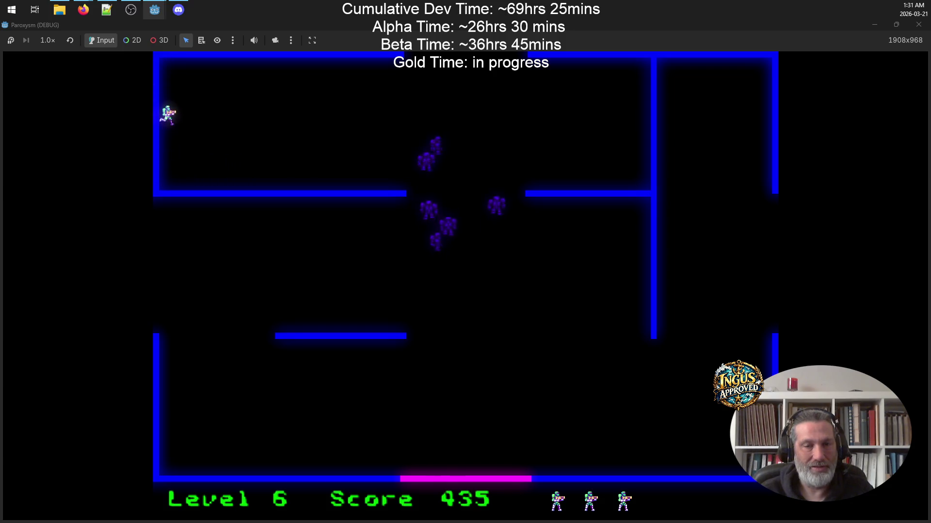
{"action": "key", "text": "Up"}
{"action": "key", "text": "Right+Down"}
{"action": "key", "text": "Left+Down"}
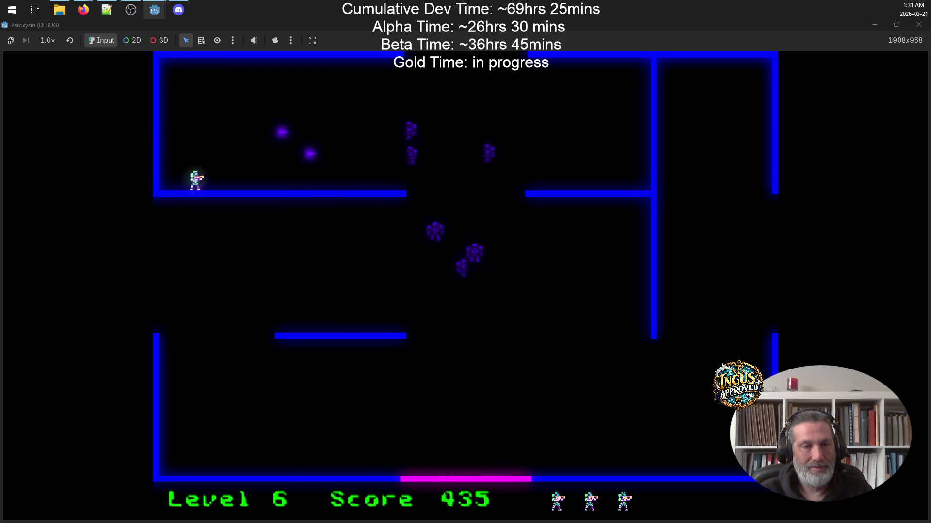
{"action": "key", "text": "Up+Right"}
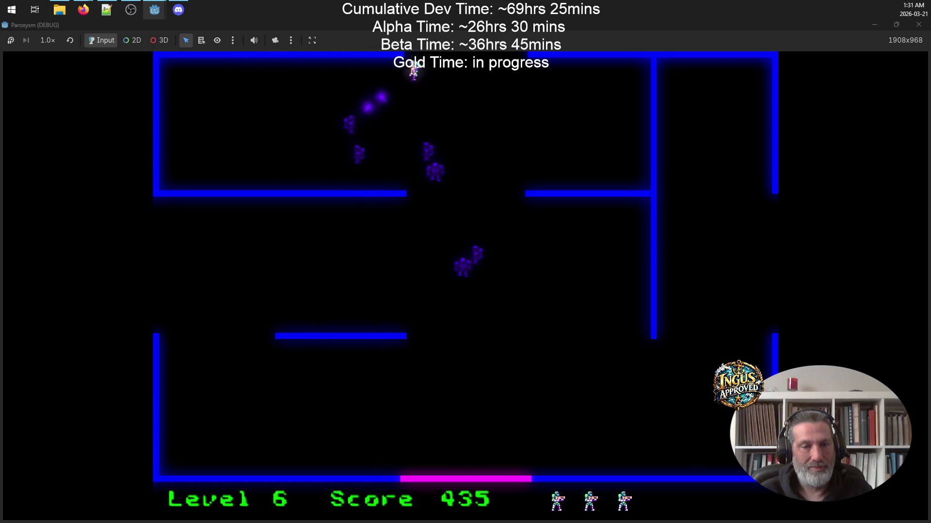
{"action": "key", "text": "Right+Down"}
{"action": "key", "text": "Right"}
Shoot the robots while crossing the room to bring the score to 575, then stop the game.
{"action": "key", "text": "Up"}
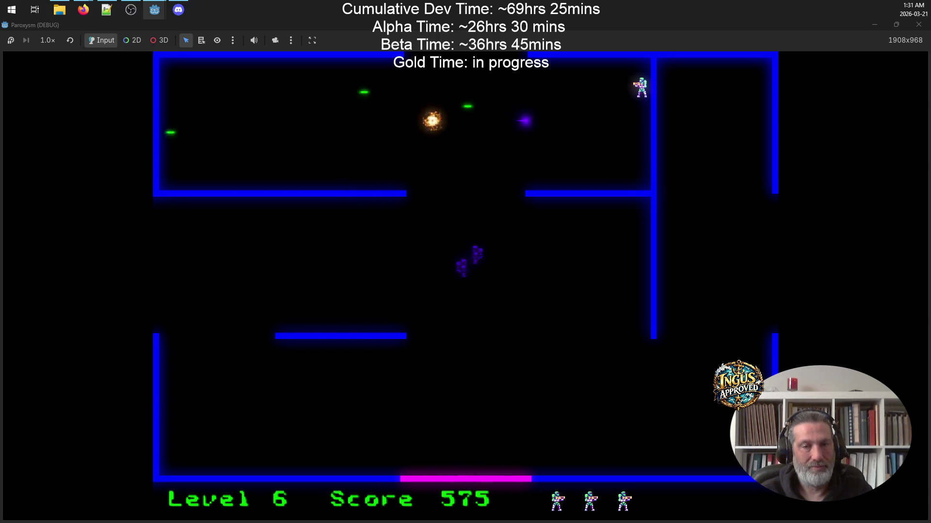
{"action": "key", "text": "Down"}
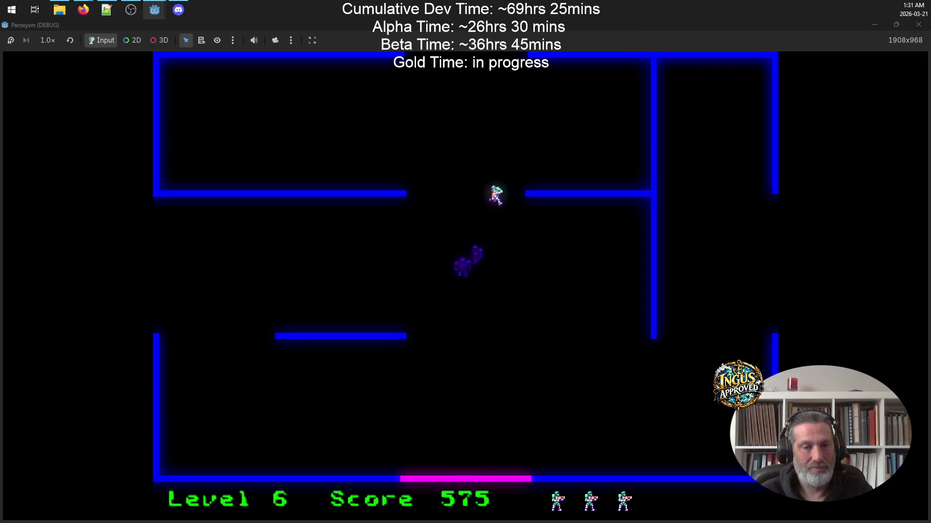
{"action": "key", "text": "Down"}
{"action": "key", "text": "Left"}
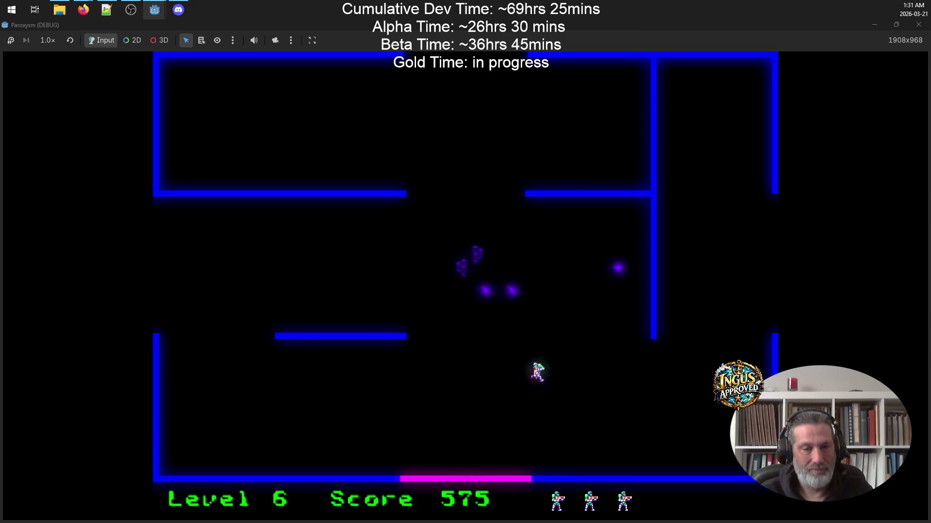
{"action": "key", "text": "Up"}
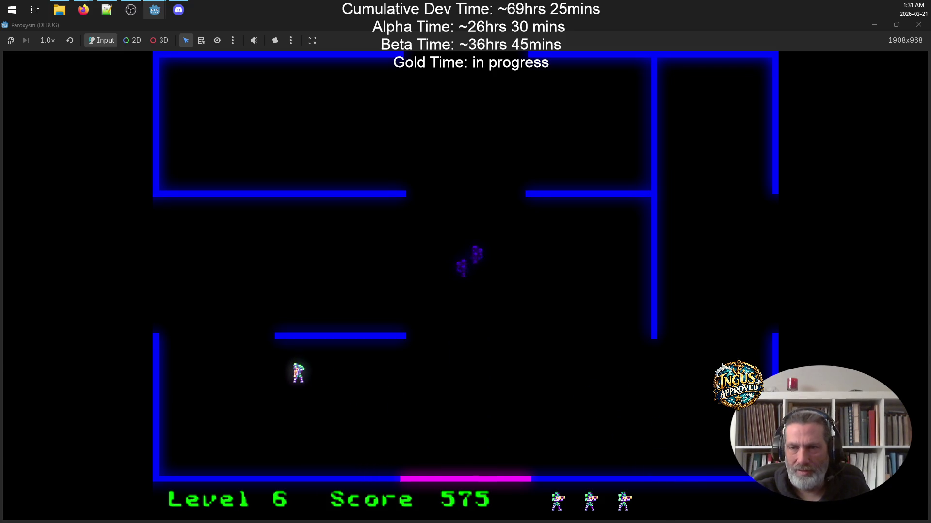
{"action": "left_click", "coordinate": [918, 24]}
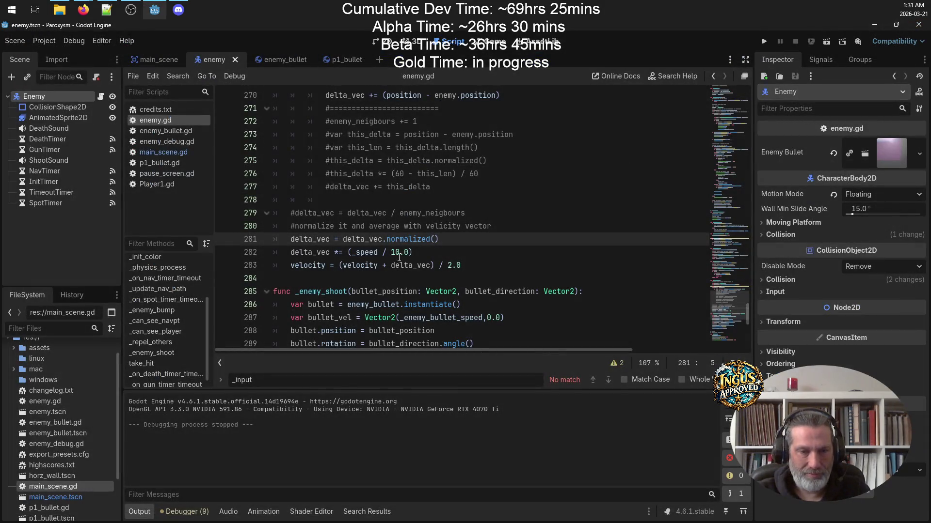
Make line 282 of enemy.gd divide _speed by 6.0 instead of 10.0, then relaunch the game.
{"action": "left_click", "coordinate": [400, 252]}
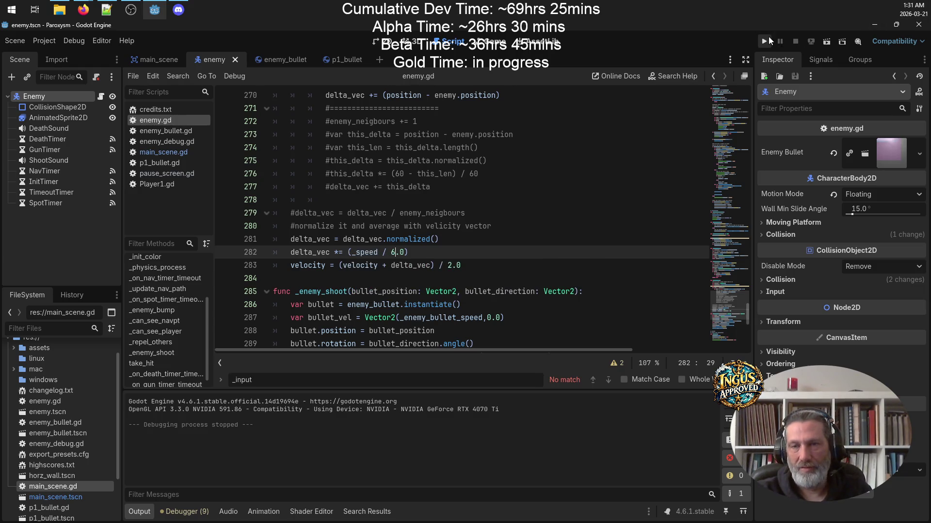
{"action": "left_click", "coordinate": [769, 39]}
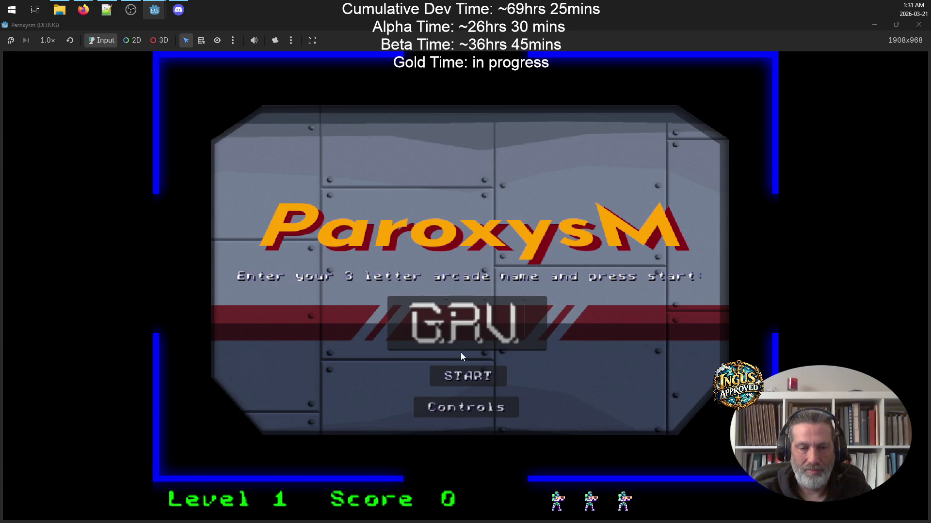
Start a new game and dodge robot shots along the bottom and across the lower rooms.
{"action": "left_click", "coordinate": [468, 379]}
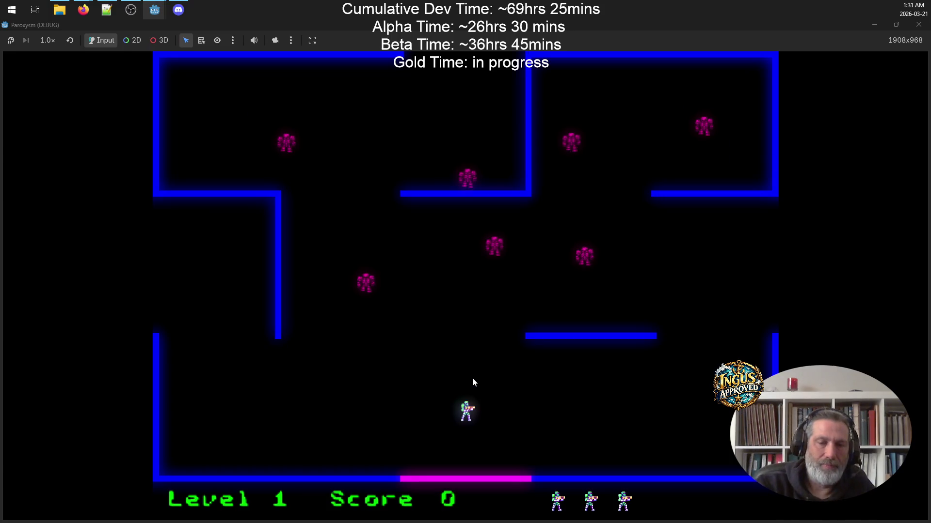
{"action": "key", "text": "Left"}
{"action": "key", "text": "Down"}
{"action": "key", "text": "Right"}
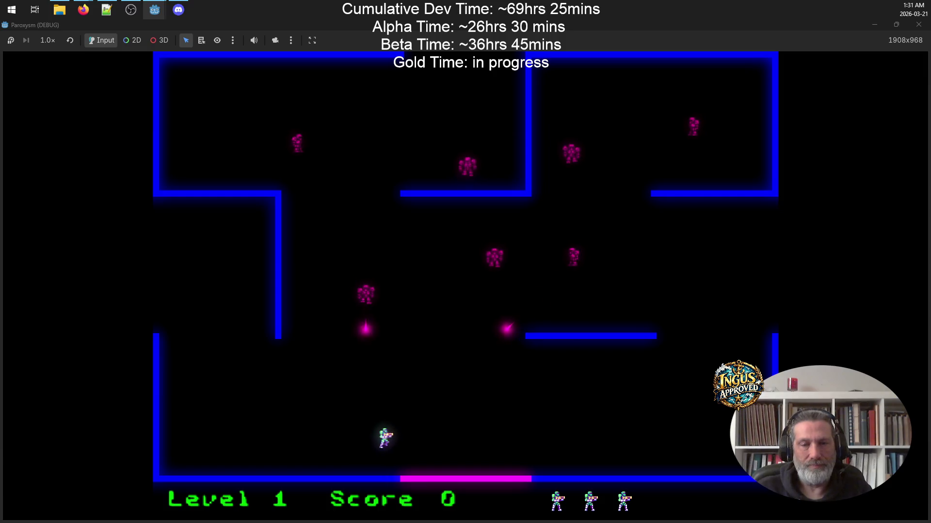
{"action": "key", "text": "Up"}
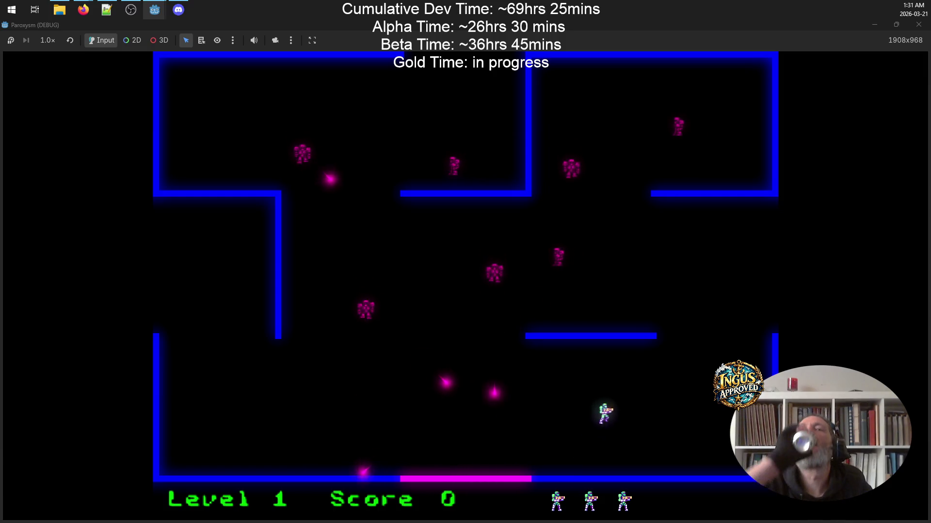
{"action": "key", "text": "Right"}
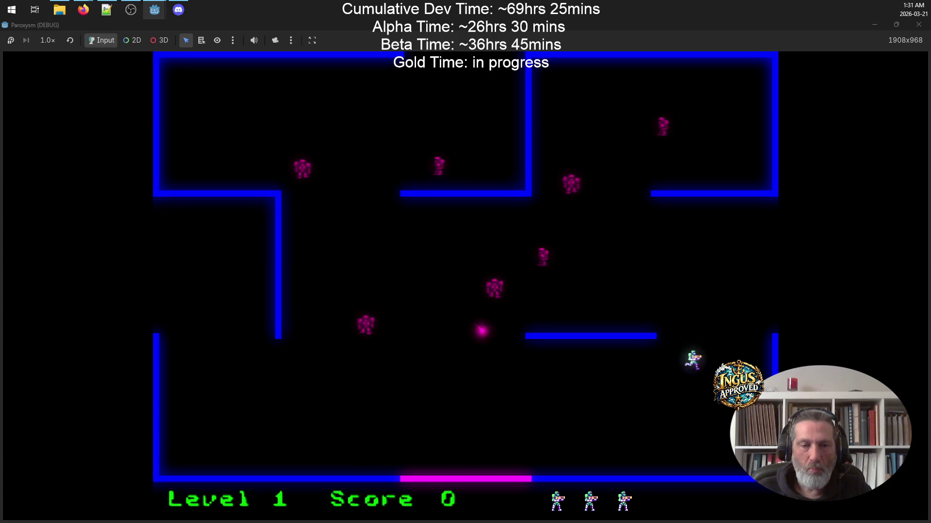
{"action": "key", "text": "Left"}
{"action": "key", "text": "Down"}
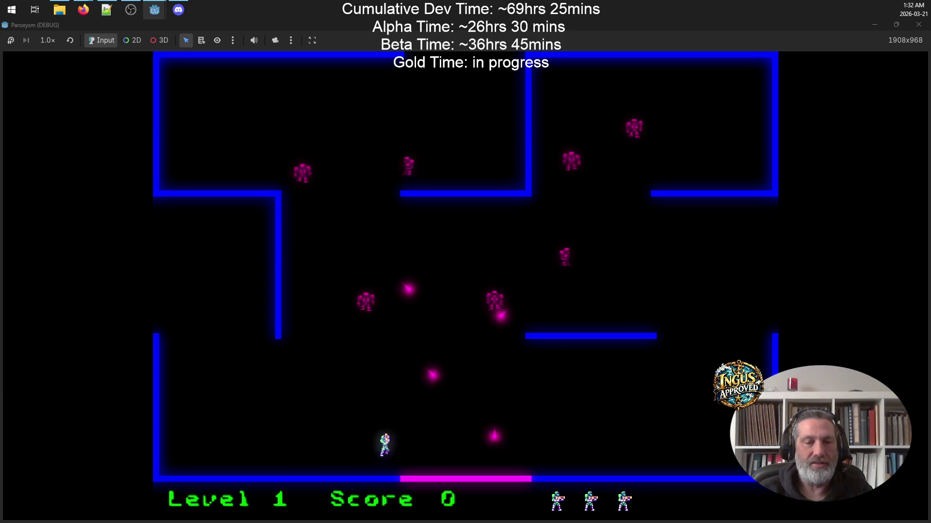
{"action": "key", "text": "Up"}
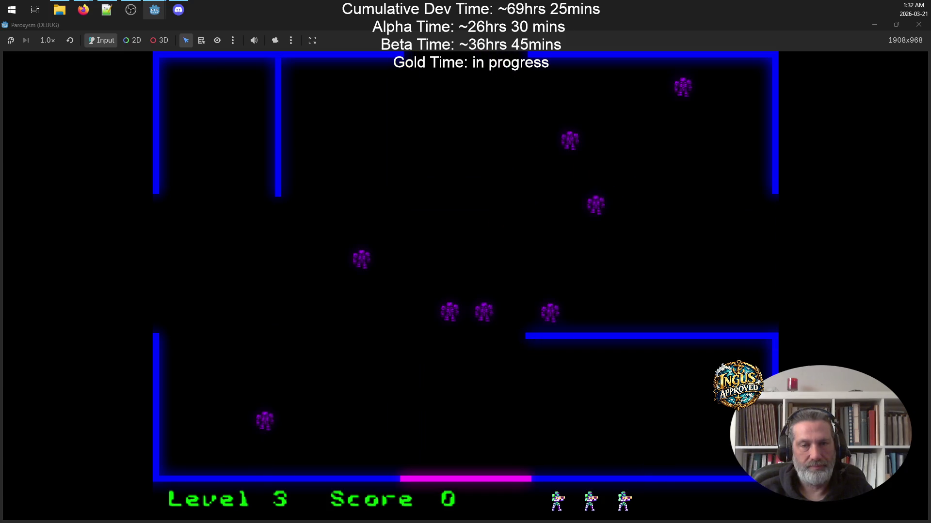
Run along the top wall, dodging robot shots, and leave through the left opening into Level 4.
{"action": "key", "text": "Left"}
{"action": "key", "text": "Up"}
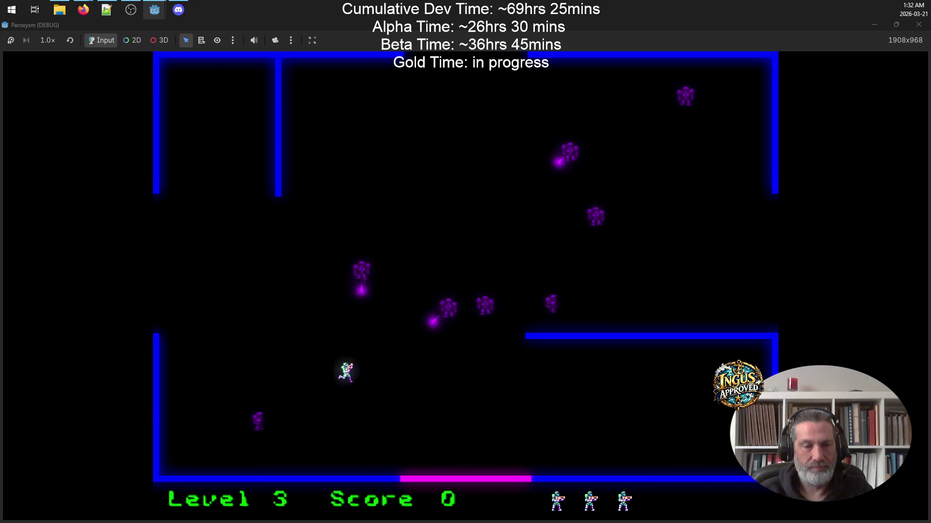
{"action": "key", "text": "Right"}
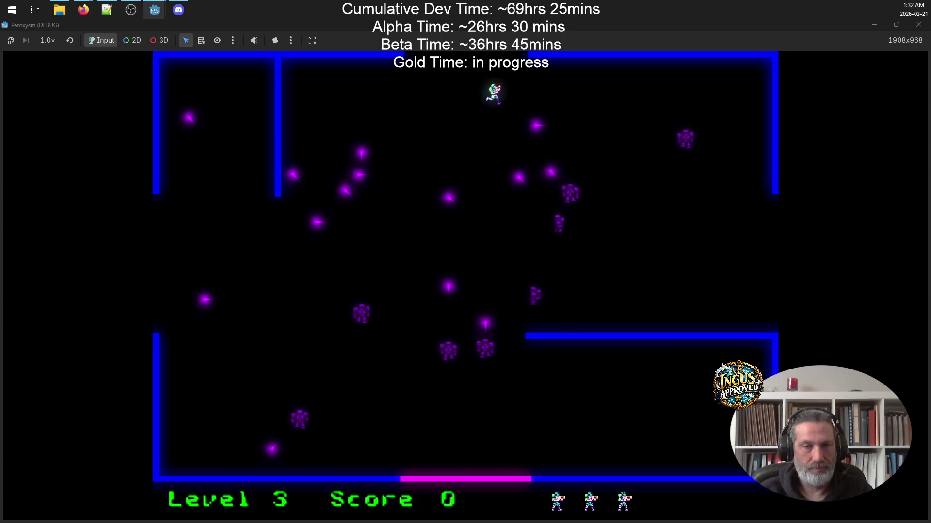
{"action": "key", "text": "Down"}
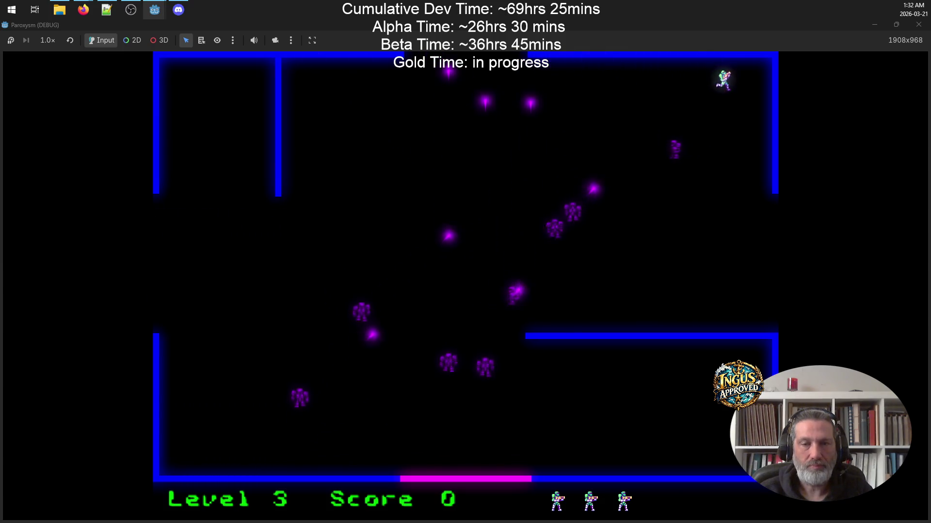
{"action": "key", "text": "Left"}
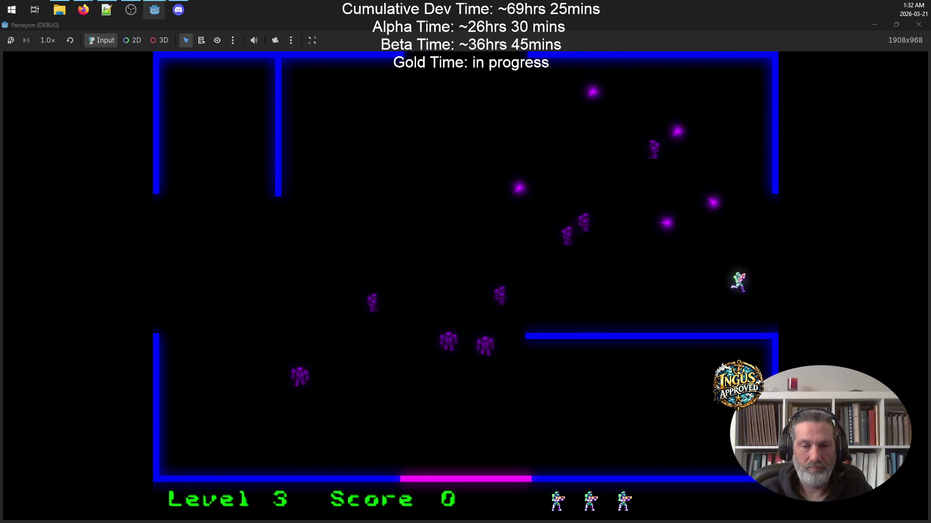
{"action": "key", "text": "Up"}
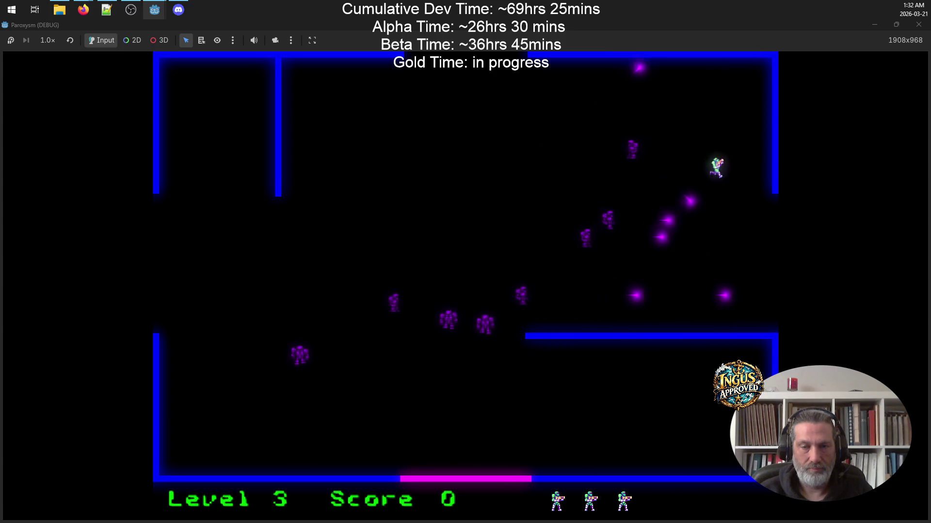
{"action": "key", "text": "Left"}
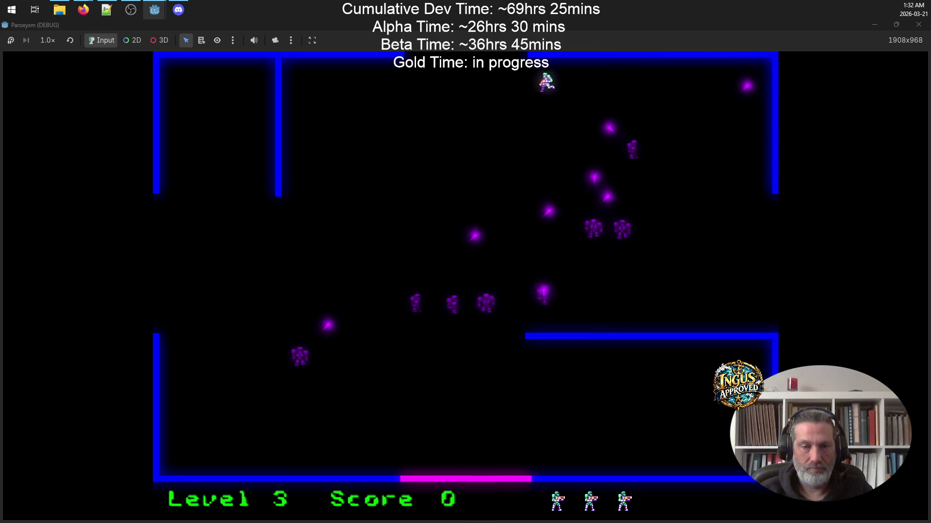
{"action": "key", "text": "Down"}
{"action": "key", "text": "Left"}
{"action": "key", "text": "Left"}
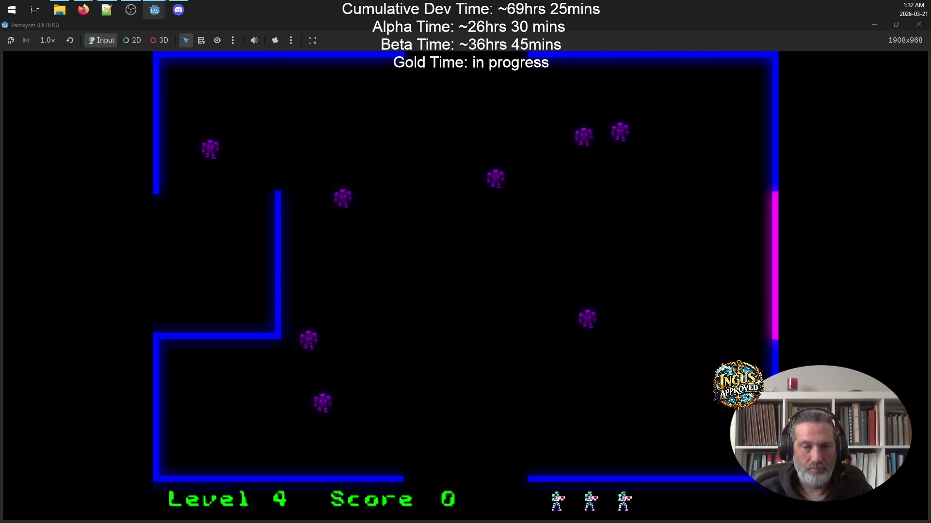
Run along the bottom wall and up to the top of the Level 4 maze, dodging shots.
{"action": "key", "text": "Down"}
{"action": "key", "text": "Left"}
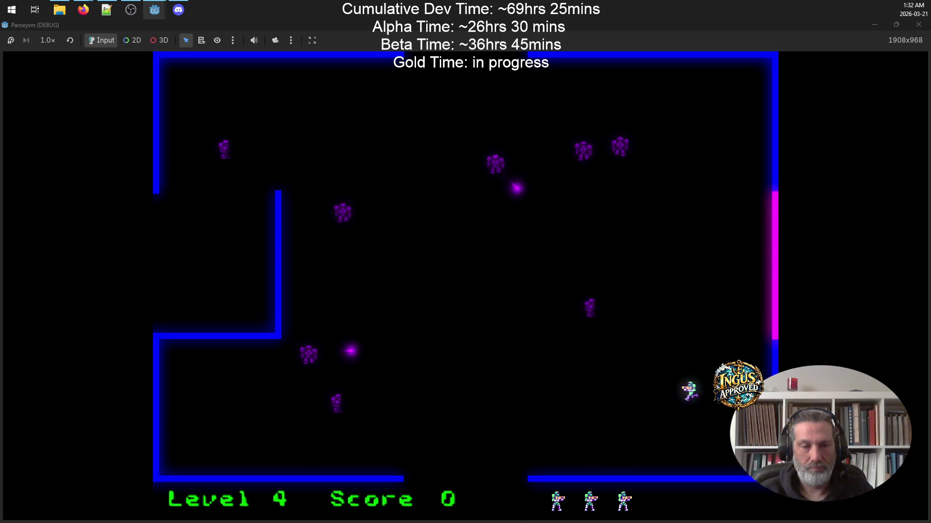
{"action": "key", "text": "Left"}
{"action": "key", "text": "Up"}
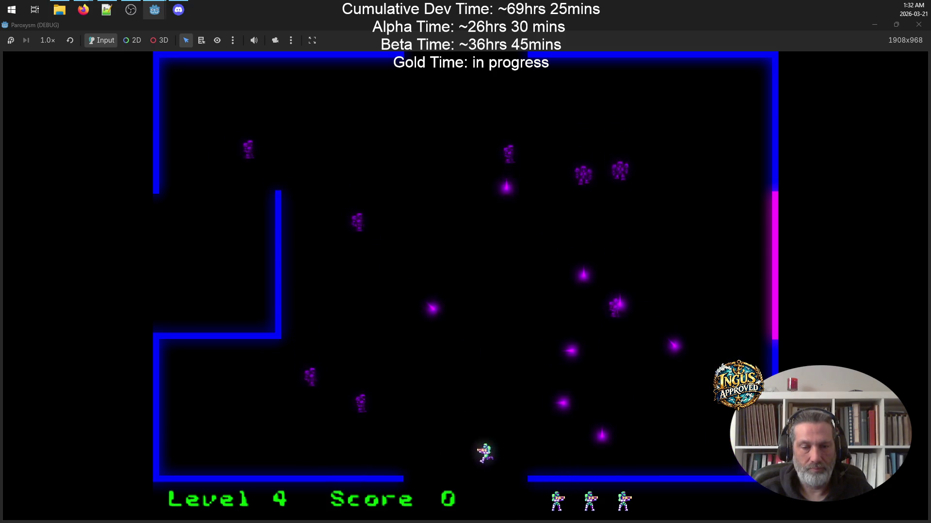
{"action": "key", "text": "Up"}
{"action": "key", "text": "Right"}
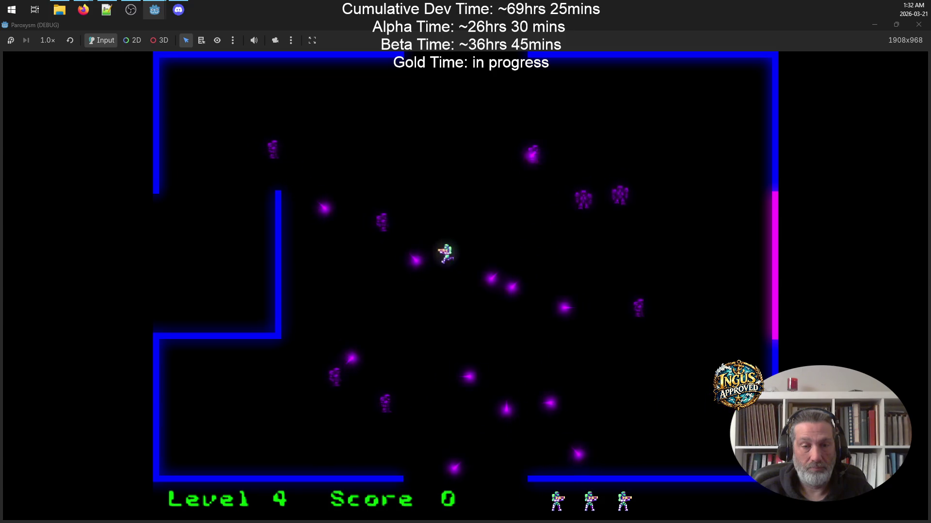
{"action": "key", "text": "Up"}
{"action": "key", "text": "Left"}
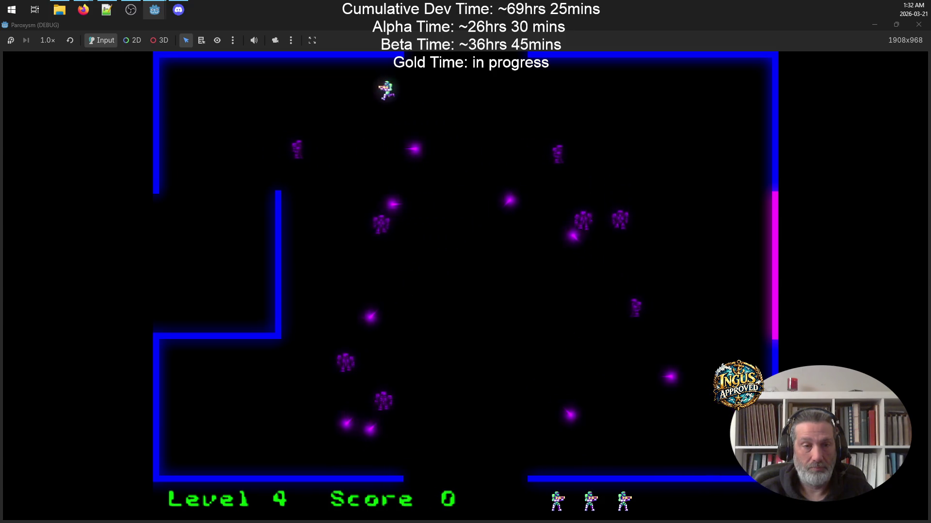
Hide in the corner by the inner wall, then leave the corridor with three lives left.
{"action": "key", "text": "Down"}
{"action": "key", "text": "Right"}
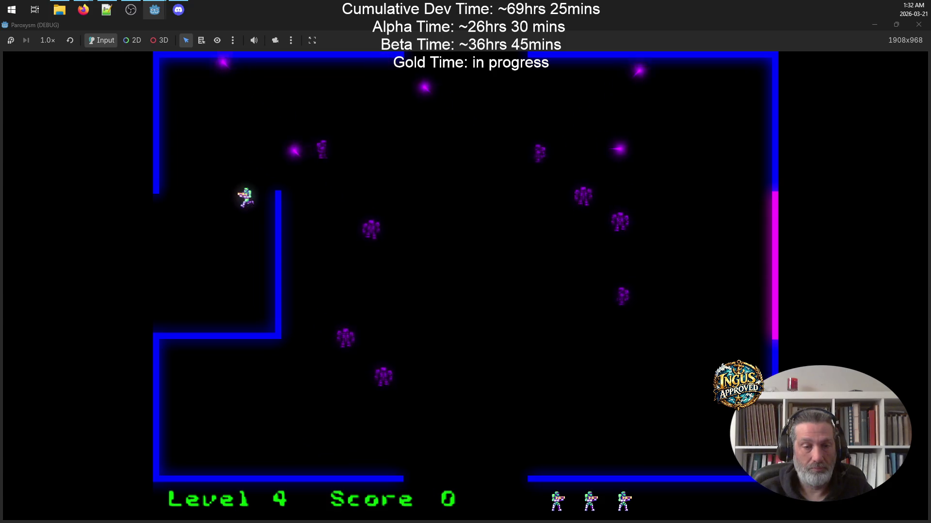
{"action": "key", "text": "Down"}
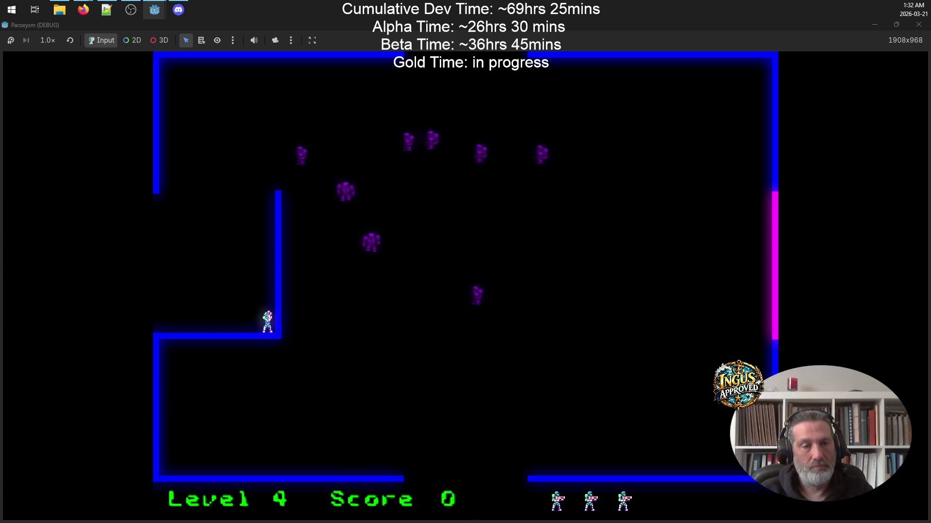
{"action": "key", "text": "Left"}
{"action": "key", "text": "Right"}
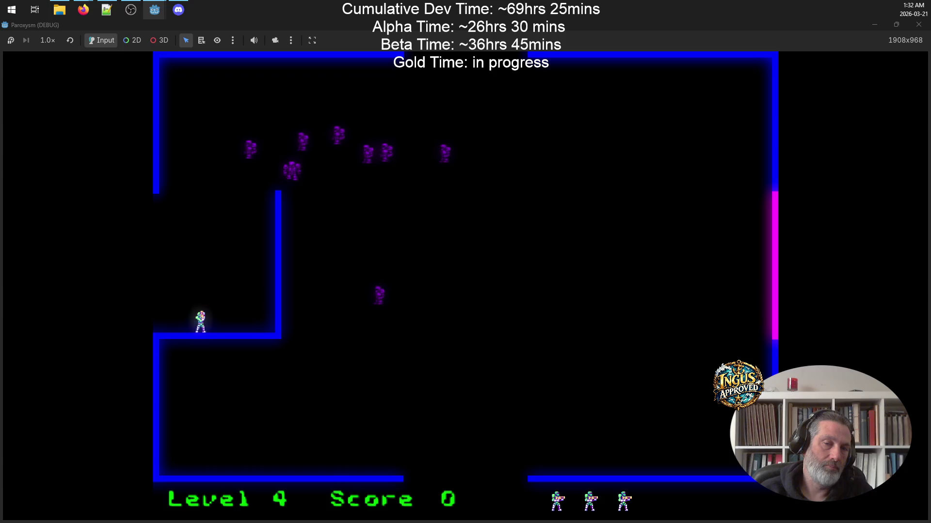
{"action": "key", "text": "Up"}
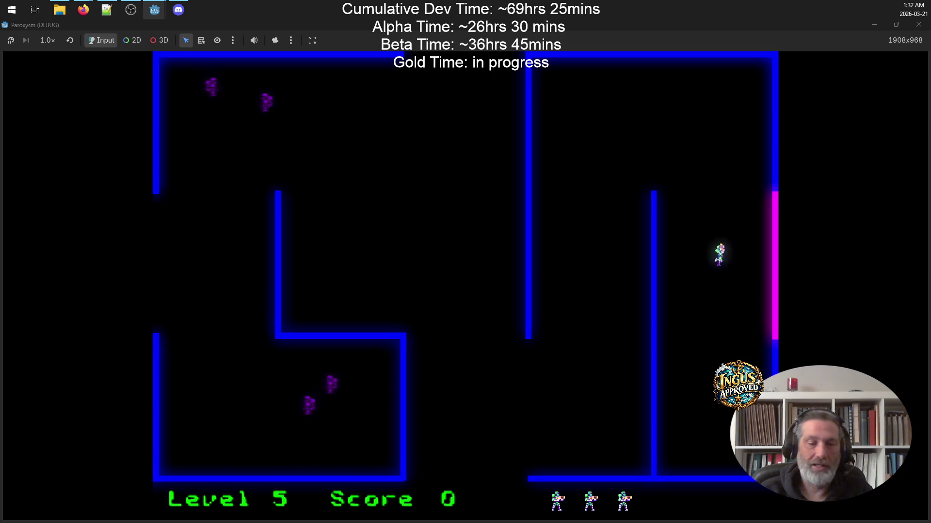
Run down the right side and across the Level 5 maze, dodging beside the middle wall.
{"action": "key", "text": "Left"}
{"action": "key", "text": "Down"}
{"action": "key", "text": "Right"}
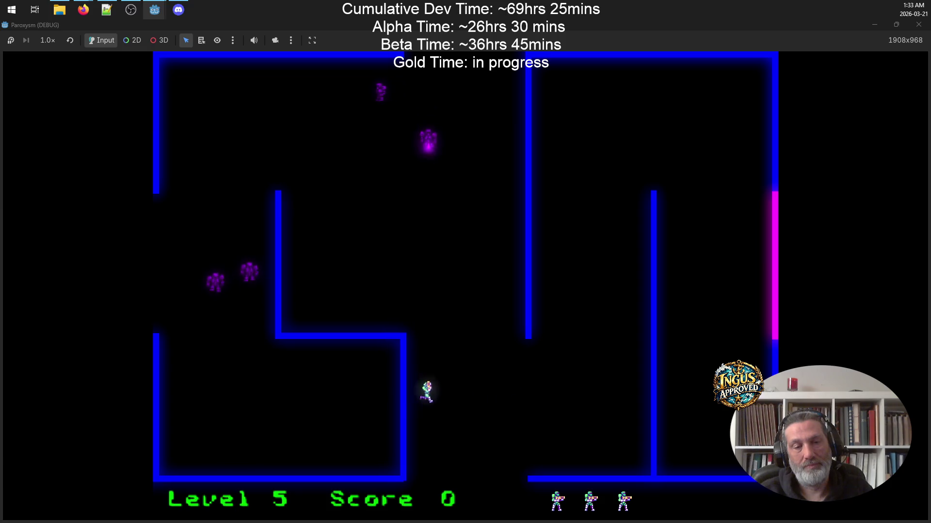
{"action": "key", "text": "Right"}
{"action": "key", "text": "Up"}
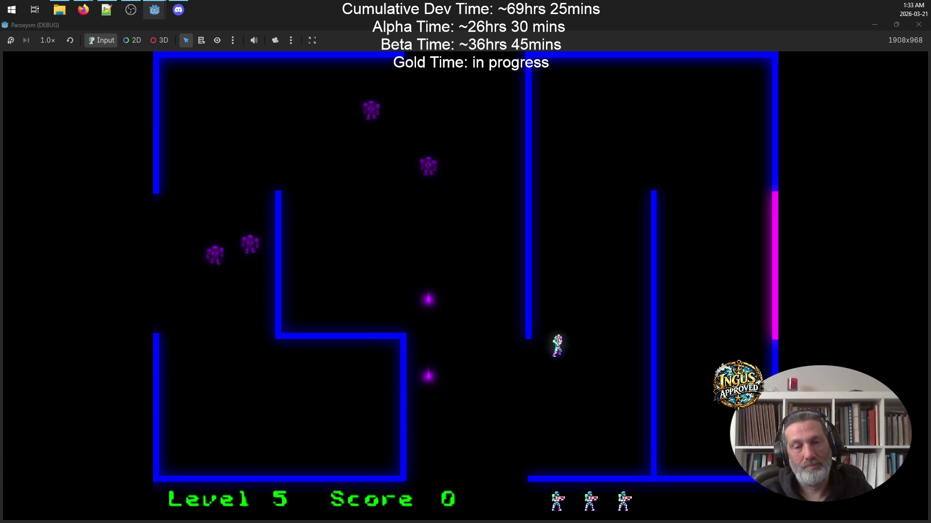
{"action": "key", "text": "Left"}
{"action": "key", "text": "Down"}
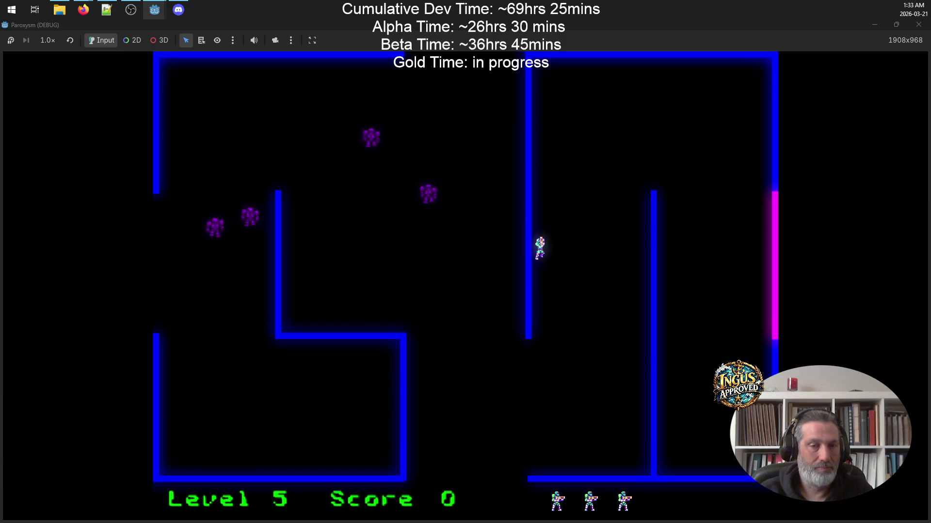
{"action": "key", "text": "Left"}
{"action": "key", "text": "Up"}
{"action": "key", "text": "Up"}
{"action": "key", "text": "Right"}
{"action": "key", "text": "Left"}
{"action": "key", "text": "Left"}
Circle down and up the left side, then leave through the bottom exit to Level 6.
{"action": "key", "text": "Down"}
{"action": "key", "text": "Right"}
{"action": "key", "text": "Down"}
{"action": "key", "text": "Right"}
{"action": "key", "text": "Right"}
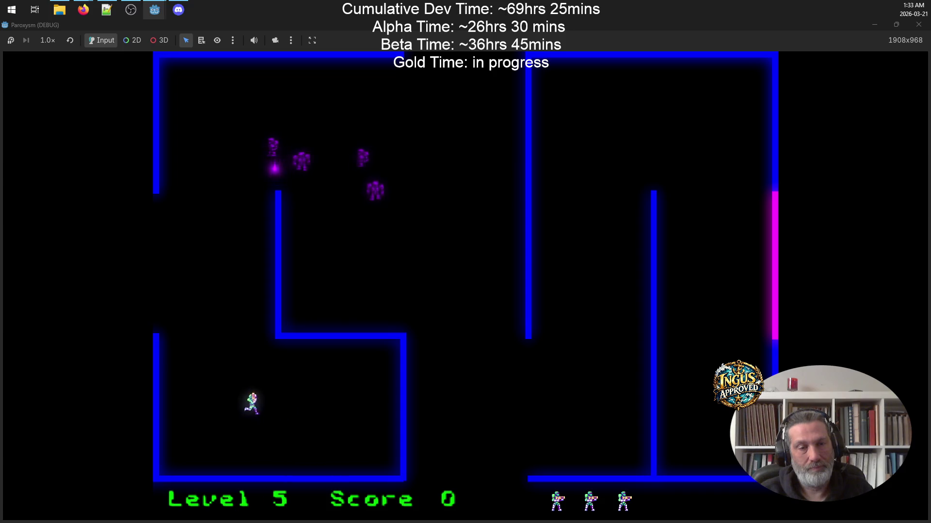
{"action": "key", "text": "Up"}
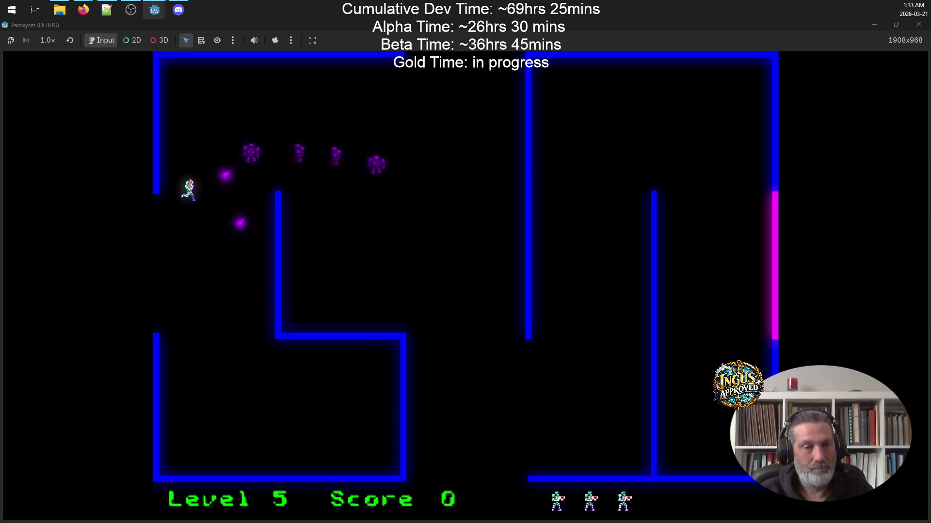
{"action": "key", "text": "Right"}
{"action": "key", "text": "Right"}
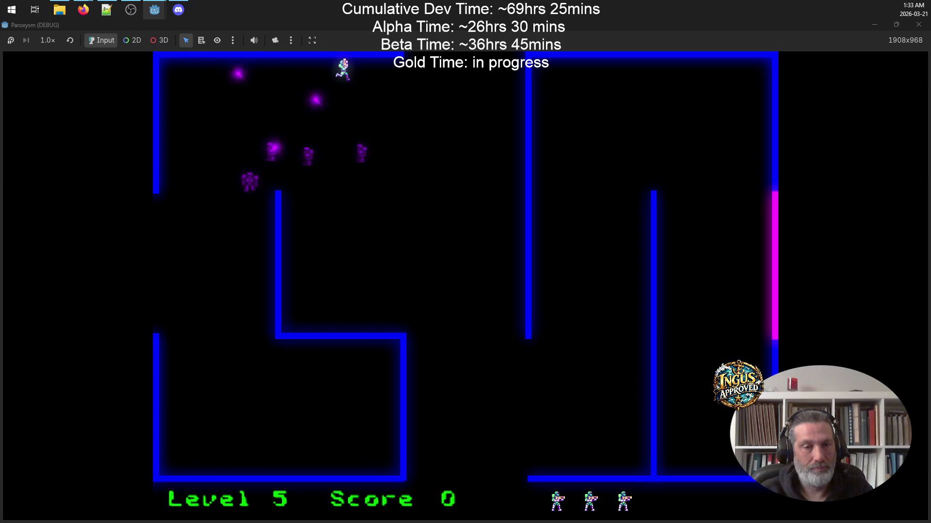
{"action": "key", "text": "Down"}
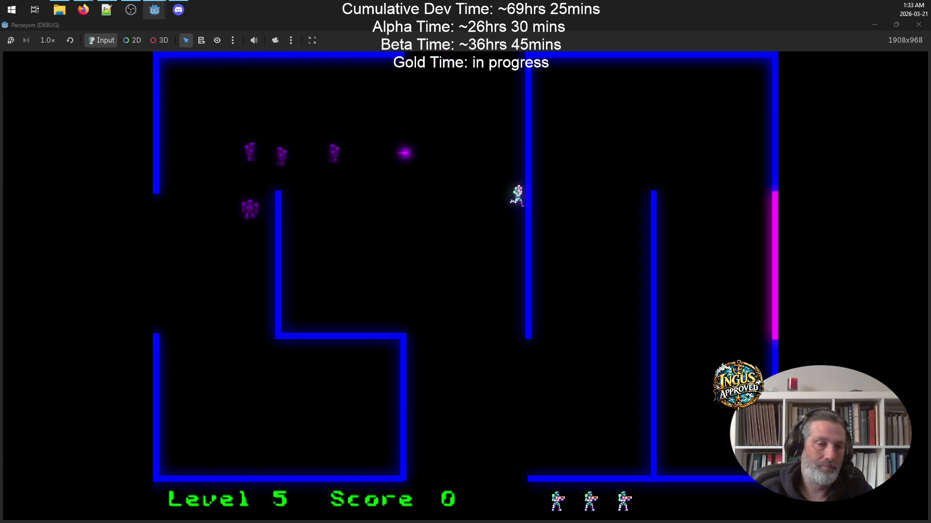
{"action": "key", "text": "Down"}
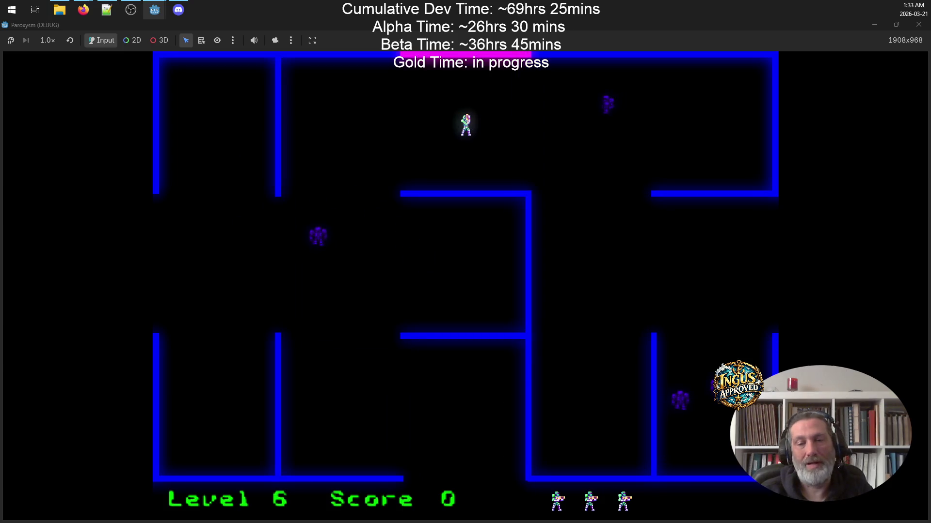
Run down and left along the corridor and escape Level 7 through the top opening.
{"action": "key", "text": "Down"}
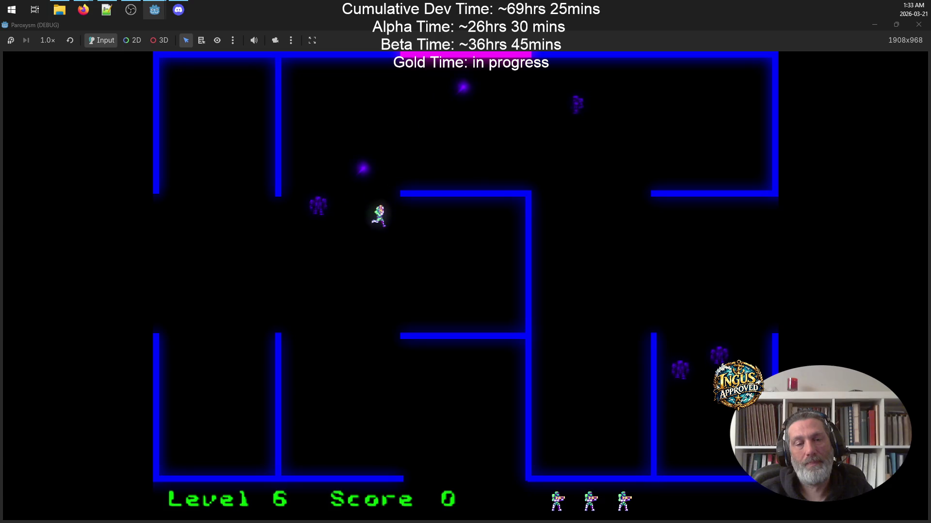
{"action": "key", "text": "Left"}
{"action": "key", "text": "Left"}
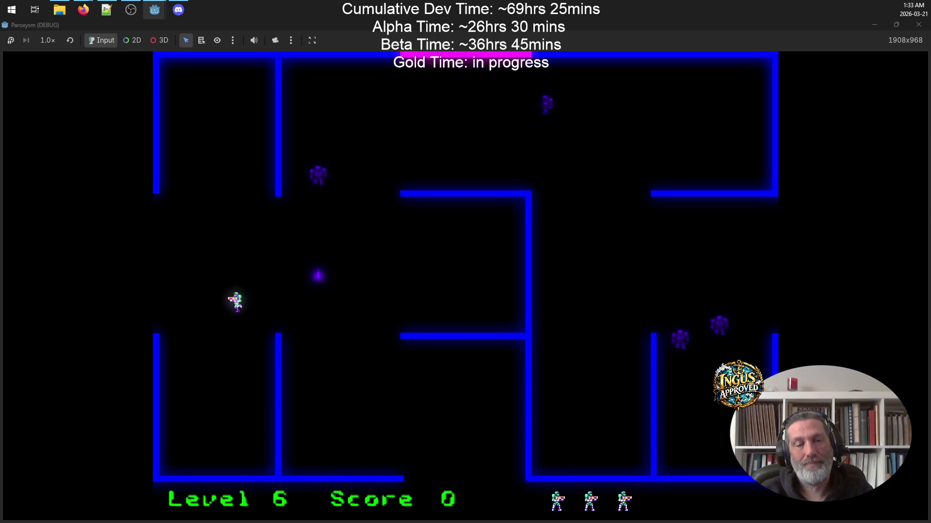
{"action": "key", "text": "Left"}
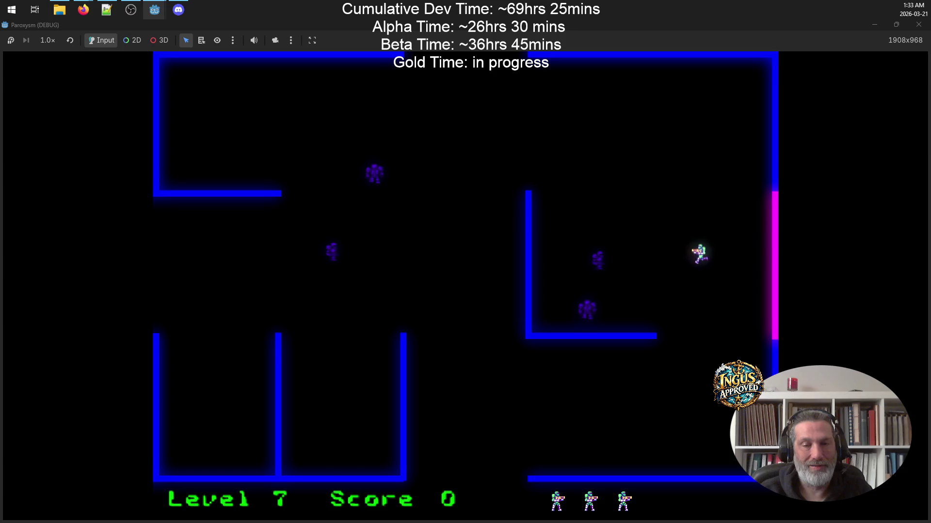
{"action": "key", "text": "Up"}
{"action": "key", "text": "Left"}
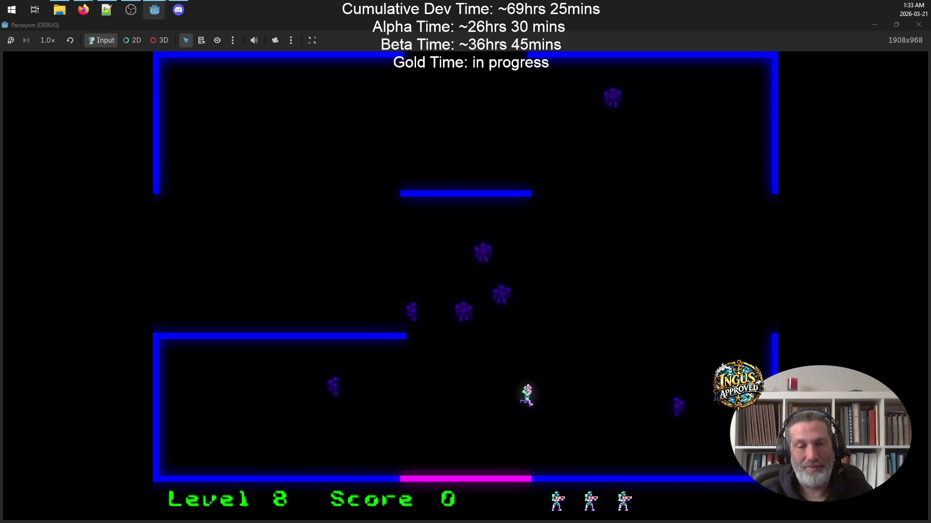
Dodge the robots by running along the top, down toward the lower wall, and through the middle gap.
{"action": "key", "text": "Up"}
{"action": "key", "text": "Right"}
{"action": "key", "text": "Left"}
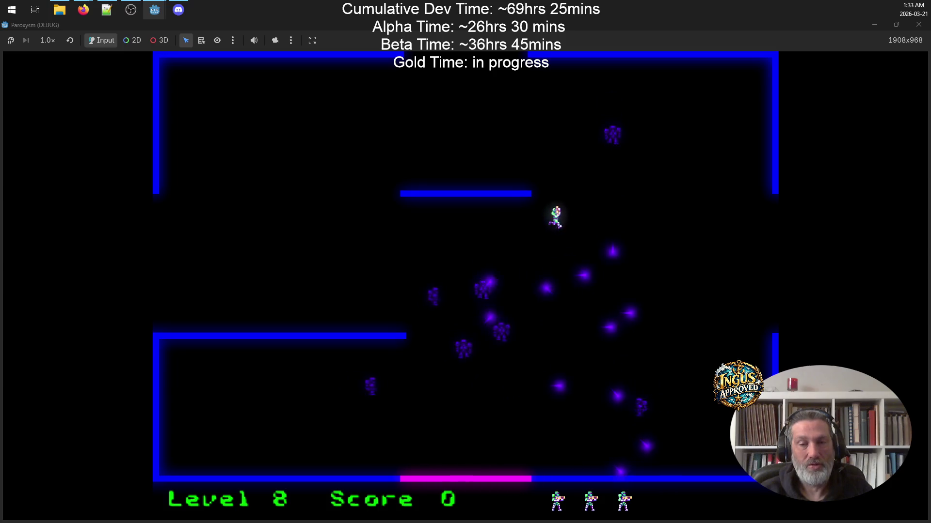
{"action": "key", "text": "Left"}
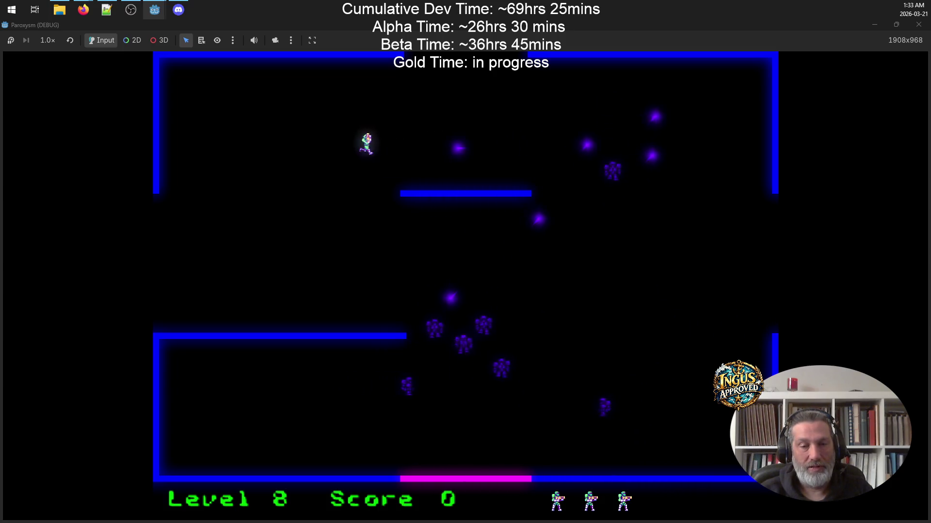
{"action": "key", "text": "Down"}
{"action": "key", "text": "Right"}
{"action": "key", "text": "Up"}
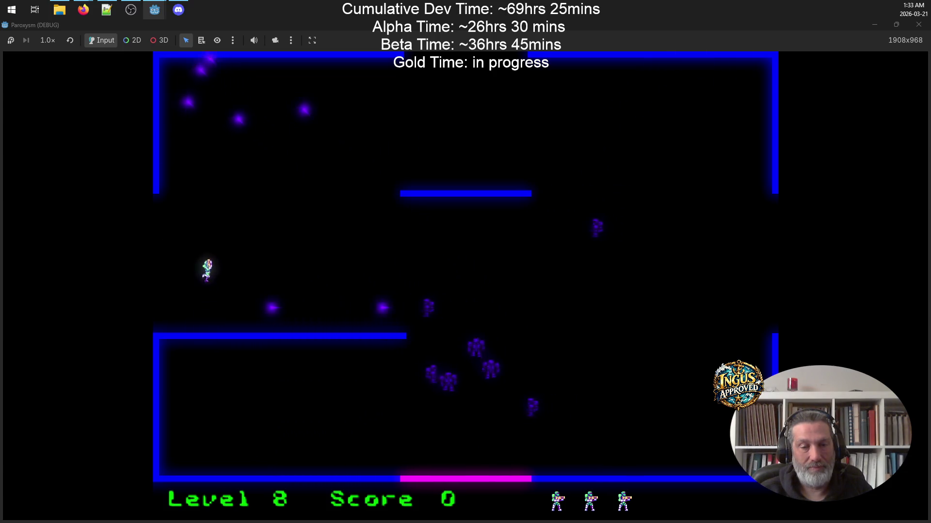
{"action": "key", "text": "Right"}
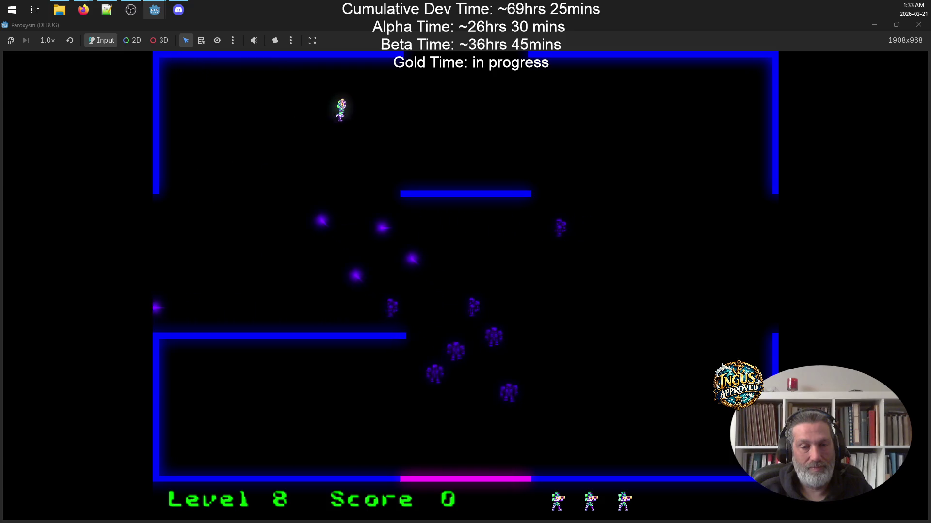
{"action": "key", "text": "Down"}
Shoot the robots to reach a score of 225, then exit through the top opening.
{"action": "key", "text": "Right+Down"}
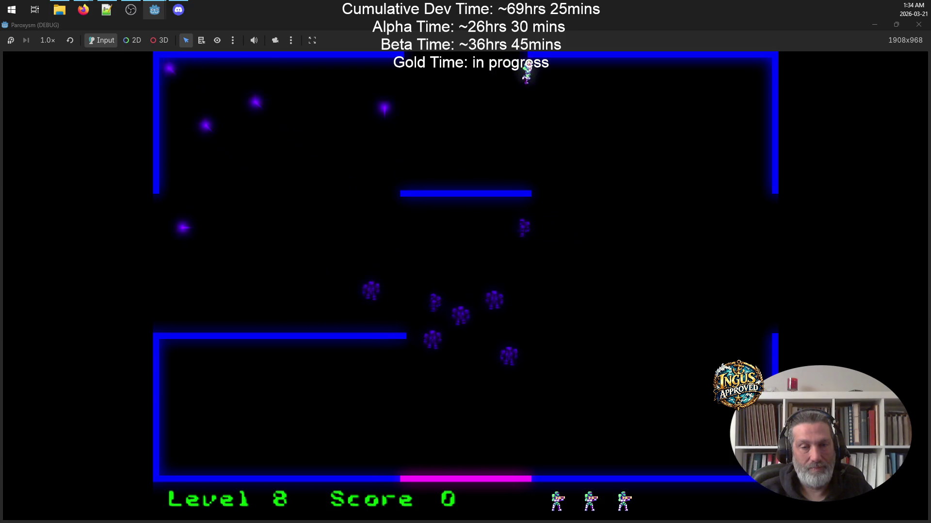
{"action": "key", "text": "Down"}
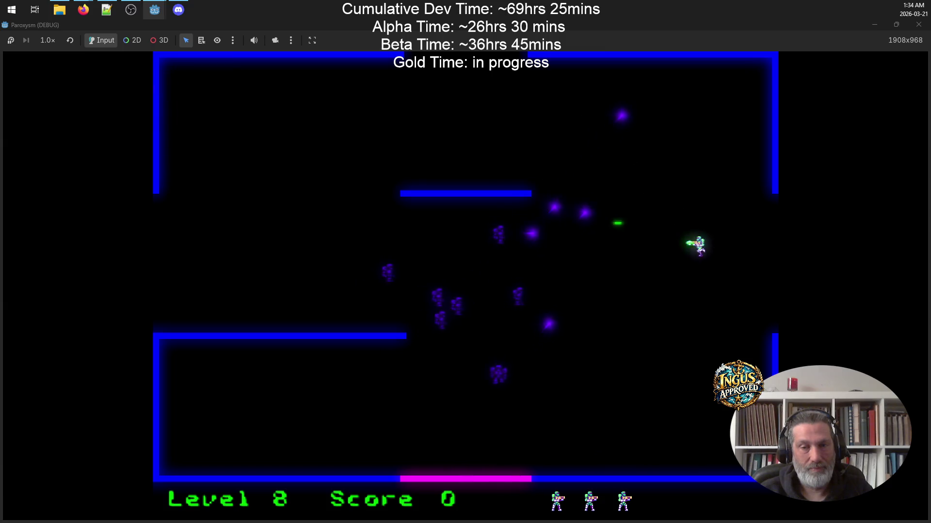
{"action": "key", "text": "Up"}
{"action": "key", "text": "Left"}
{"action": "key", "text": "Left"}
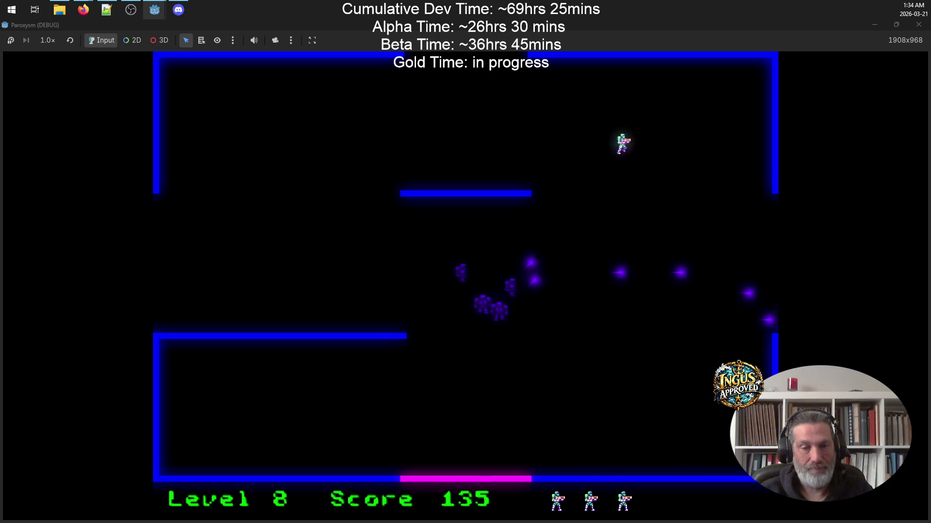
{"action": "key", "text": "Down"}
{"action": "key", "text": "Up"}
{"action": "key", "text": "Down"}
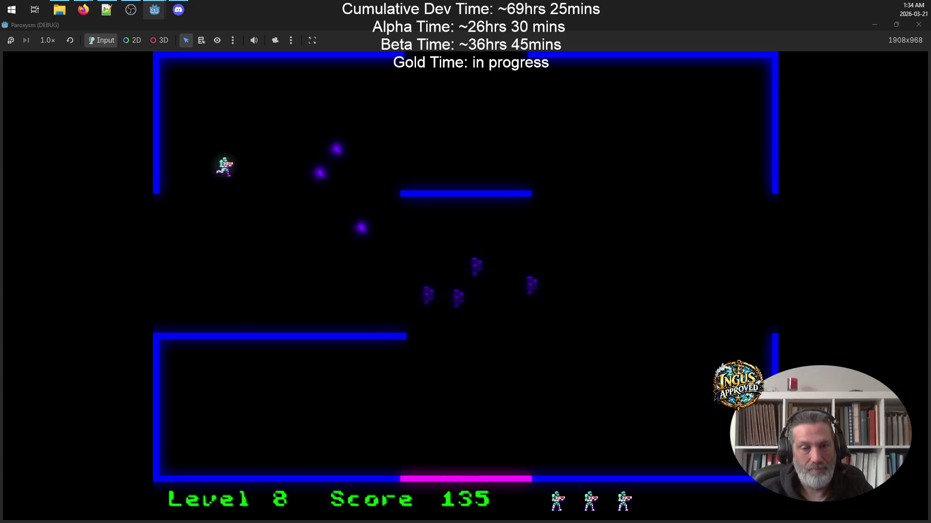
{"action": "key", "text": "Left"}
{"action": "key", "text": "space"}
{"action": "key", "text": "Up"}
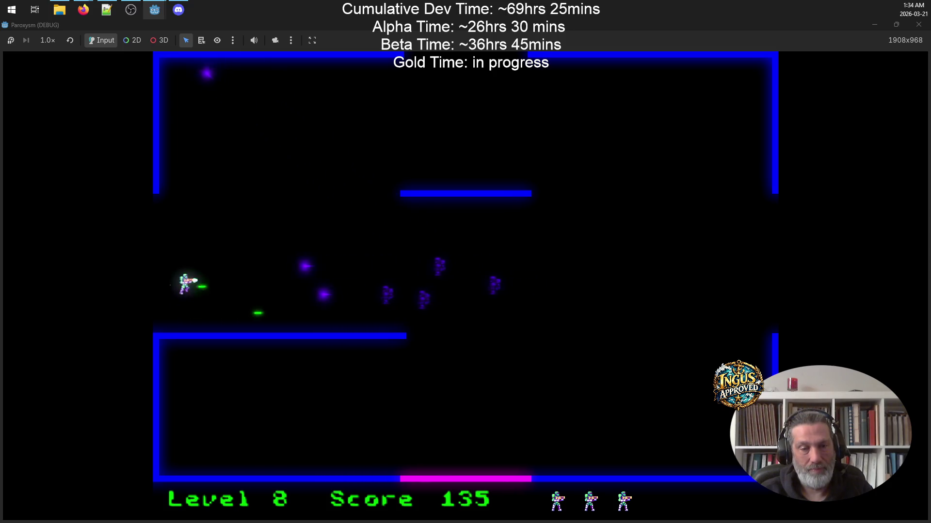
{"action": "key", "text": "Right"}
{"action": "key", "text": "Right"}
{"action": "key", "text": "Up"}
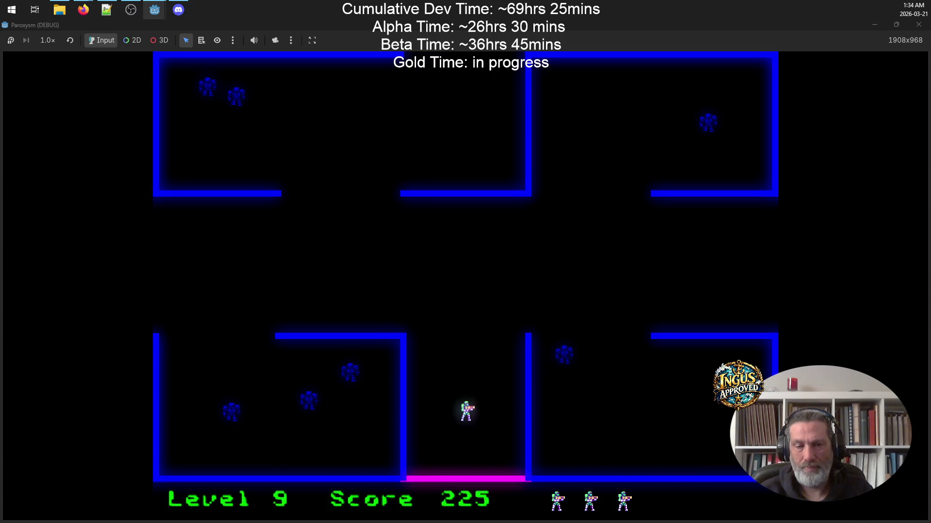
Run up-right along the top of Level 9, shooting robots including the one in the middle.
{"action": "key", "text": "Up"}
{"action": "key", "text": "Right"}
{"action": "key", "text": "space"}
{"action": "key", "text": "Up"}
{"action": "key", "text": "Right"}
{"action": "key", "text": "Down"}
{"action": "key", "text": "space"}
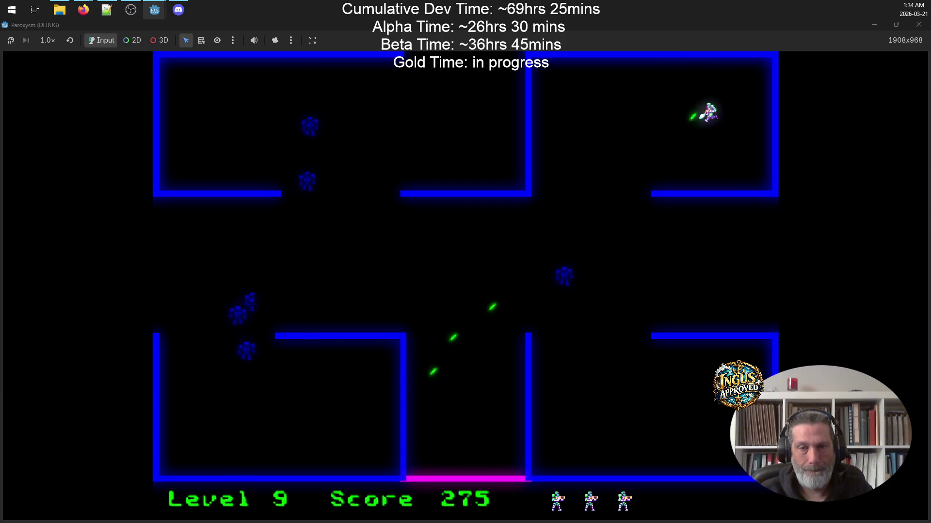
{"action": "key", "text": "Right"}
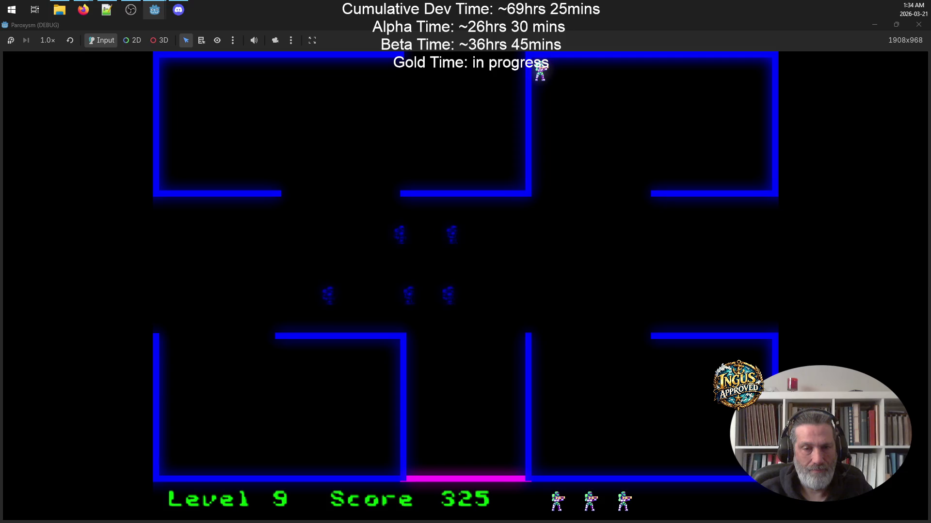
Clear the remaining robots from the lower right room, then exit right into Level 10 at 575.
{"action": "key", "text": "Down"}
{"action": "key", "text": "Right"}
{"action": "key", "text": "Up"}
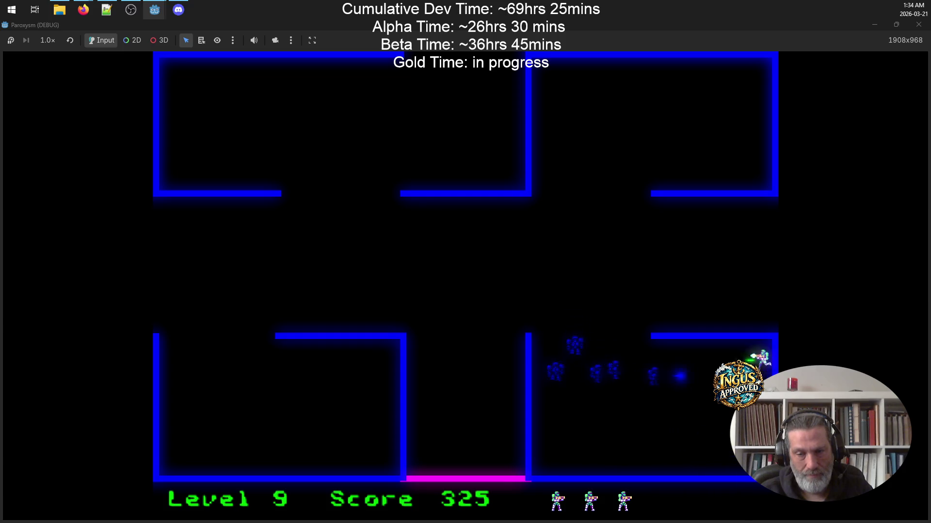
{"action": "key", "text": "Left"}
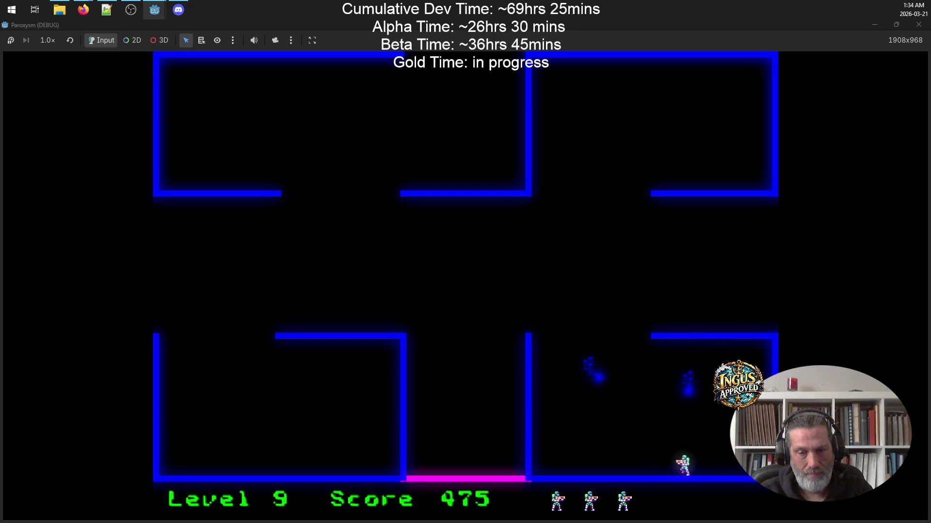
{"action": "key", "text": "Up"}
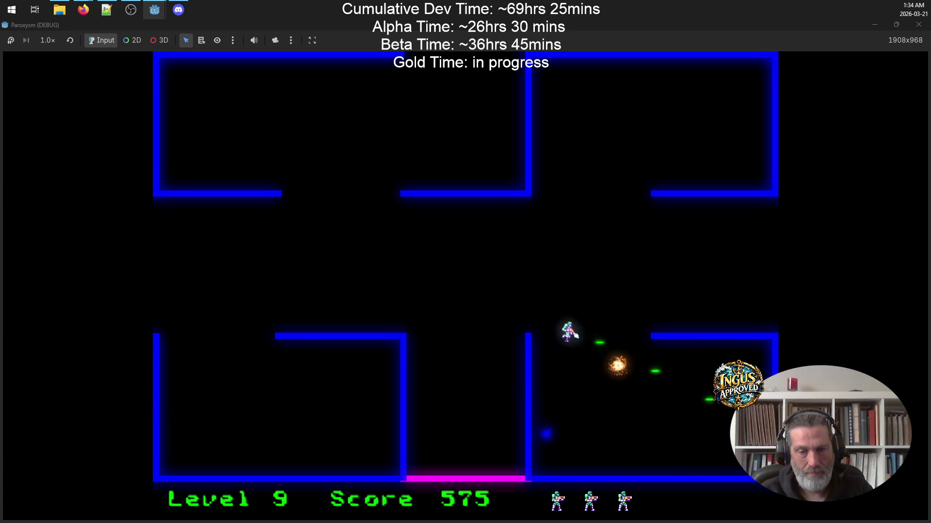
{"action": "key", "text": "Left"}
{"action": "key", "text": "Right"}
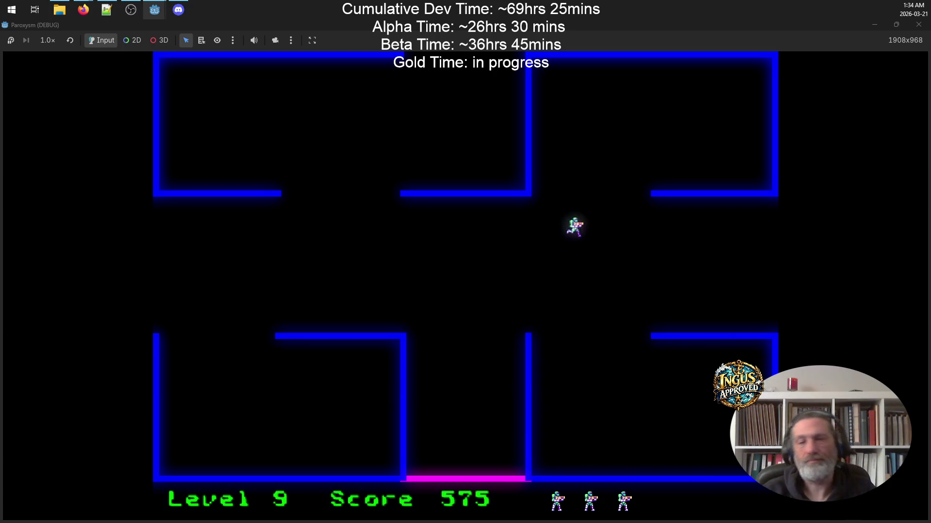
{"action": "key", "text": "Right"}
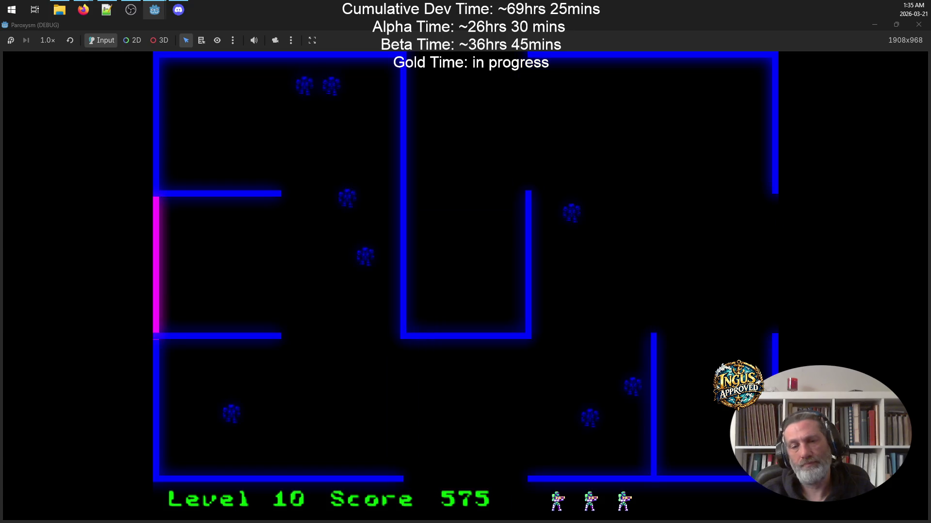
Shoot the robots near the left entrance of Level 10, raising the score to 740.
{"action": "key", "text": "Left"}
{"action": "key", "text": "Down"}
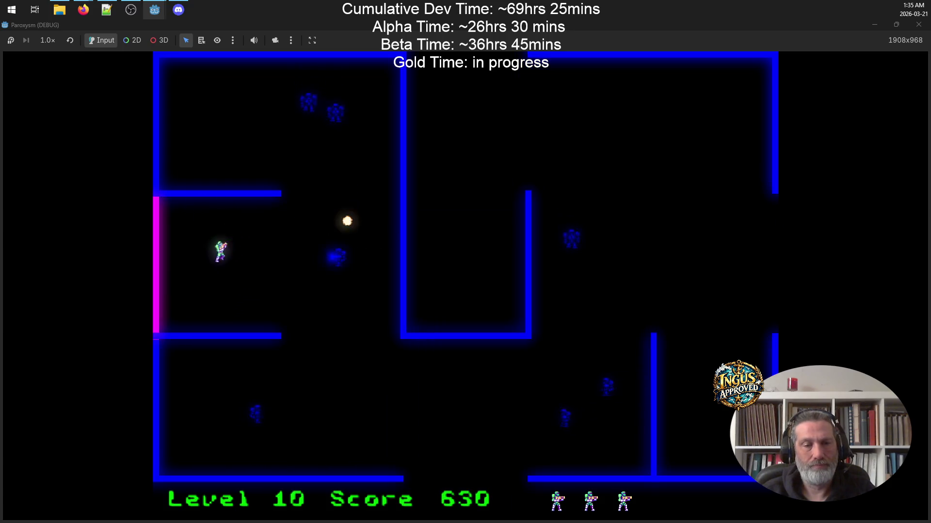
{"action": "key", "text": "Right"}
{"action": "key", "text": "Left"}
{"action": "key", "text": "Up"}
{"action": "key", "text": "Right"}
{"action": "key", "text": "Left"}
{"action": "key", "text": "Up"}
Run down the left corridor firing at enemies, then leave Level 10 through the bottom exit.
{"action": "key", "text": "Down"}
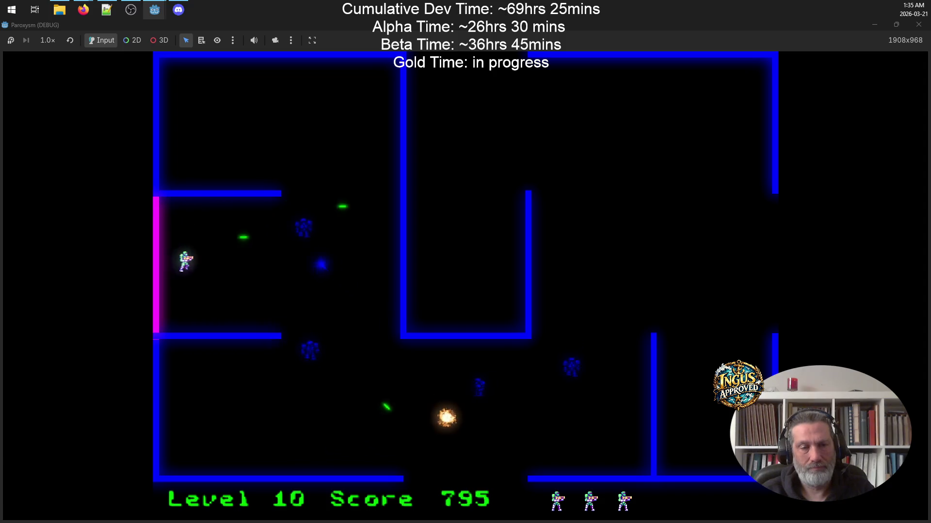
{"action": "key", "text": "Right"}
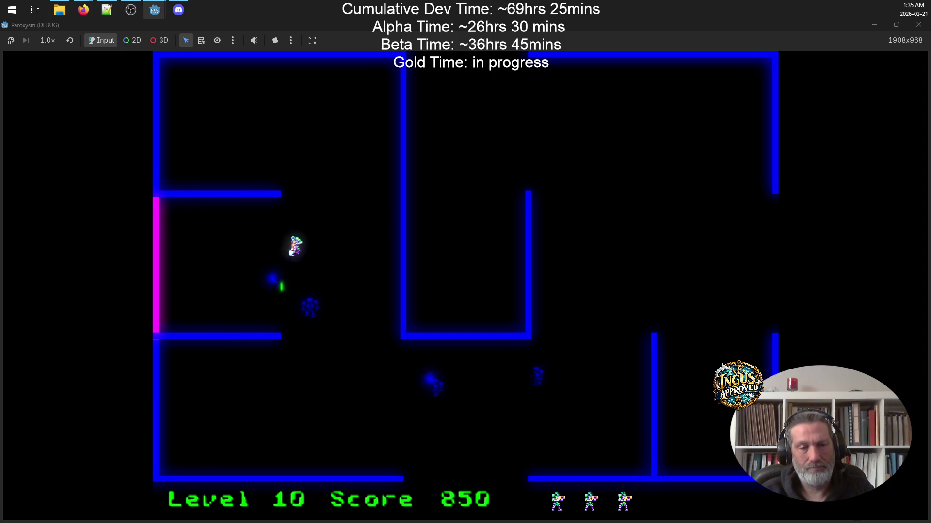
{"action": "key", "text": "Up"}
{"action": "key", "text": "Right"}
{"action": "key", "text": "Down"}
{"action": "key", "text": "Left"}
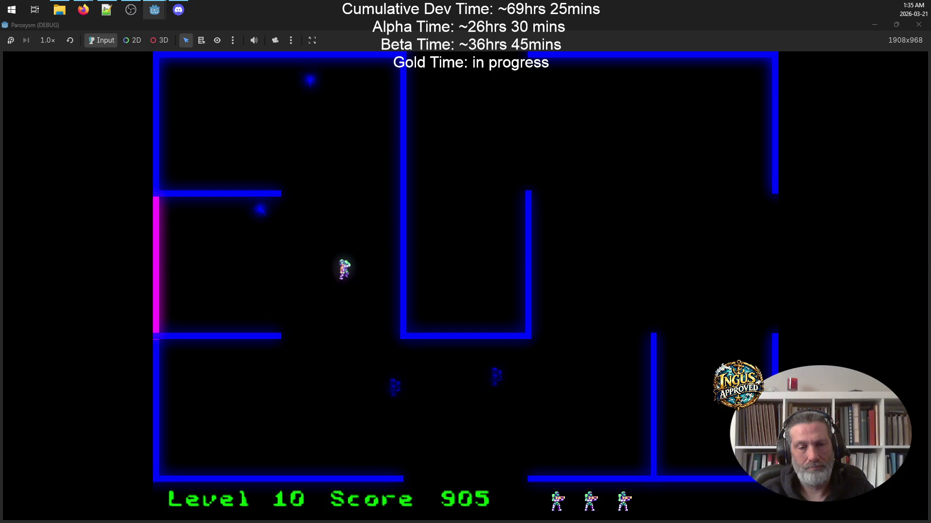
{"action": "key", "text": "Down"}
{"action": "key", "text": "Right"}
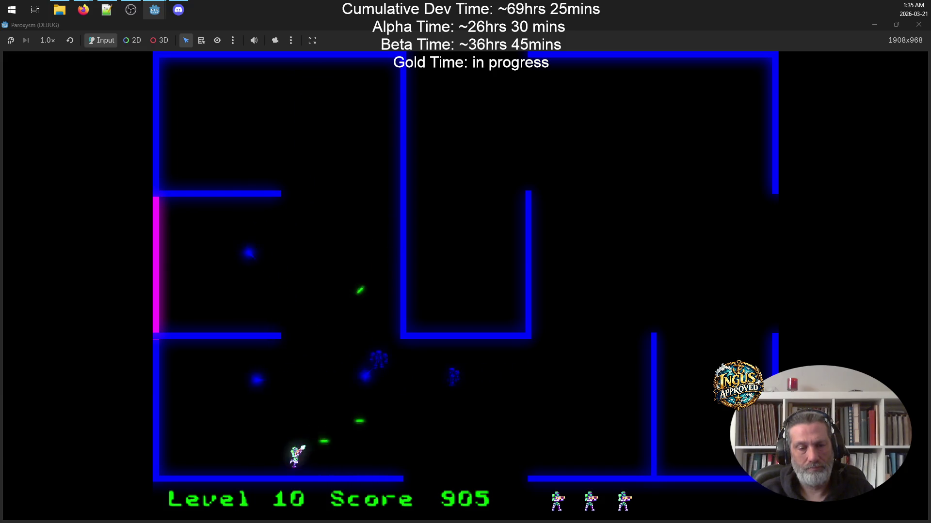
{"action": "key", "text": "Down"}
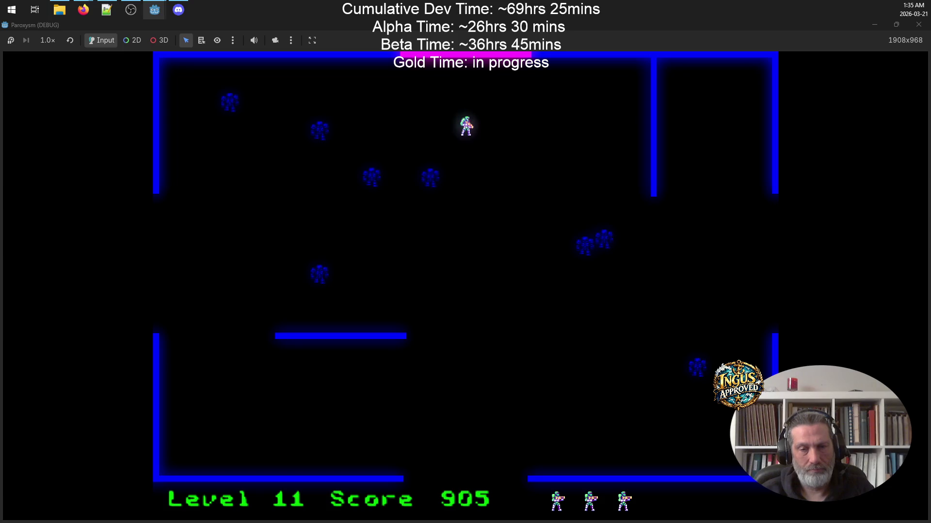
In Level 11, cross the maze down-right, climb the right wall dodging shots, then return left.
{"action": "key", "text": "Down"}
{"action": "key", "text": "Right"}
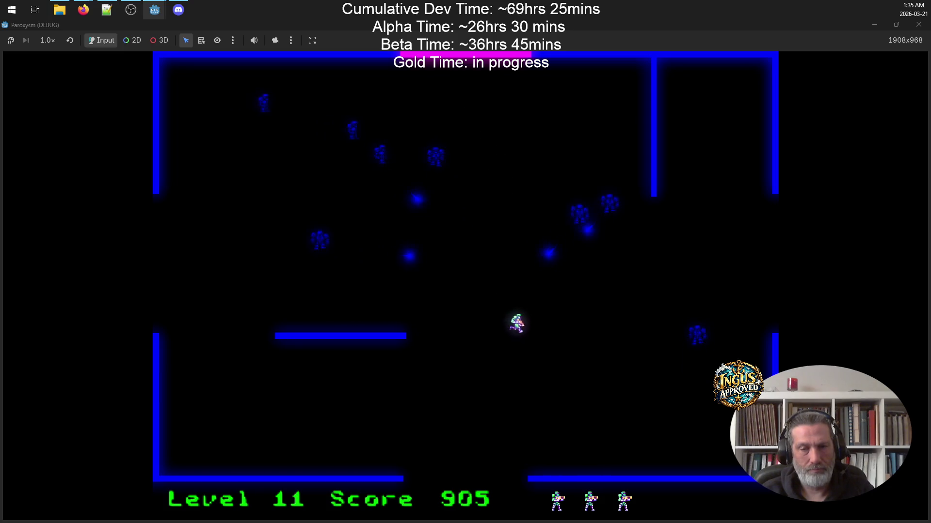
{"action": "key", "text": "Right"}
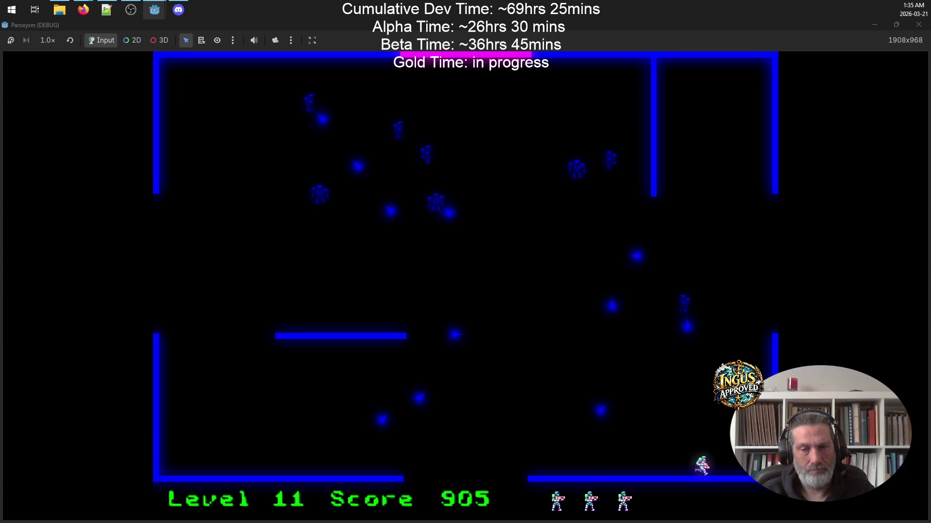
{"action": "key", "text": "Up"}
{"action": "key", "text": "Down"}
{"action": "key", "text": "Left"}
{"action": "key", "text": "Right"}
{"action": "key", "text": "Left"}
{"action": "key", "text": "Down"}
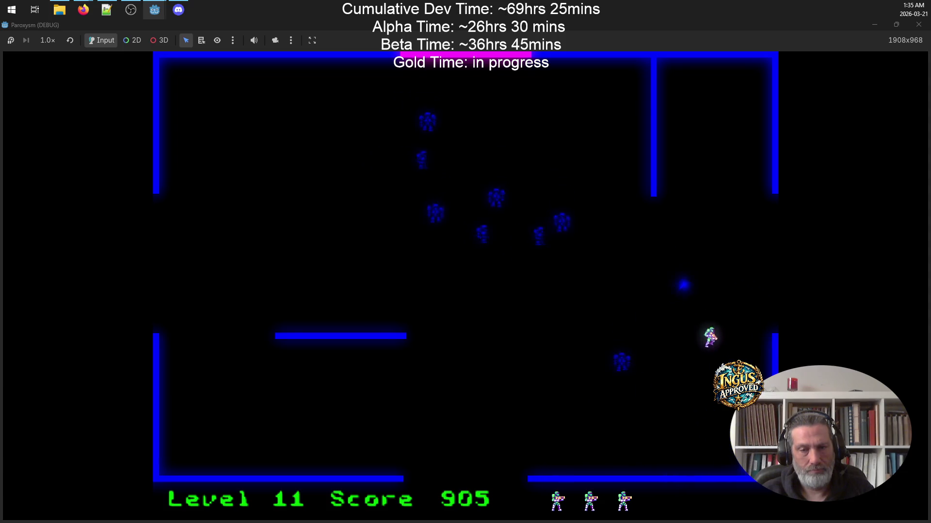
{"action": "key", "text": "Left"}
{"action": "key", "text": "Up"}
{"action": "key", "text": "Left"}
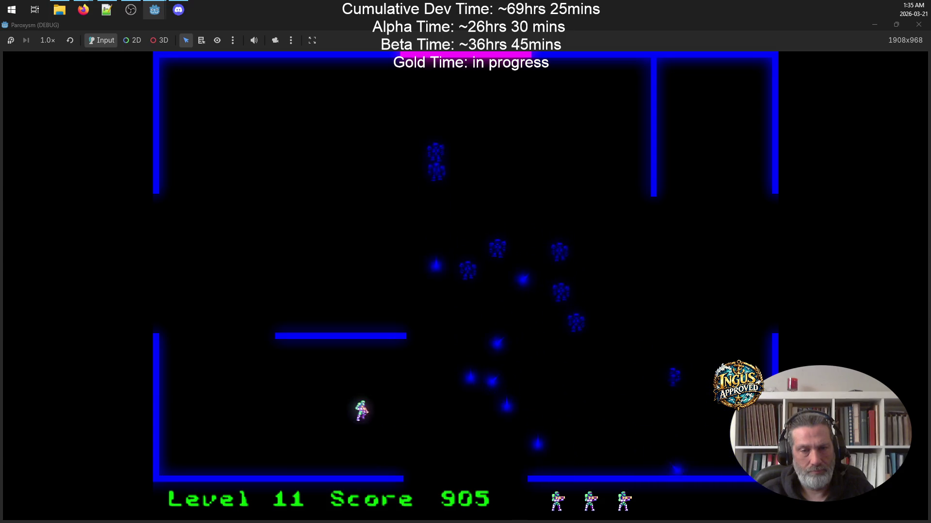
Run up the left side and along the top wall, shooting and dodging the enemy group.
{"action": "key", "text": "Up"}
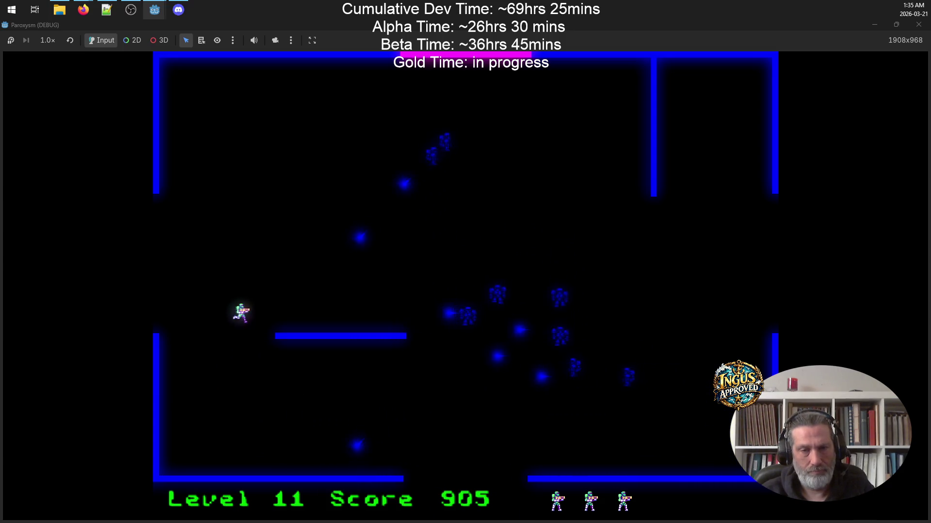
{"action": "key", "text": "Up"}
{"action": "key", "text": "Right"}
{"action": "key", "text": "Right"}
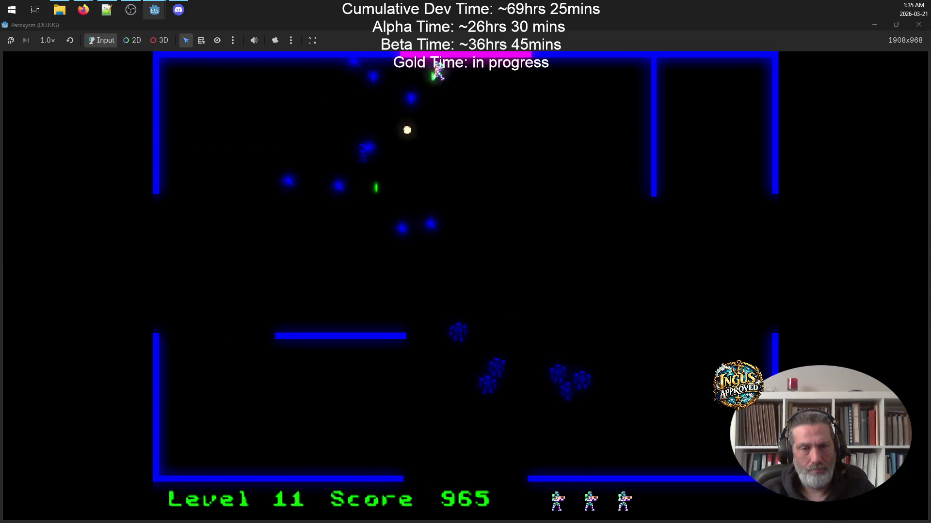
{"action": "key", "text": "Right"}
{"action": "key", "text": "Down"}
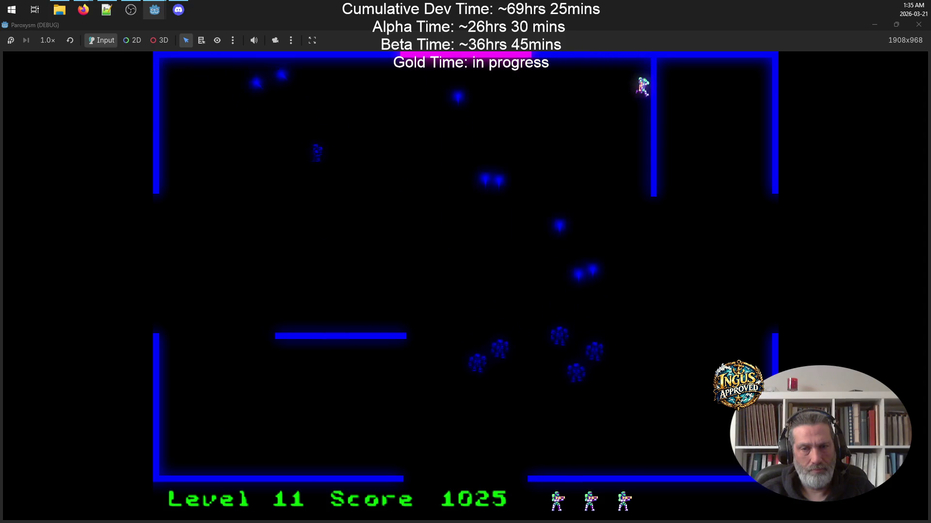
{"action": "key", "text": "Right"}
{"action": "key", "text": "Left"}
{"action": "key", "text": "Left"}
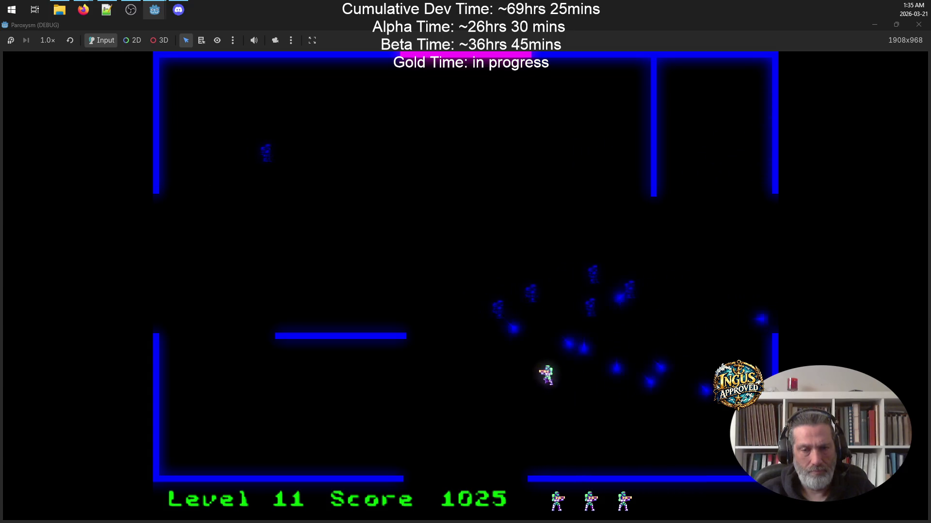
{"action": "key", "text": "Up"}
{"action": "key", "text": "Right"}
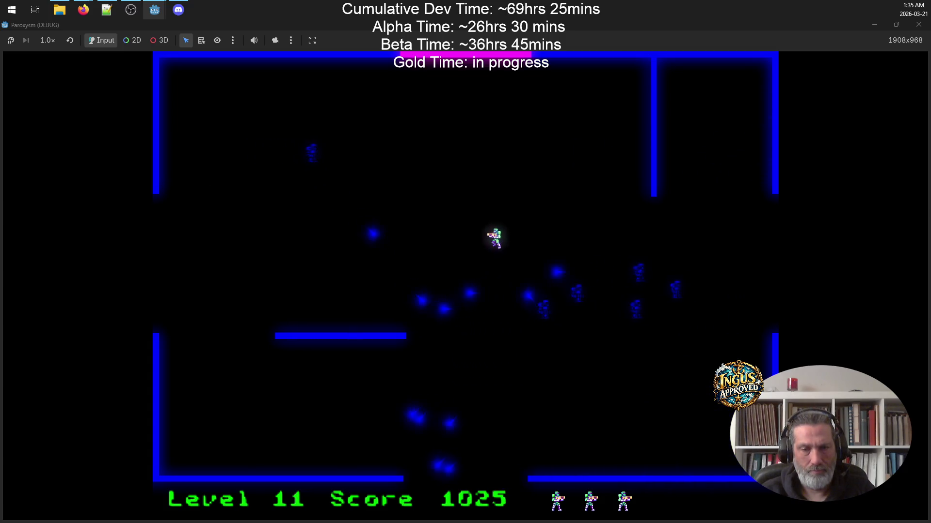
{"action": "key", "text": "Left"}
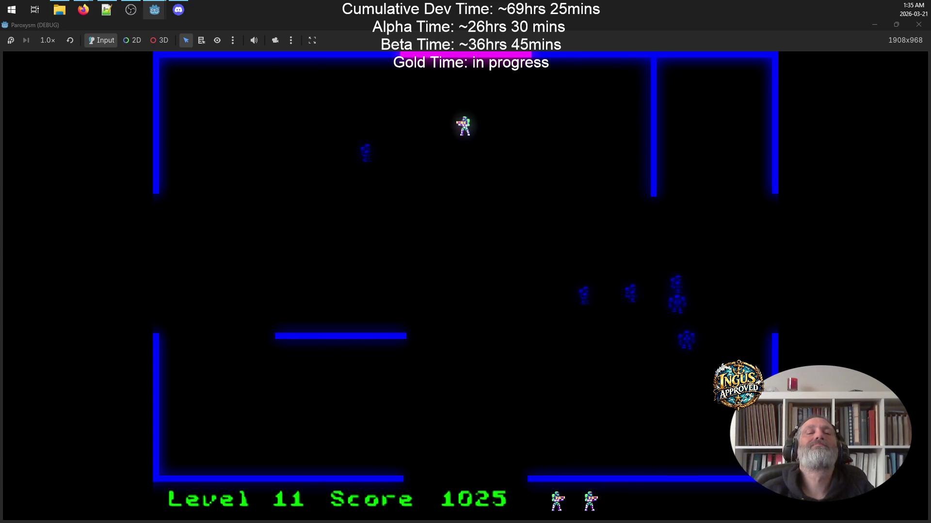
After respawning, exit through the left-wall opening into Level 12.
{"action": "key", "text": "Down"}
{"action": "key", "text": "Left"}
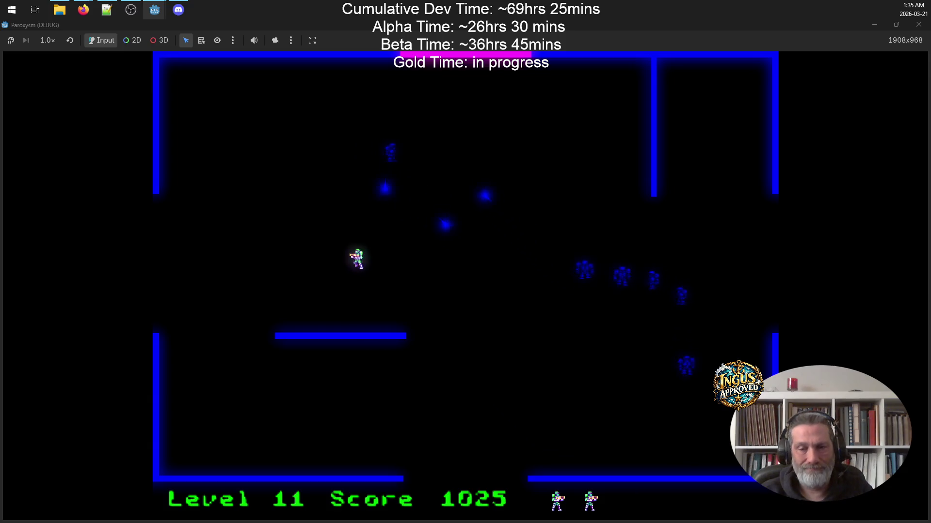
{"action": "key", "text": "Up"}
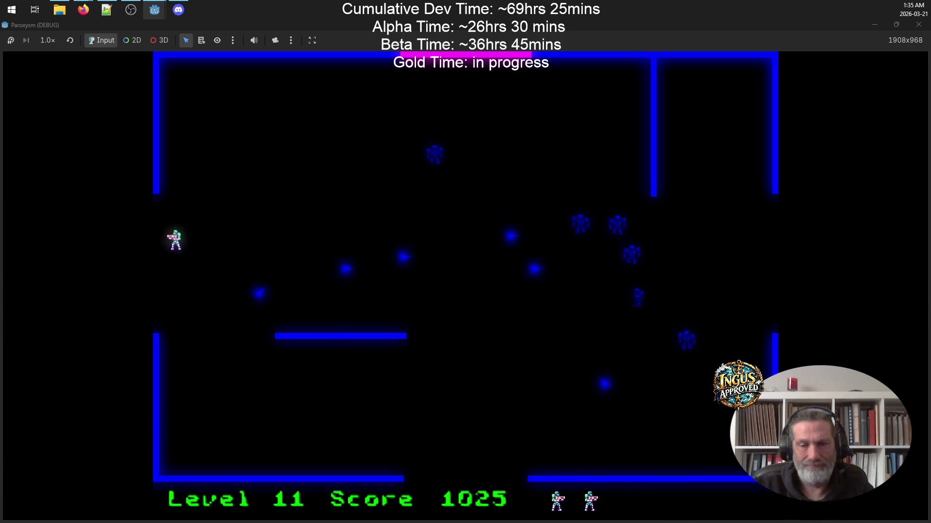
{"action": "key", "text": "Left"}
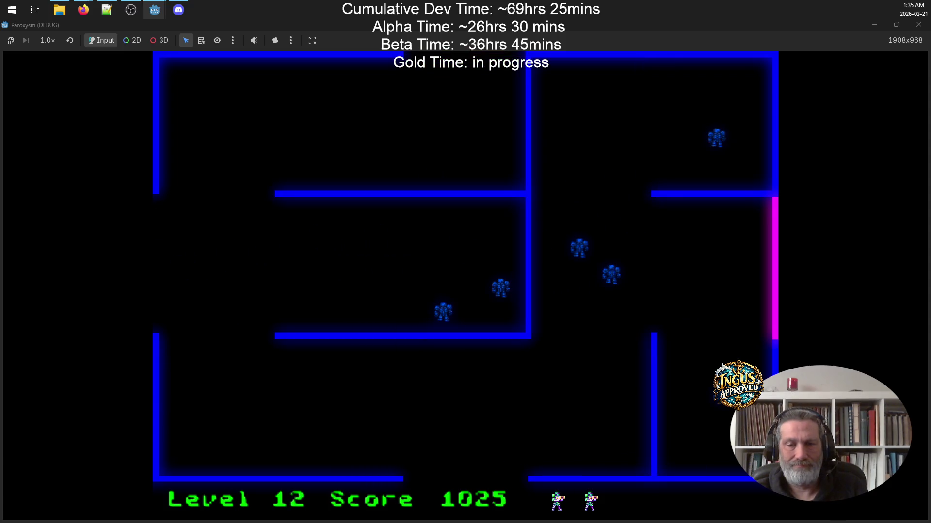
Close the game, save enemy.gd with the _speed / 2.0 steering change, and relaunch the project.
{"action": "left_click", "coordinate": [922, 28]}
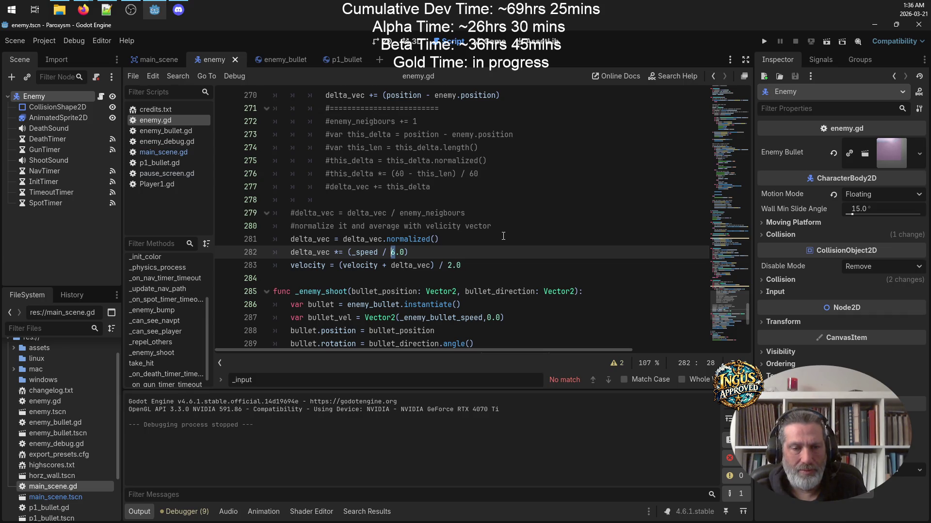
{"action": "key", "text": "ctrl+s"}
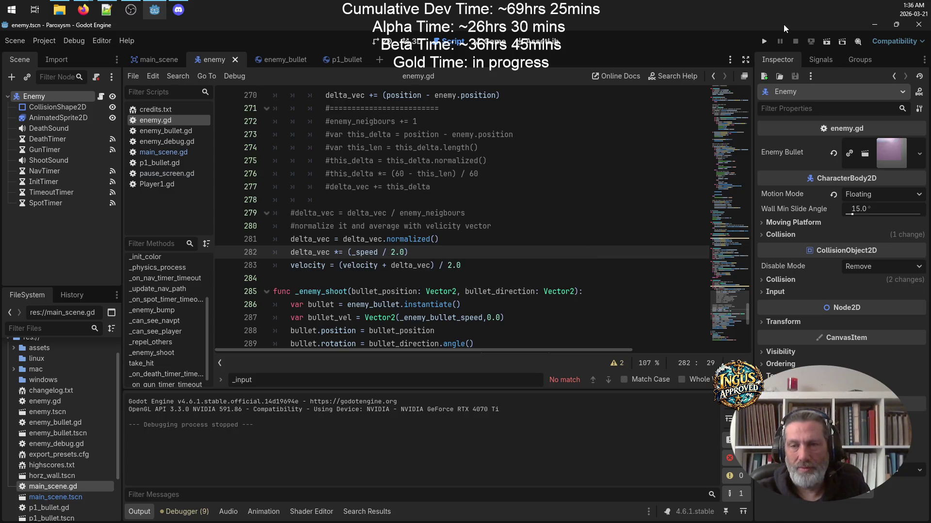
{"action": "left_click", "coordinate": [764, 41]}
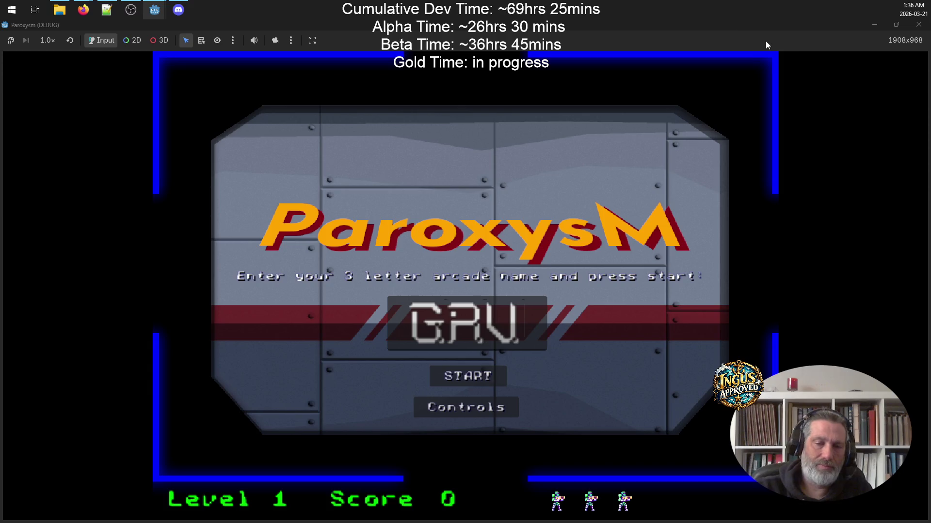
Start a new game and maneuver around the upper-left ledge area of Level 1.
{"action": "left_click", "coordinate": [474, 385]}
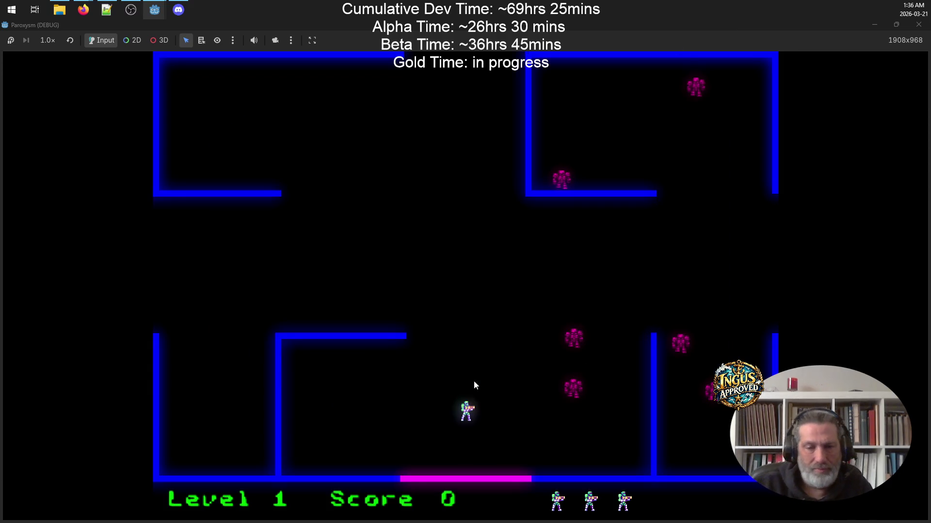
{"action": "key", "text": "Up"}
{"action": "key", "text": "Left"}
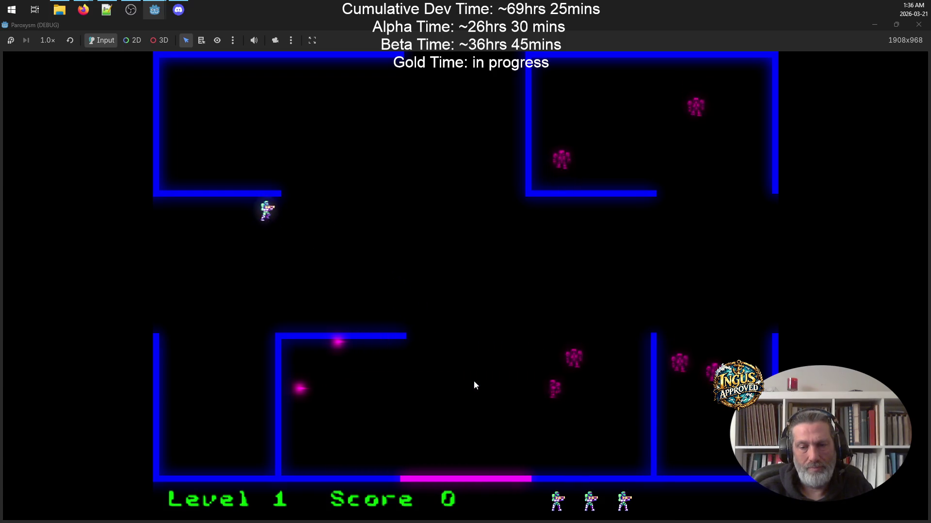
{"action": "key", "text": "Right"}
{"action": "key", "text": "Up"}
{"action": "key", "text": "Left"}
{"action": "key", "text": "Left"}
{"action": "key", "text": "Down"}
{"action": "key", "text": "Right"}
{"action": "key", "text": "Left"}
{"action": "key", "text": "Right"}
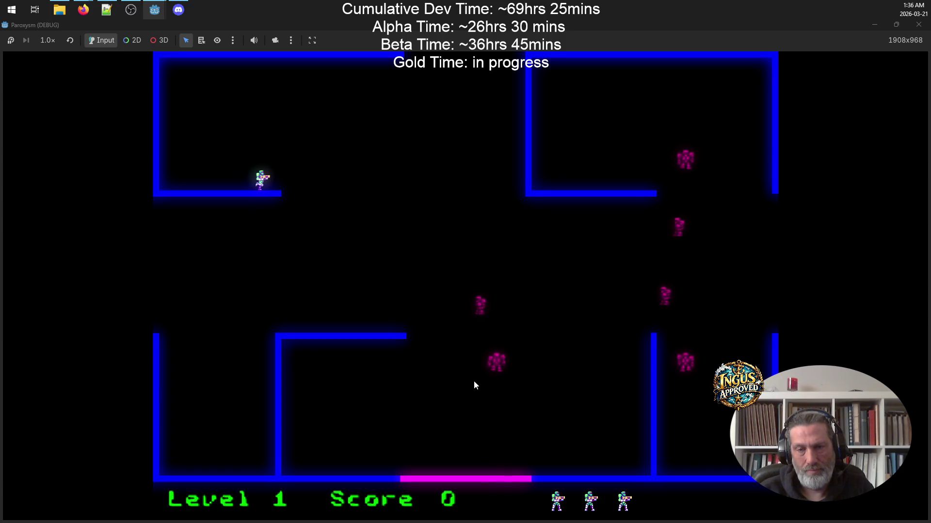
Exit Level 1 through the left opening and cross Level 2 up-left, dodging magenta shots.
{"action": "key", "text": "Right"}
{"action": "key", "text": "Down"}
{"action": "key", "text": "Left"}
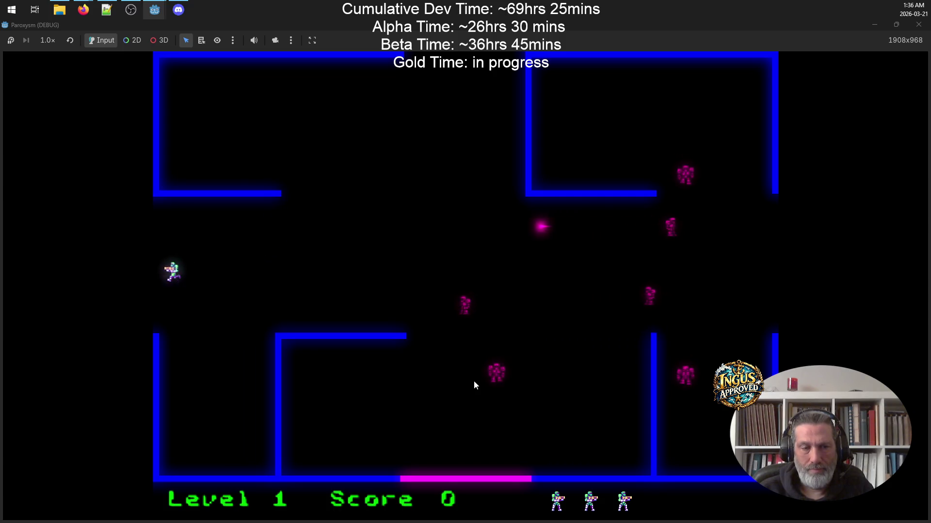
{"action": "key", "text": "Up"}
{"action": "key", "text": "Left"}
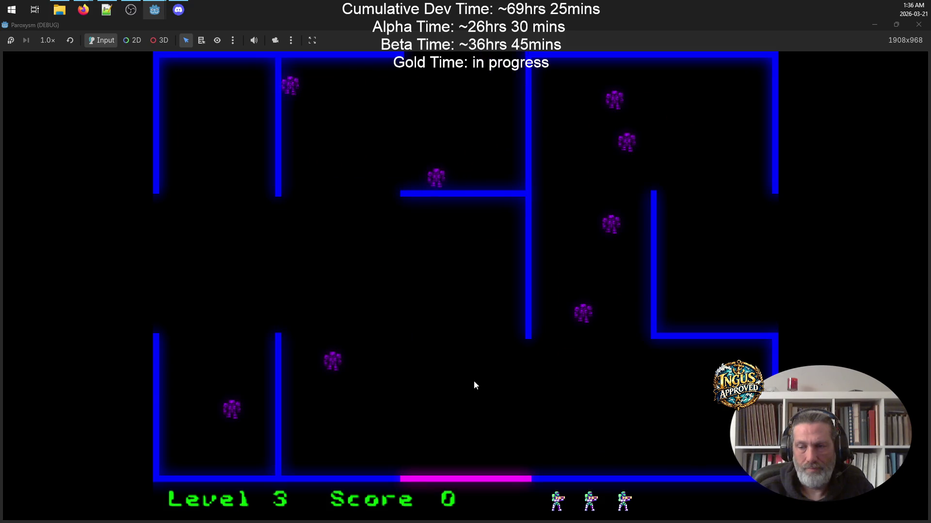
Run through Levels 3, 4 and 5, exiting via the left and top walls into Level 6.
{"action": "key", "text": "Up"}
{"action": "key", "text": "Left"}
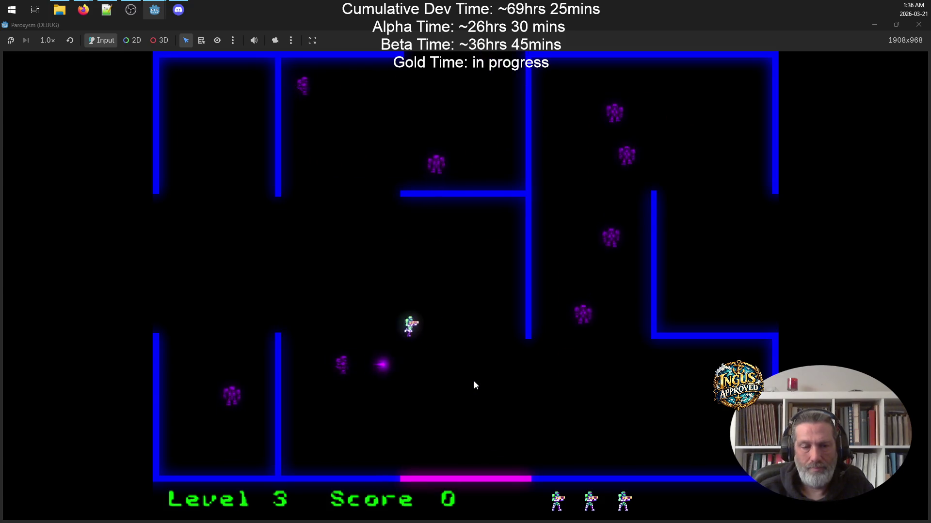
{"action": "key", "text": "Left"}
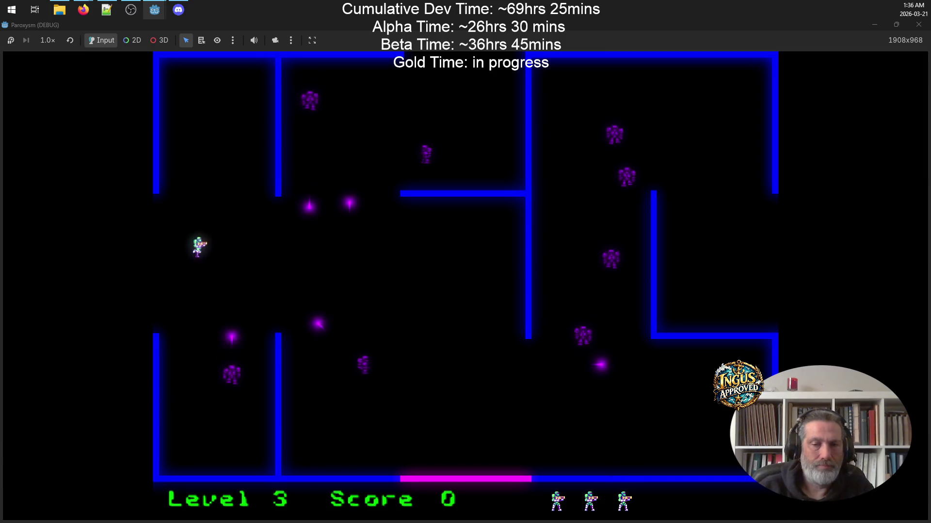
{"action": "key", "text": "Up"}
{"action": "key", "text": "Left"}
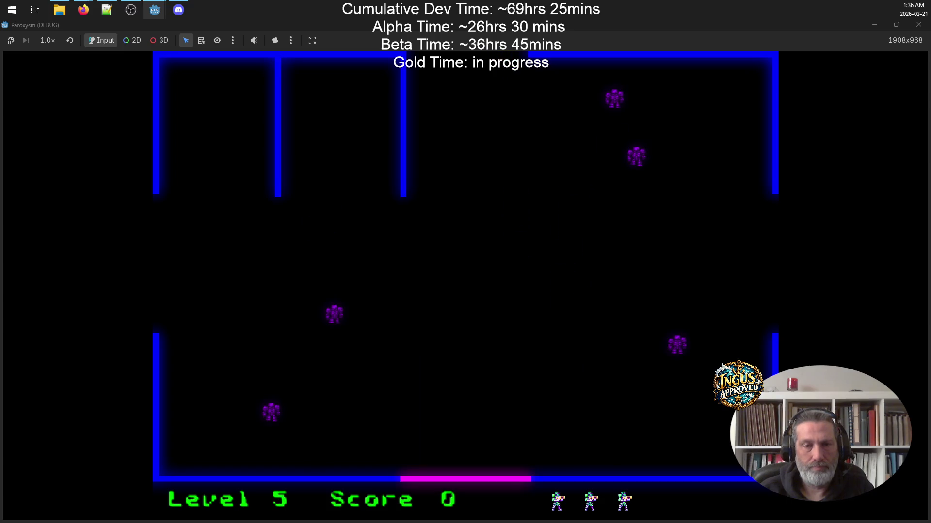
{"action": "key", "text": "Up"}
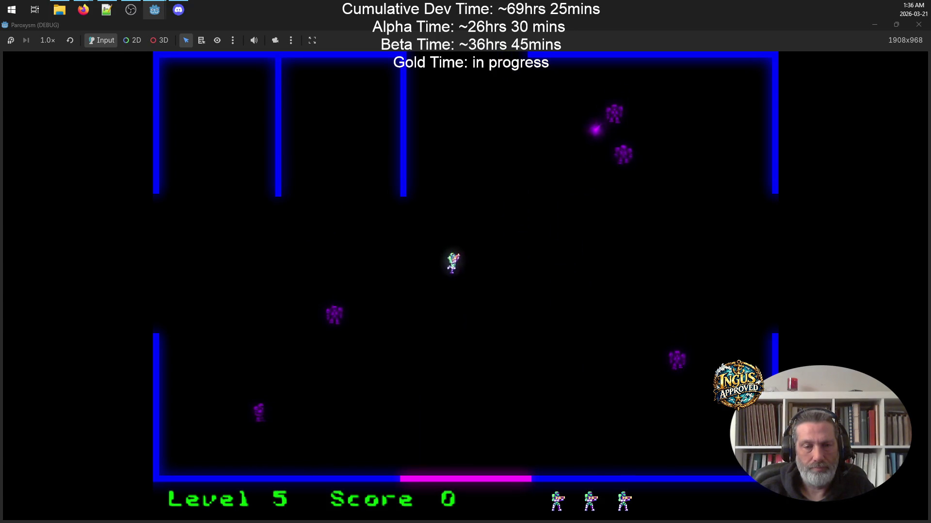
{"action": "key", "text": "Up"}
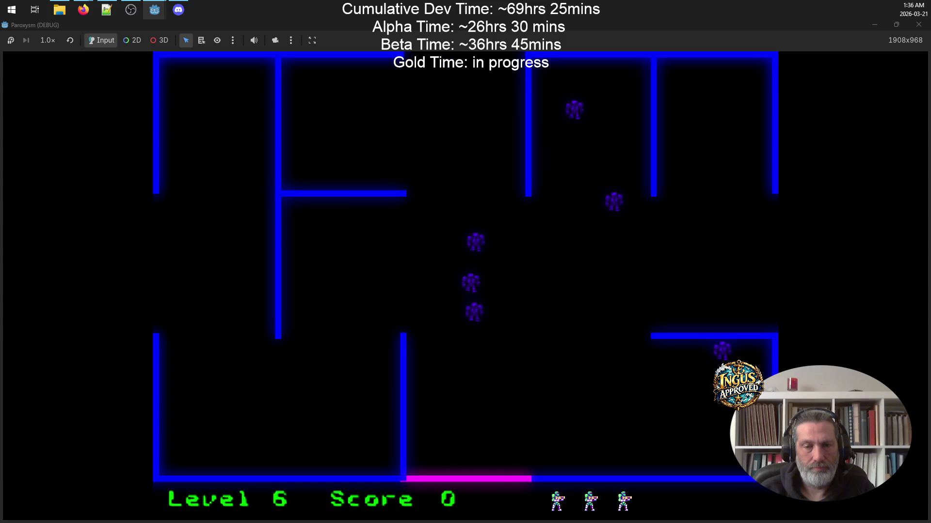
In Level 6, move along the wall and dodge the robots down-left and back up-right.
{"action": "key", "text": "Left"}
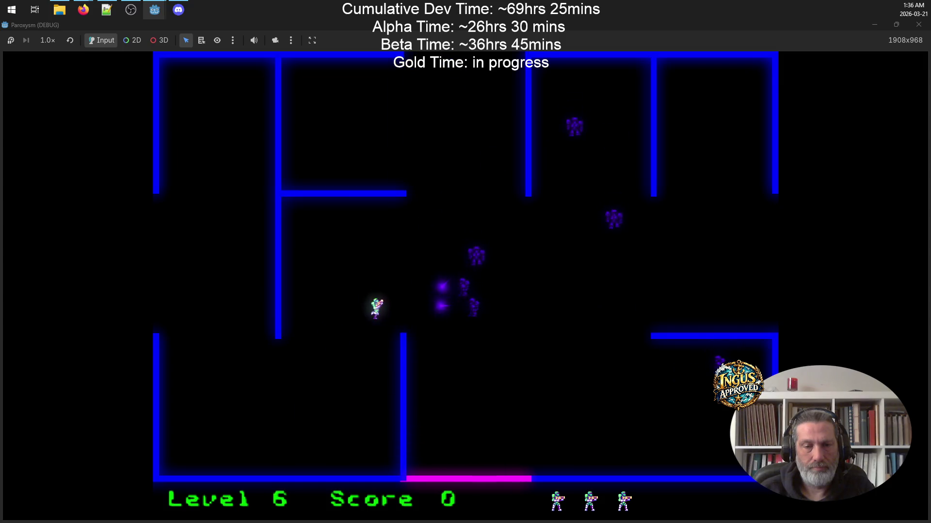
{"action": "key", "text": "Up"}
{"action": "key", "text": "Right"}
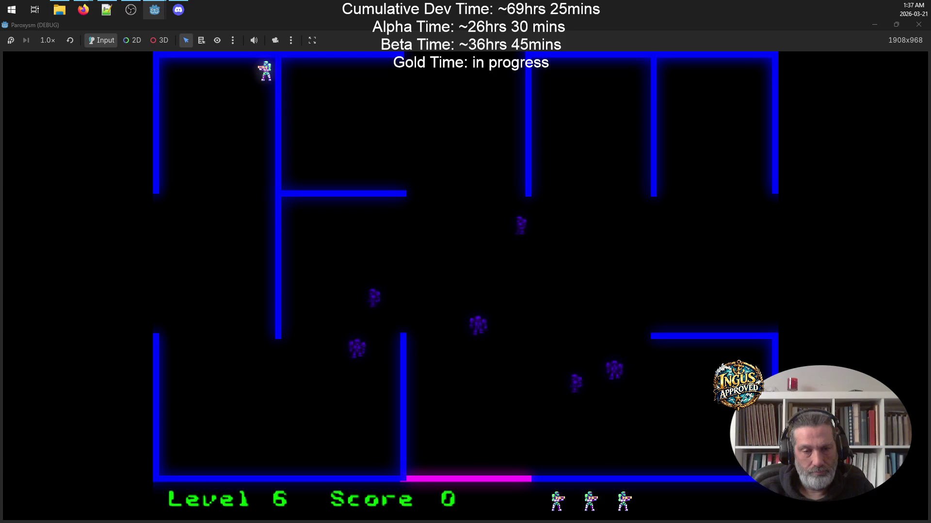
{"action": "key", "text": "Down"}
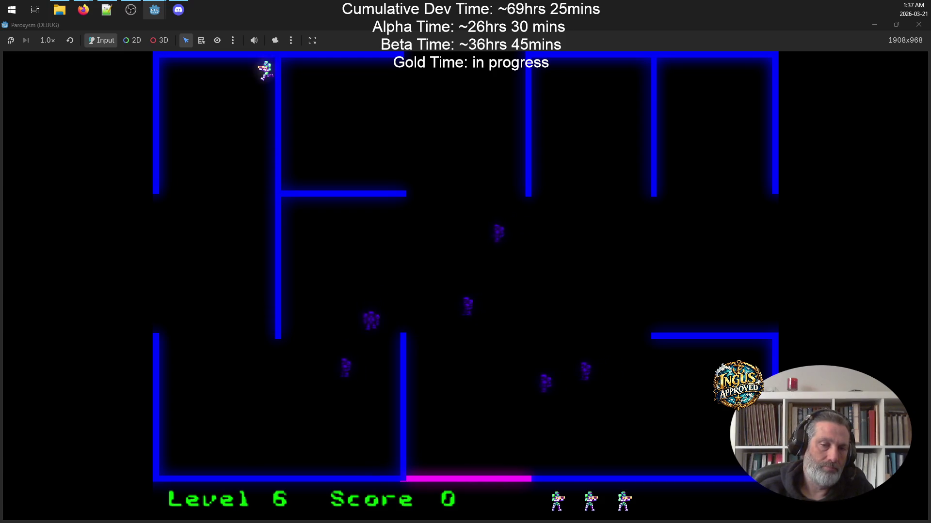
{"action": "key", "text": "Down"}
{"action": "key", "text": "Left"}
{"action": "key", "text": "Up"}
{"action": "key", "text": "Right"}
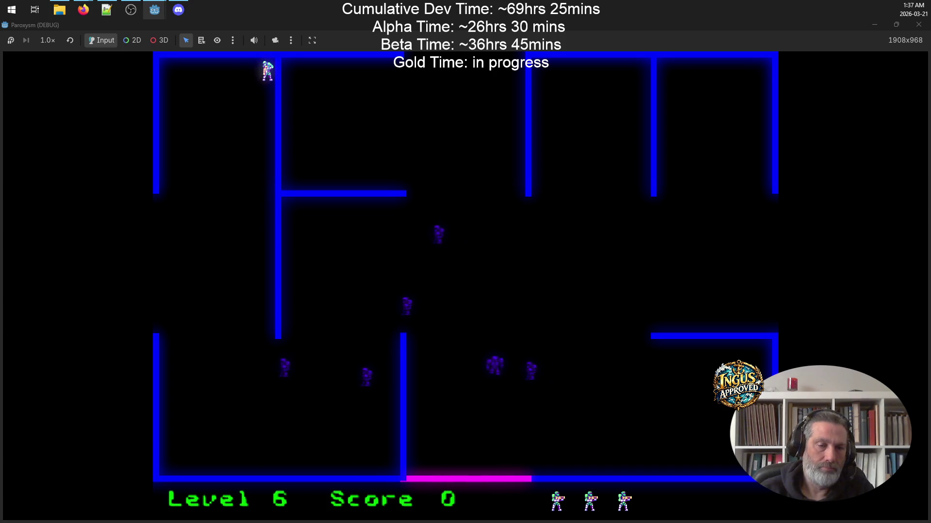
Fire down at the robots, walk along the top wall, and leave through the maze exit to Level 7.
{"action": "key", "text": "space"}
{"action": "key", "text": "Left"}
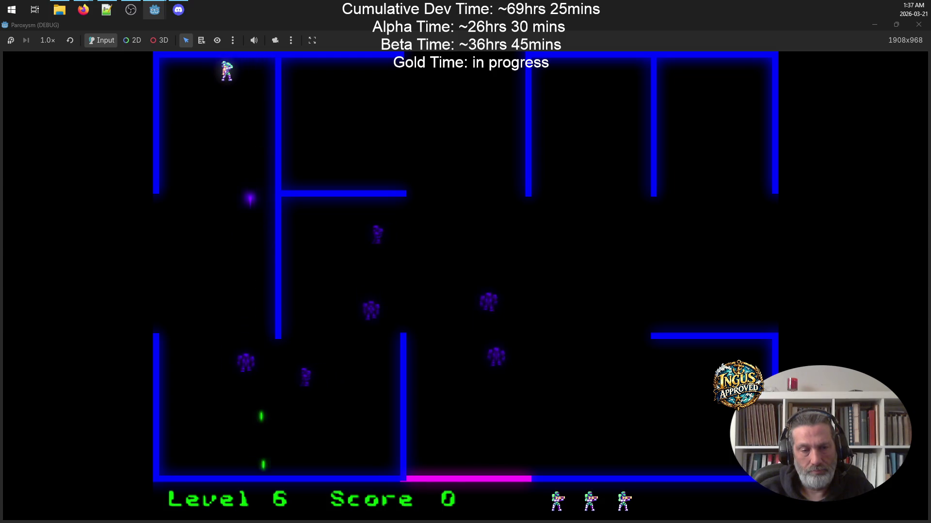
{"action": "key", "text": "Left"}
{"action": "key", "text": "Right"}
{"action": "key", "text": "Down"}
{"action": "key", "text": "Down"}
{"action": "key", "text": "Left"}
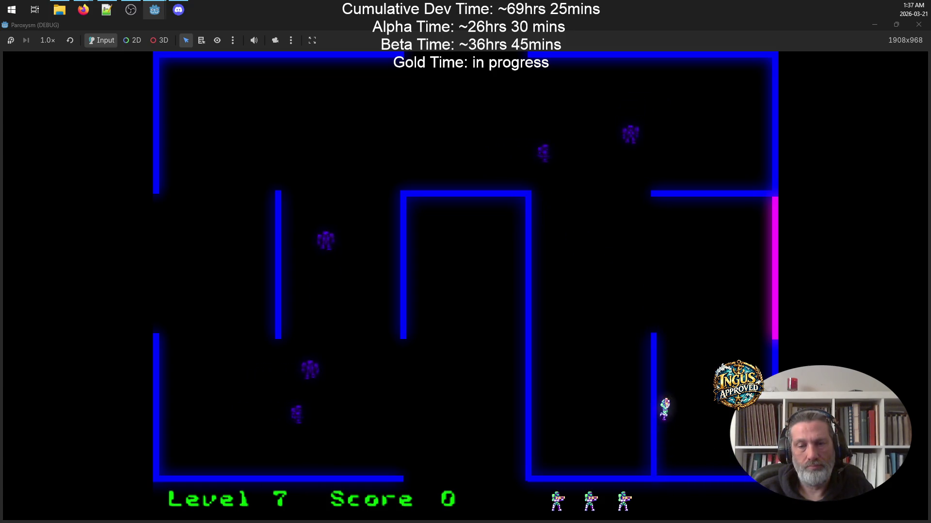
Shoot the enemies up-left and above the player in Level 7, then run out to Level 8.
{"action": "key", "text": "space"}
{"action": "key", "text": "Down"}
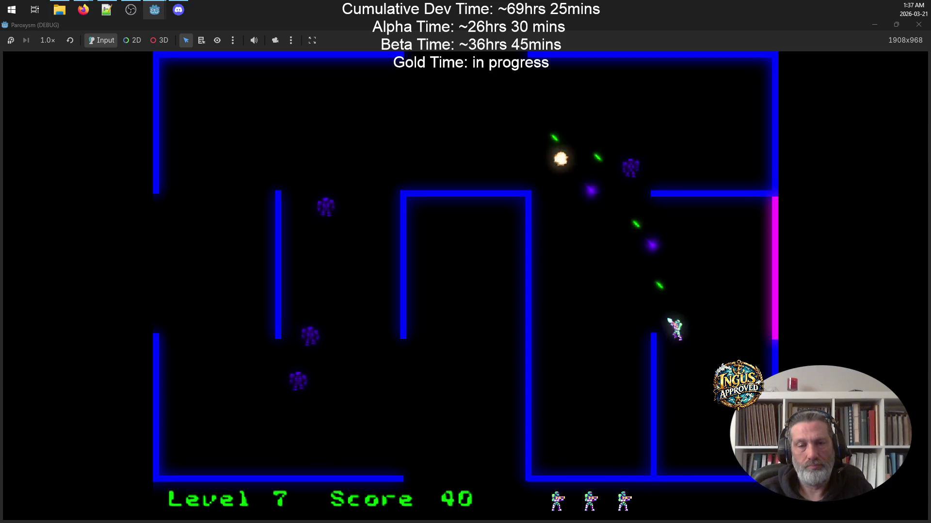
{"action": "key", "text": "Up"}
{"action": "key", "text": "Left"}
{"action": "key", "text": "space"}
{"action": "key", "text": "Left"}
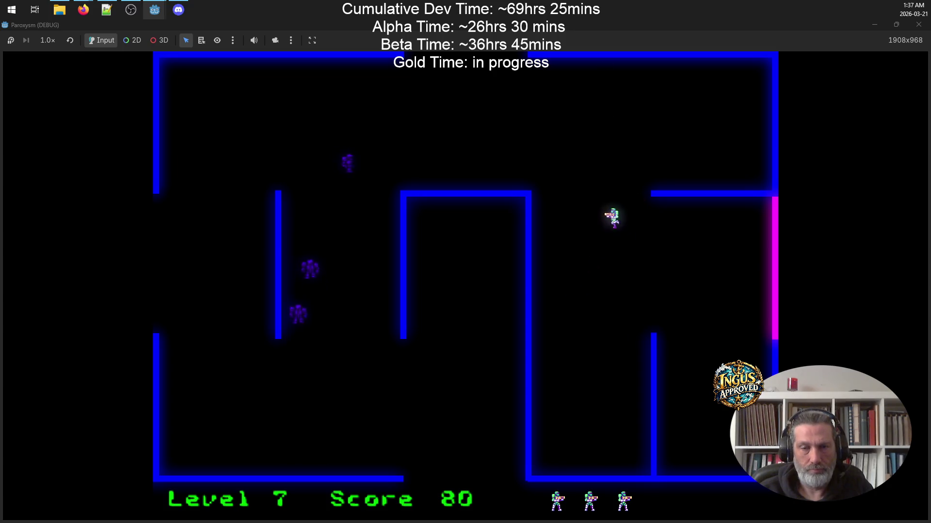
{"action": "key", "text": "space"}
{"action": "key", "text": "Up"}
{"action": "key", "text": "Left"}
{"action": "key", "text": "Down"}
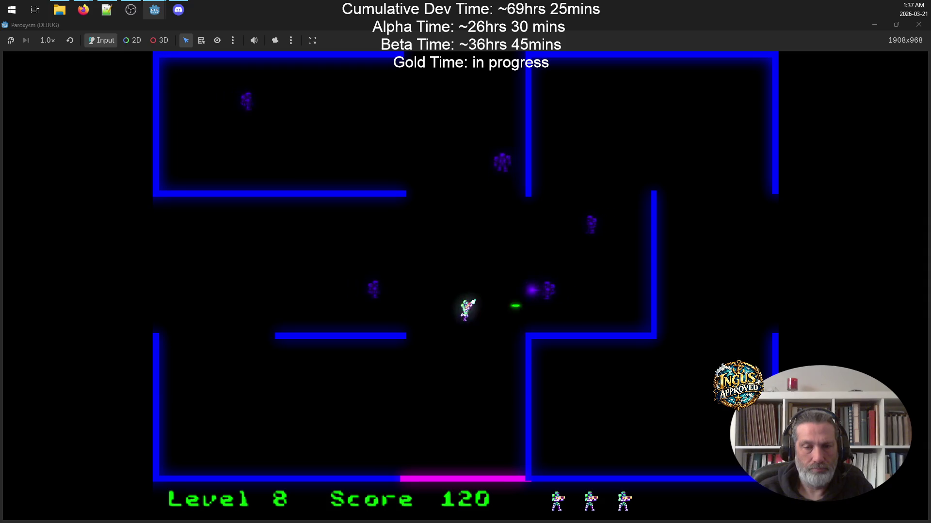
Fire at robots while running along the bottom of Level 8, then exit right into Level 9.
{"action": "key", "text": "Down"}
{"action": "key", "text": "Right"}
{"action": "key", "text": "space"}
{"action": "key", "text": "Left"}
{"action": "key", "text": "Left"}
{"action": "key", "text": "space"}
{"action": "key", "text": "Right"}
{"action": "key", "text": "Left"}
{"action": "key", "text": "Left"}
{"action": "key", "text": "space"}
{"action": "key", "text": "Up"}
{"action": "key", "text": "Right"}
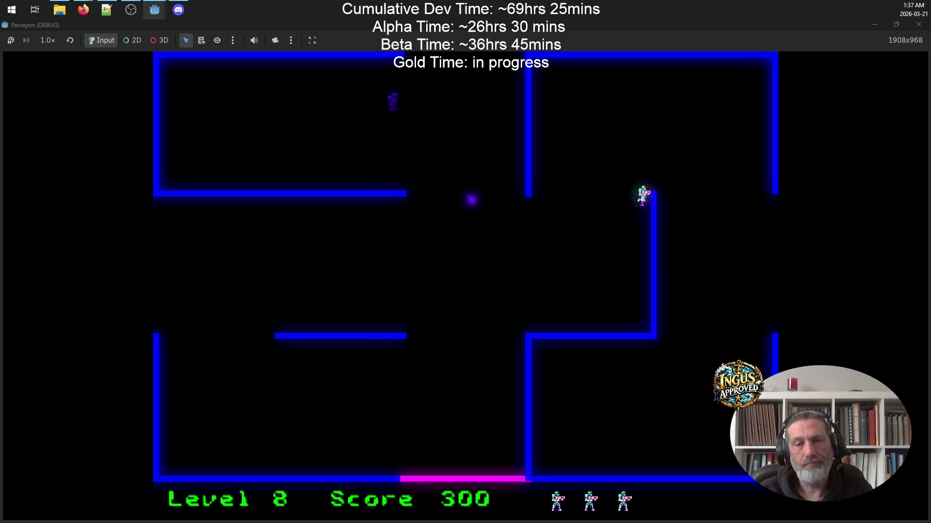
{"action": "key", "text": "Right"}
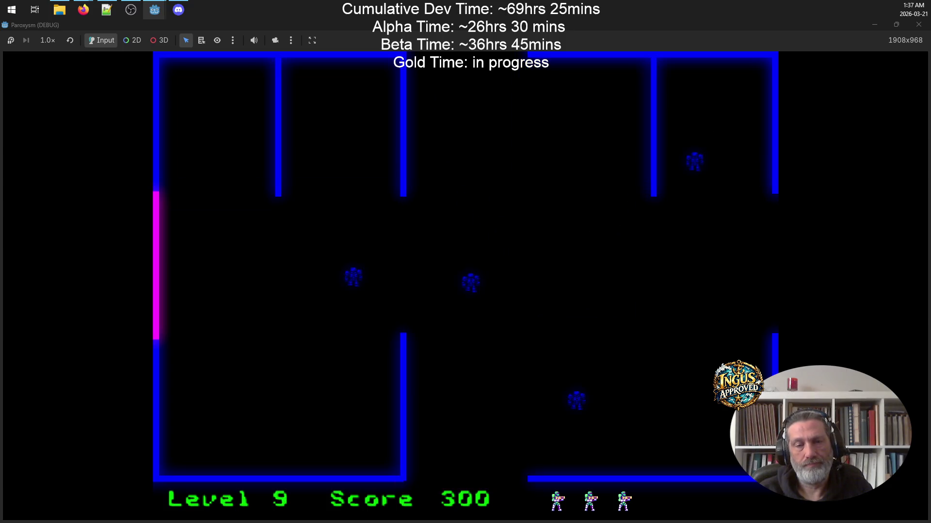
Destroy Level 9's robots with rightward and downward shots while dodging, then move up-right.
{"action": "key", "text": "space"}
{"action": "key", "text": "Down"}
{"action": "key", "text": "Right"}
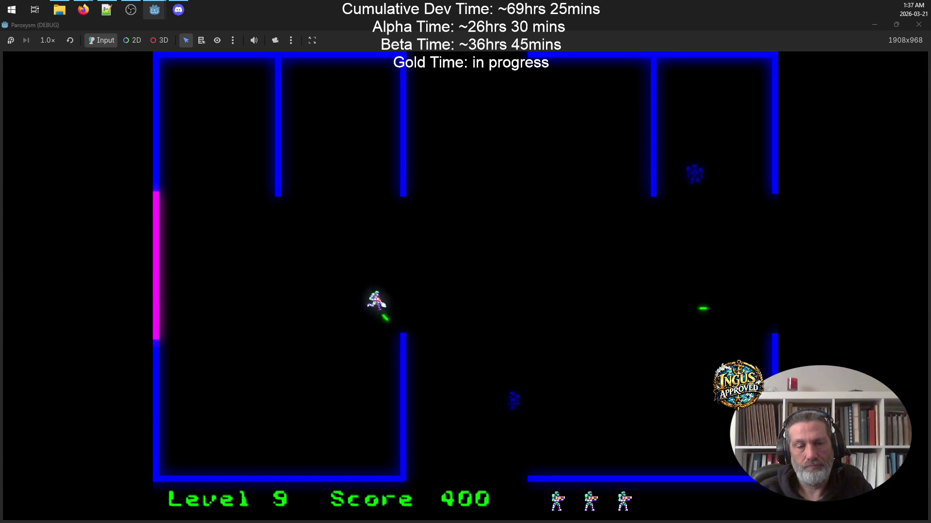
{"action": "key", "text": "space"}
{"action": "key", "text": "Right"}
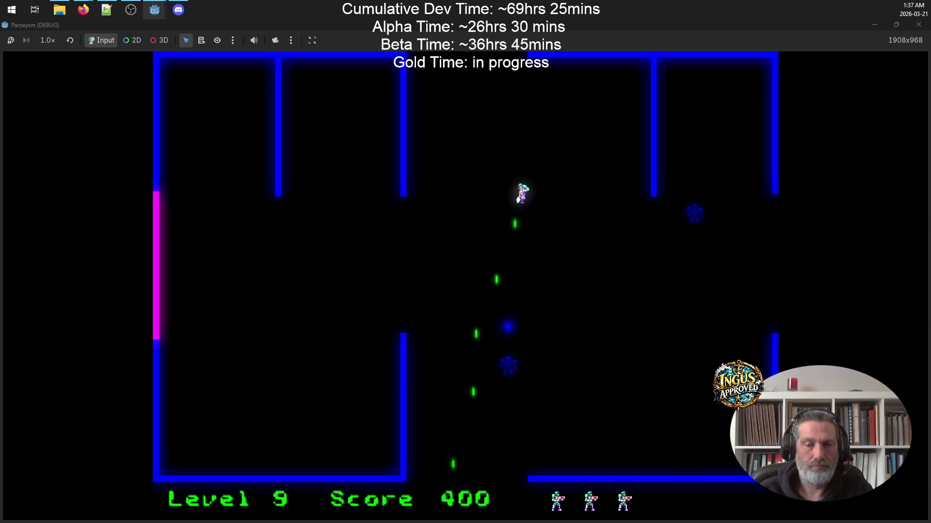
{"action": "key", "text": "Down"}
{"action": "key", "text": "Down"}
{"action": "key", "text": "space"}
{"action": "key", "text": "Left"}
{"action": "key", "text": "Up"}
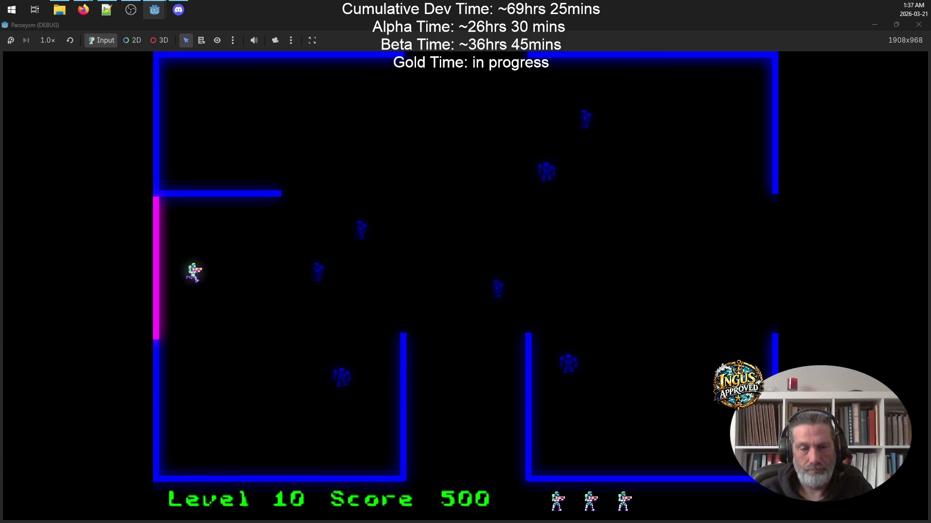
{"action": "key", "text": "Up"}
{"action": "key", "text": "Right"}
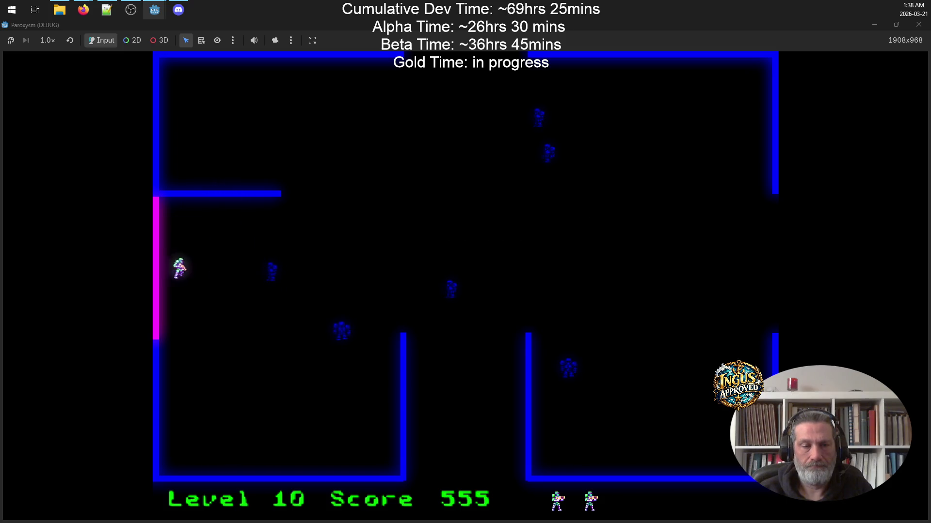
Fire diagonal shots while running down and along the bottom corridor, hitting a robot up-right.
{"action": "key", "text": "Down"}
{"action": "key", "text": "space"}
{"action": "key", "text": "Left"}
{"action": "key", "text": "Right"}
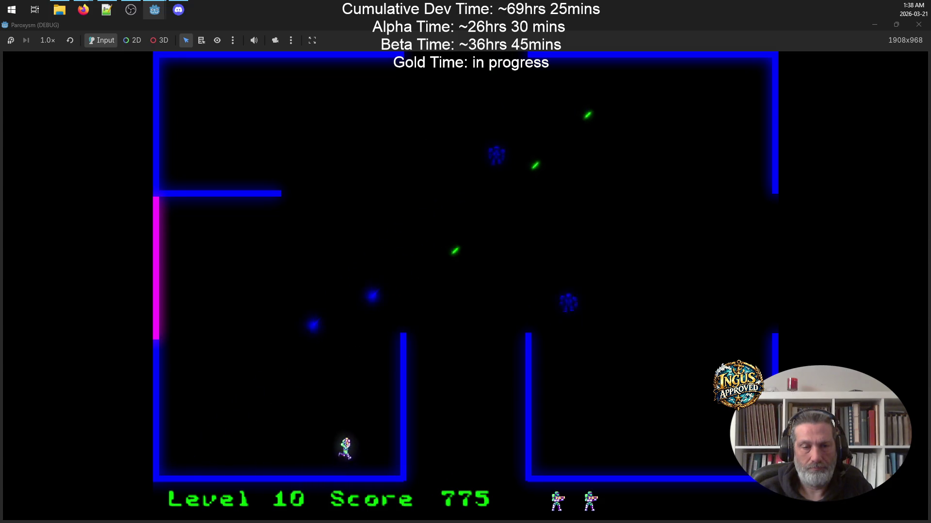
{"action": "key", "text": "Down"}
{"action": "key", "text": "space"}
{"action": "key", "text": "Right"}
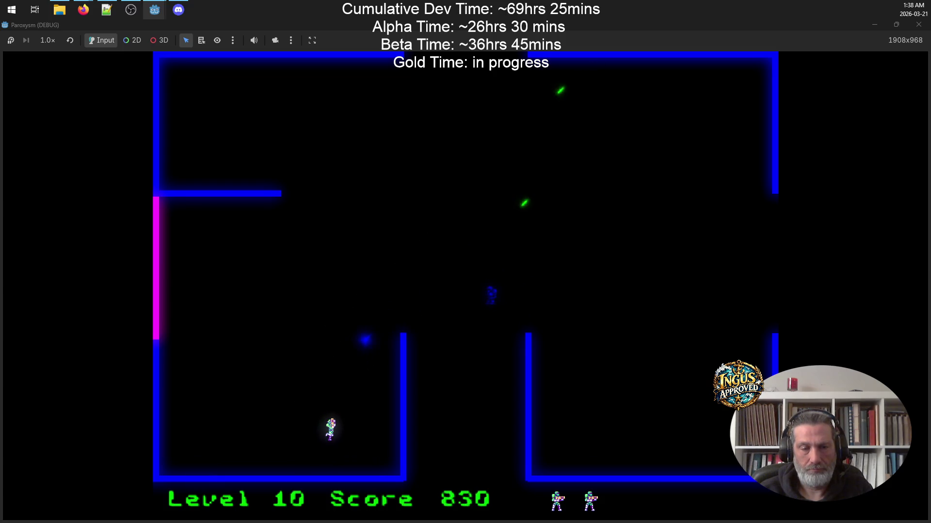
Destroy a robot with rightward fire and leave through the bottom exit to Level 11 at 945 points.
{"action": "key", "text": "Left"}
{"action": "key", "text": "Up"}
{"action": "key", "text": "Left"}
{"action": "key", "text": "Down"}
{"action": "key", "text": "space"}
{"action": "key", "text": "Right"}
{"action": "key", "text": "Up"}
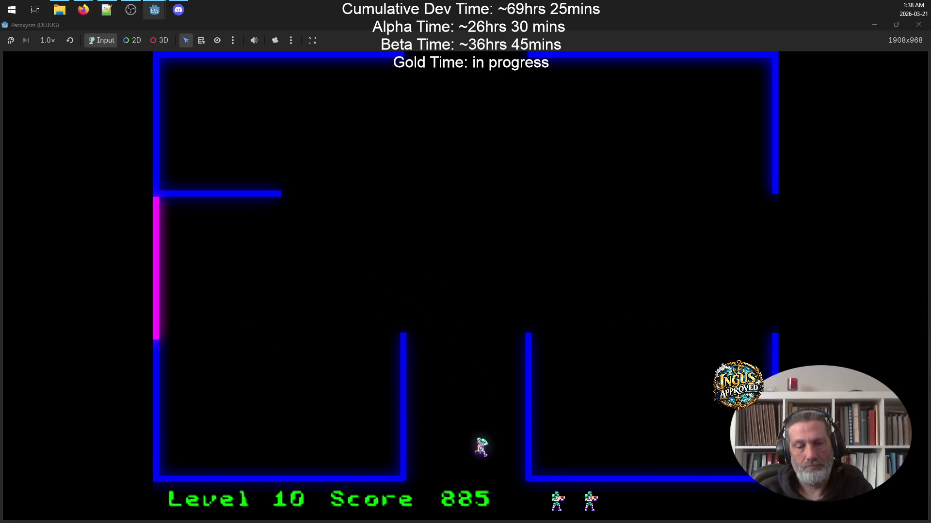
{"action": "key", "text": "Down"}
{"action": "key", "text": "Left"}
{"action": "key", "text": "space"}
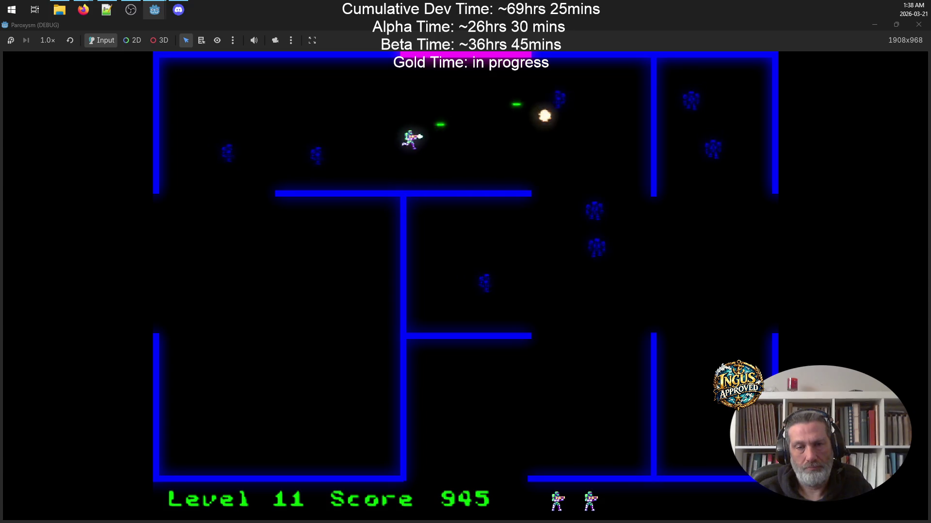
Enter Level 12's lower room and sweep the floor, firing upward at robots.
{"action": "key", "text": "Left"}
{"action": "key", "text": "Down"}
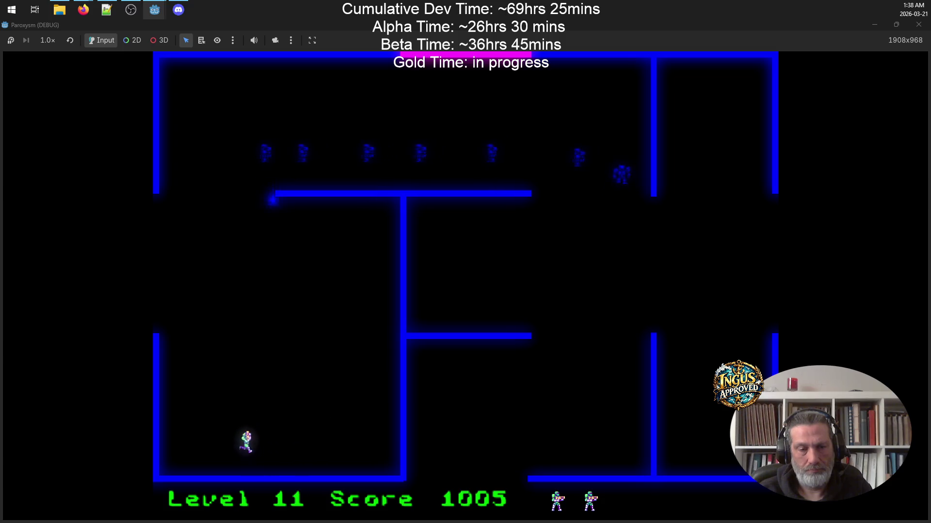
{"action": "key", "text": "space"}
{"action": "key", "text": "Left"}
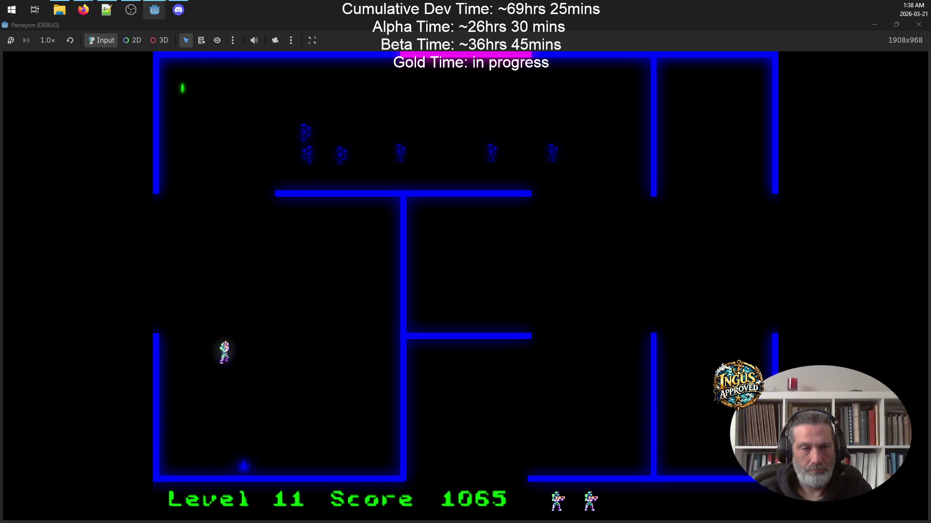
{"action": "key", "text": "Right"}
{"action": "key", "text": "Down"}
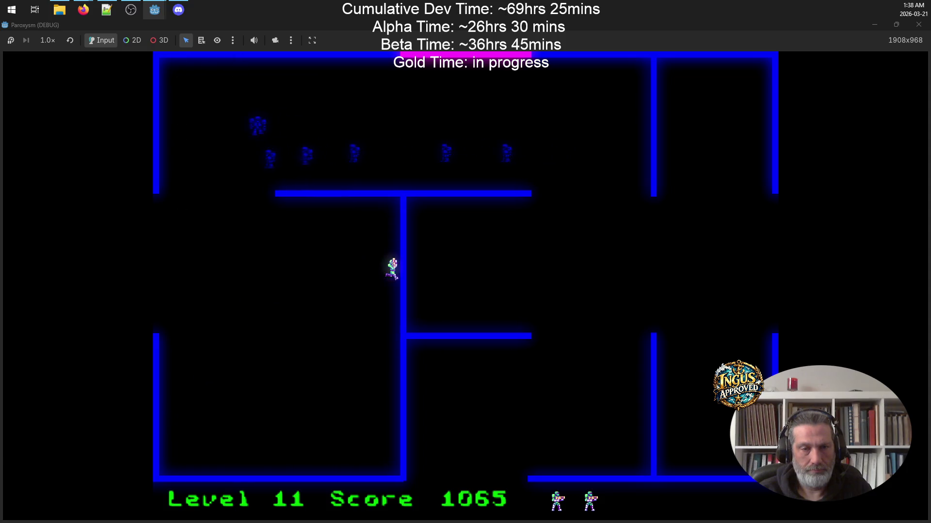
{"action": "key", "text": "Down"}
{"action": "key", "text": "Left"}
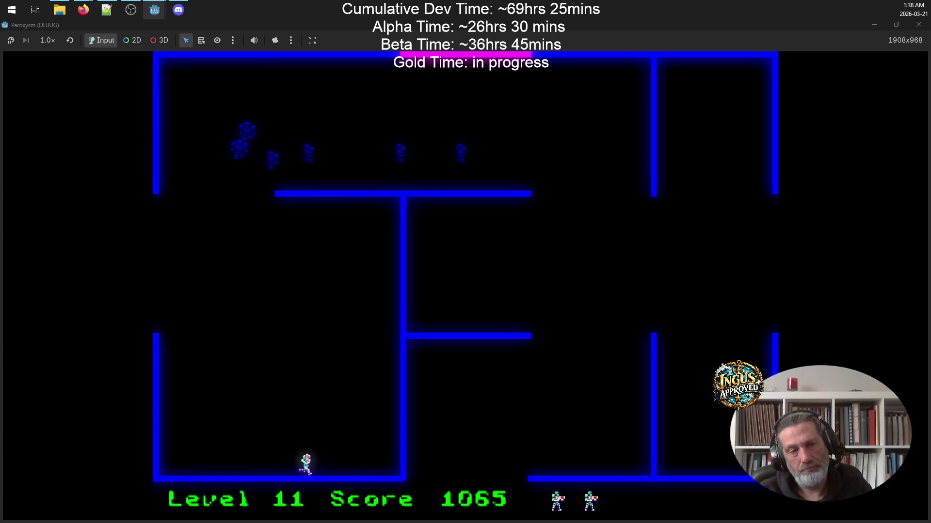
{"action": "key", "text": "Right"}
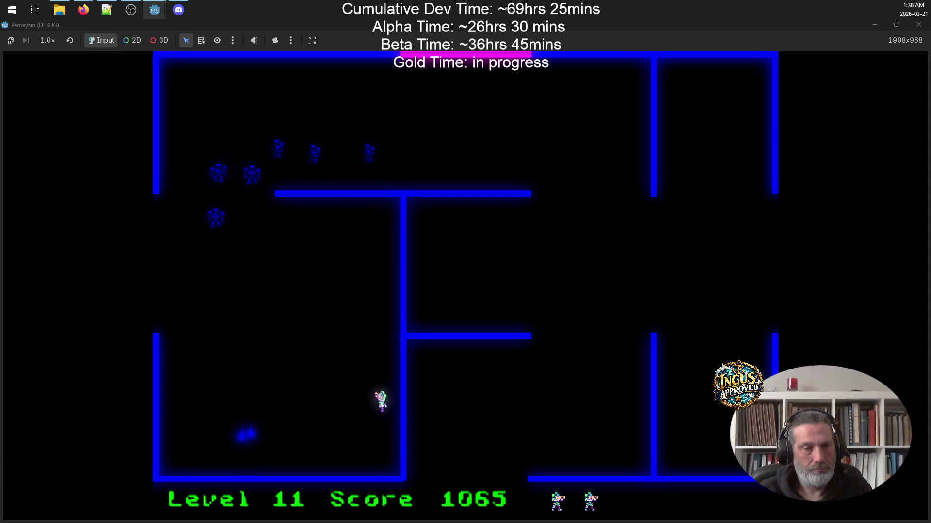
{"action": "key", "text": "Down"}
{"action": "key", "text": "Left"}
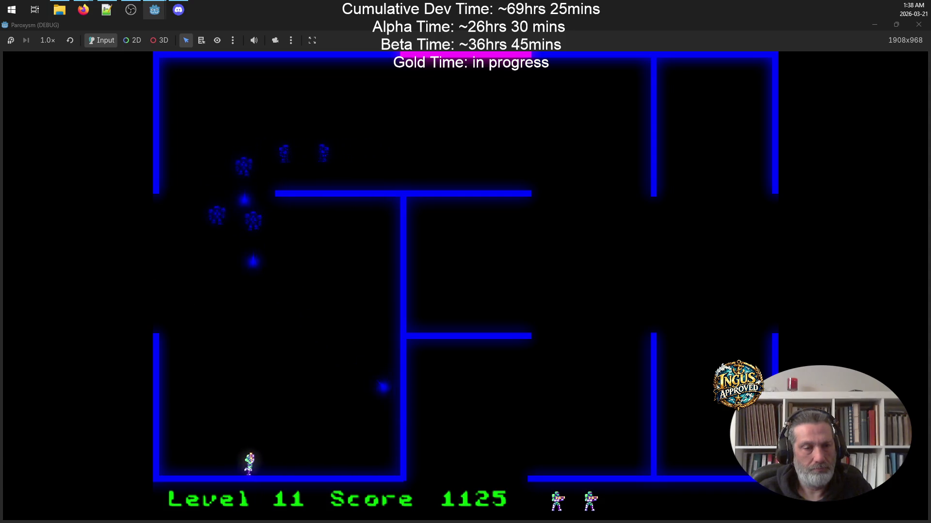
{"action": "key", "text": "Left"}
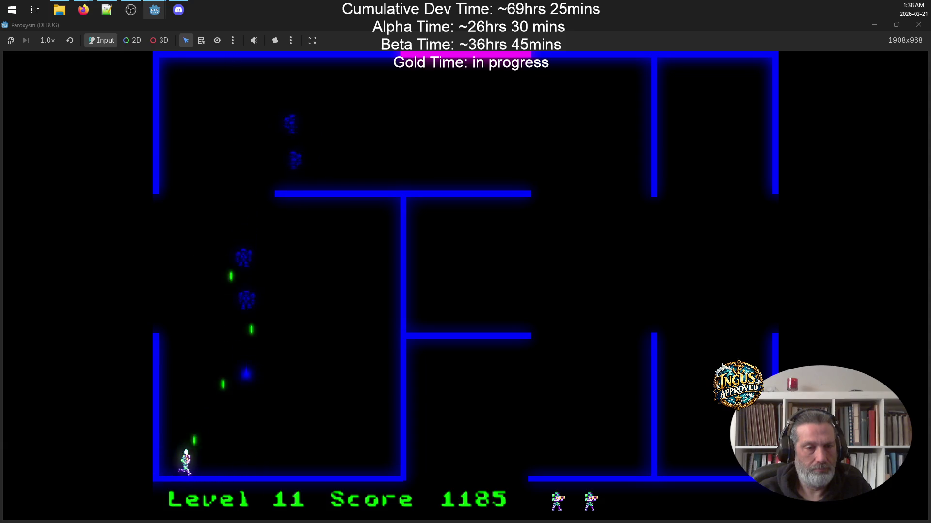
{"action": "key", "text": "Left"}
{"action": "key", "text": "Right"}
{"action": "key", "text": "Left"}
{"action": "key", "text": "Left"}
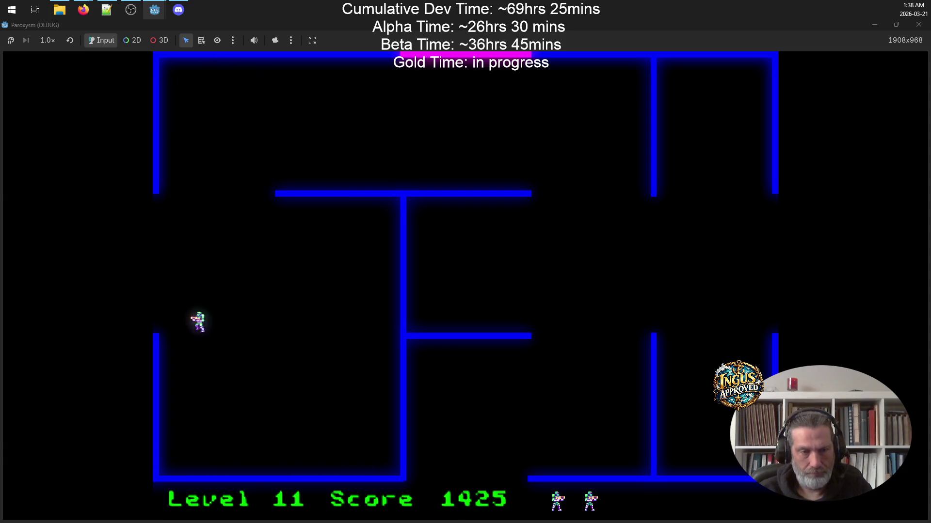
Destroy the remaining Level 12 robots and leave through the top exit to Level 13.
{"action": "key", "text": "Left"}
{"action": "key", "text": "space"}
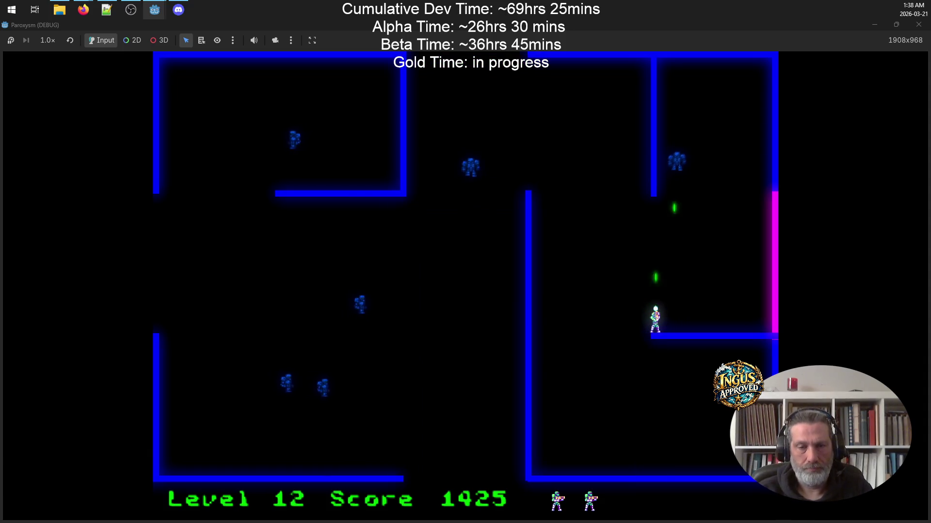
{"action": "key", "text": "Left"}
{"action": "key", "text": "Right"}
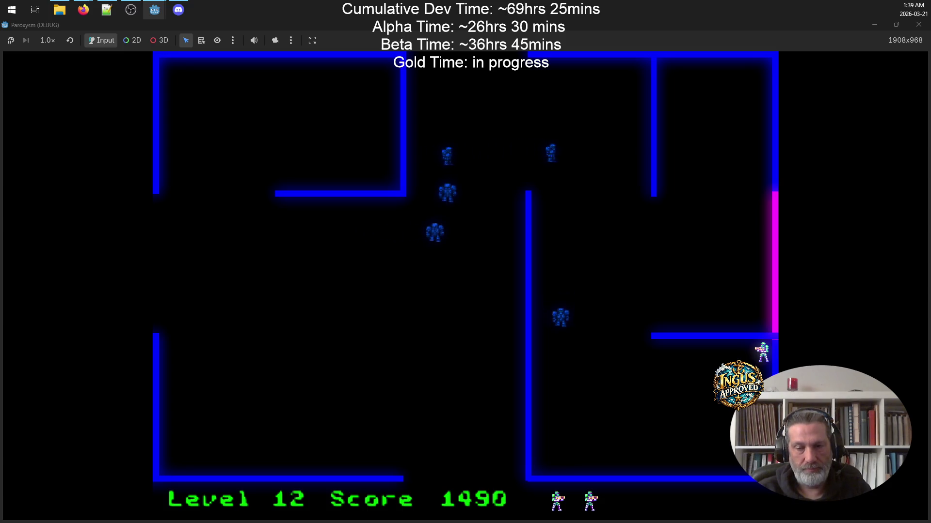
{"action": "key", "text": "space"}
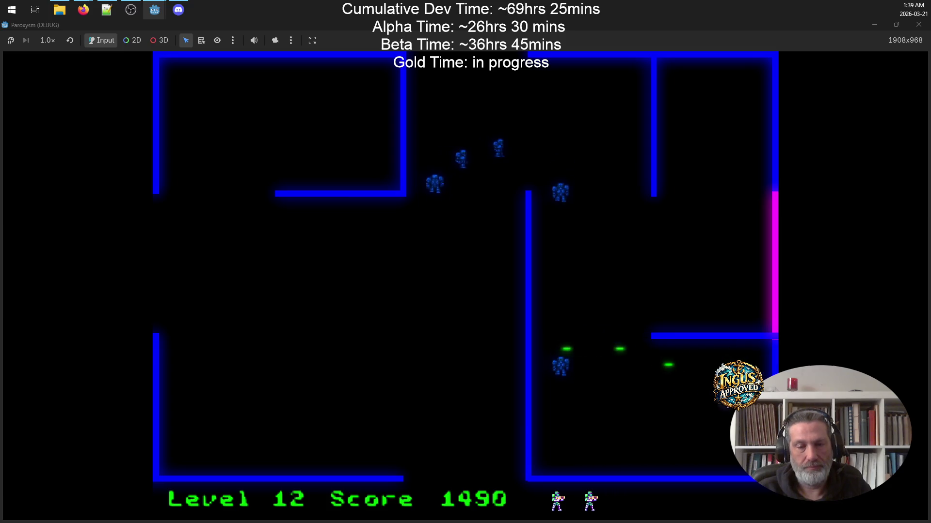
{"action": "key", "text": "Right"}
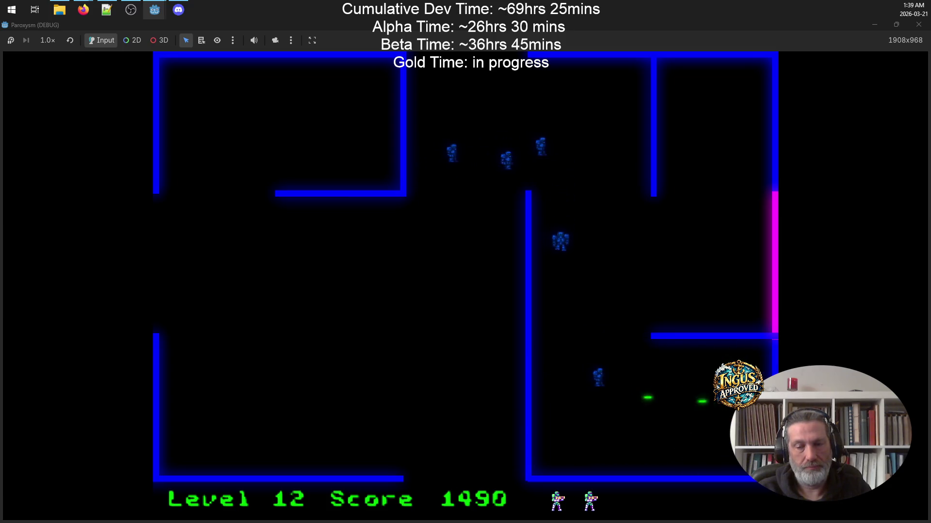
{"action": "key", "text": "Left"}
{"action": "key", "text": "Right"}
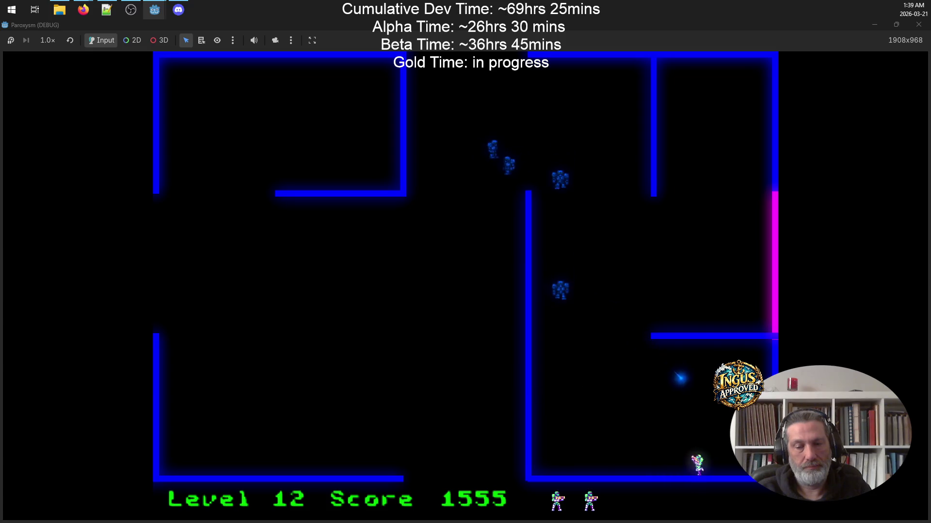
{"action": "key", "text": "space"}
{"action": "key", "text": "Left"}
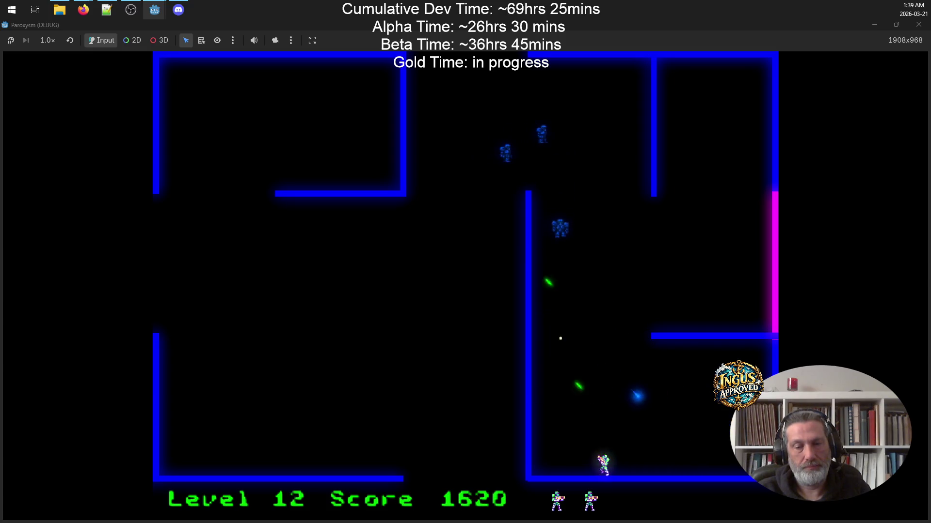
{"action": "key", "text": "space"}
{"action": "key", "text": "Right"}
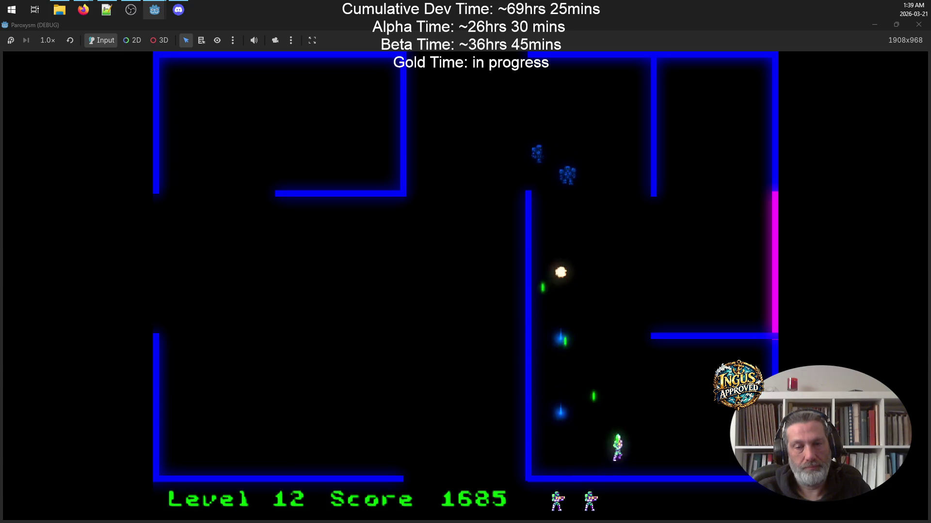
{"action": "key", "text": "Up"}
{"action": "key", "text": "Up"}
{"action": "key", "text": "Left"}
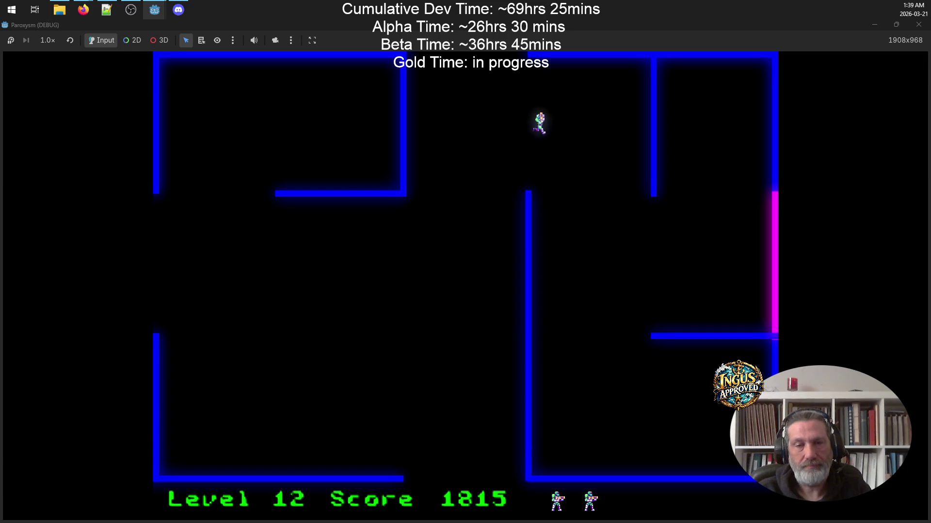
{"action": "key", "text": "Up"}
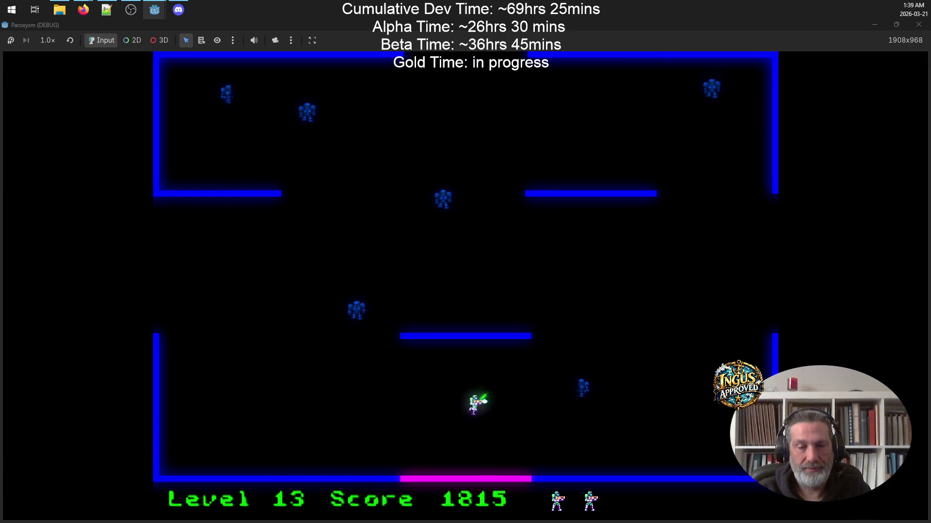
Shoot the Level 13 robots and run out the left opening to Level 14.
{"action": "key", "text": "space"}
{"action": "key", "text": "Left"}
{"action": "key", "text": "Down"}
{"action": "key", "text": "Left"}
{"action": "key", "text": "space"}
{"action": "key", "text": "Up"}
{"action": "key", "text": "Up"}
{"action": "key", "text": "space"}
{"action": "key", "text": "Down"}
{"action": "key", "text": "Right"}
{"action": "key", "text": "space"}
{"action": "key", "text": "Down"}
{"action": "key", "text": "Up"}
{"action": "key", "text": "Left"}
{"action": "key", "text": "Up"}
{"action": "key", "text": "space"}
{"action": "key", "text": "Down"}
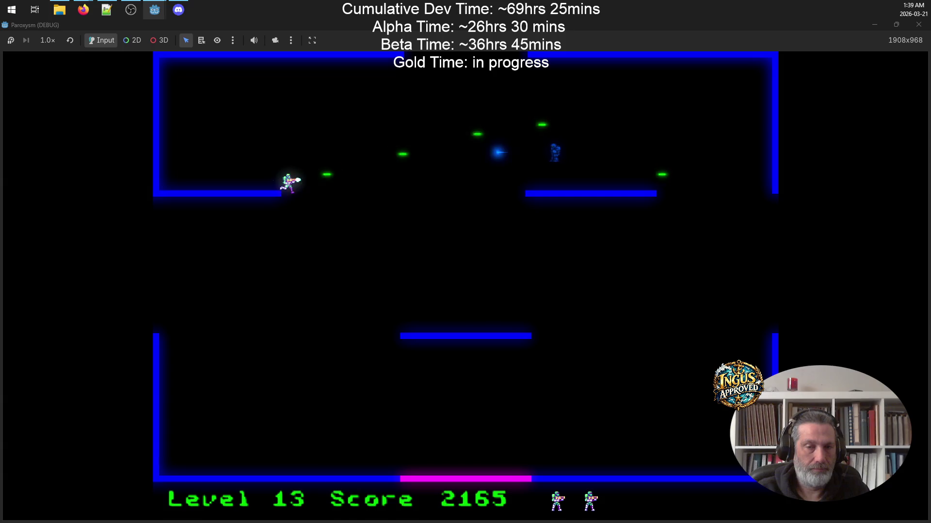
{"action": "key", "text": "Right"}
{"action": "key", "text": "space"}
{"action": "key", "text": "Down"}
{"action": "key", "text": "Left"}
{"action": "key", "text": "Left"}
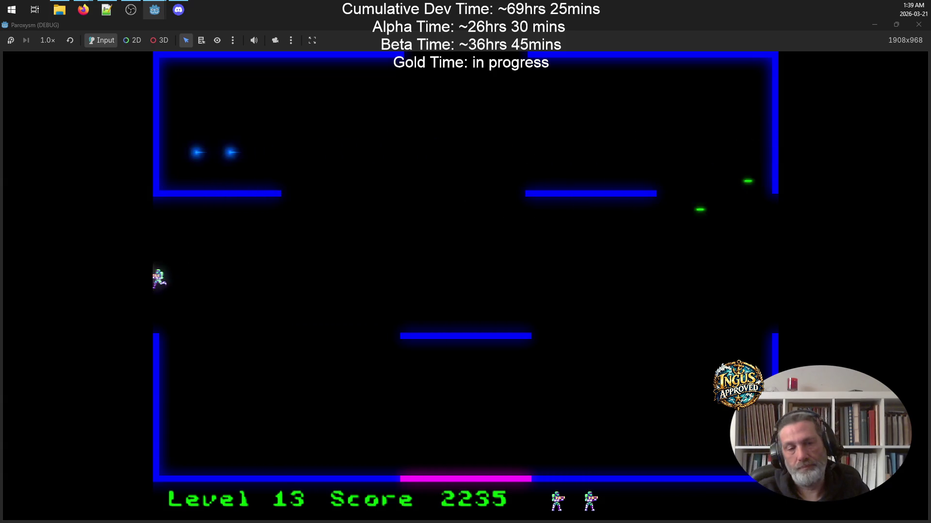
{"action": "key", "text": "Down"}
{"action": "key", "text": "Left"}
Fight robots in the next maze, dodging enemy fire and continuing after a respawn.
{"action": "key", "text": "space"}
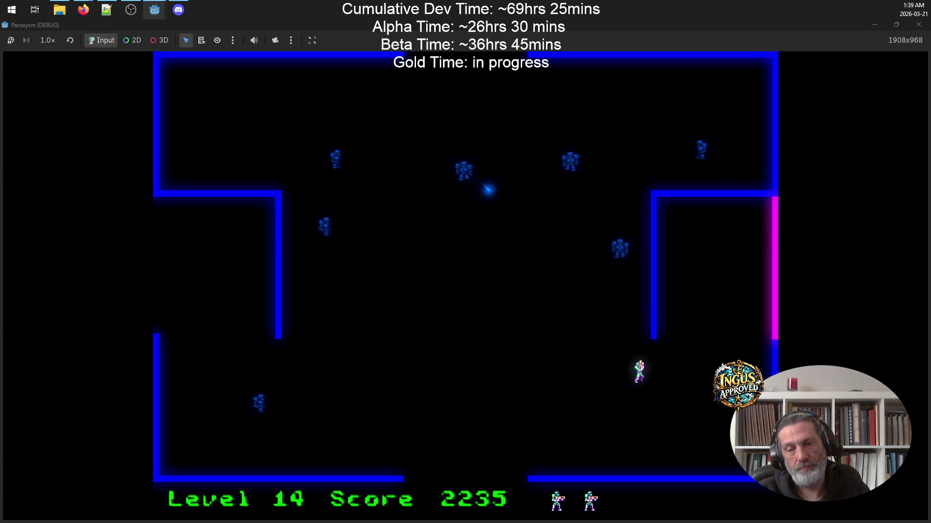
{"action": "key", "text": "Right"}
{"action": "key", "text": "space"}
{"action": "key", "text": "Up"}
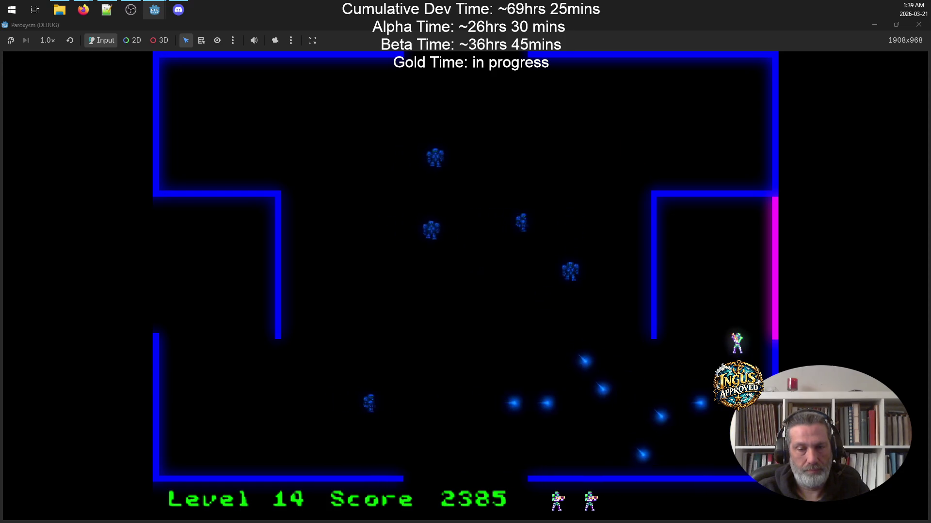
{"action": "key", "text": "Left"}
{"action": "key", "text": "Down"}
{"action": "key", "text": "space"}
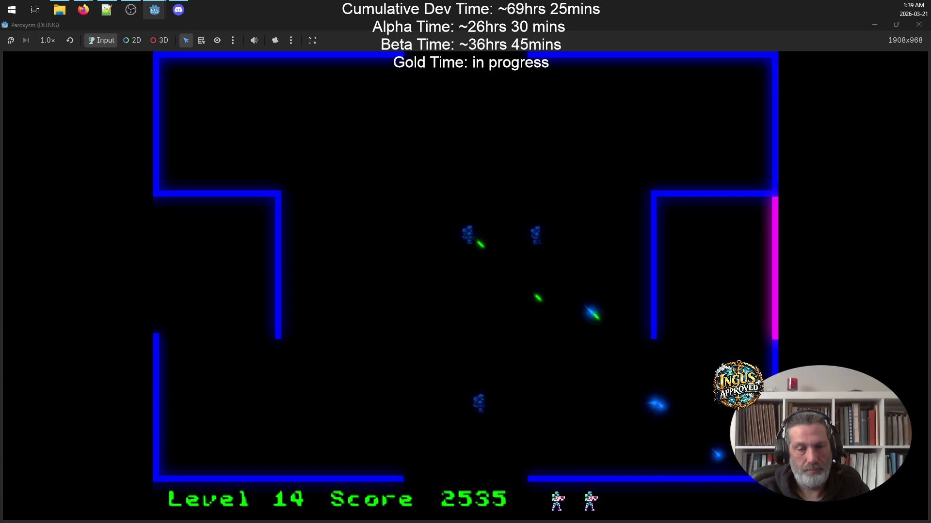
{"action": "key", "text": "Up"}
{"action": "key", "text": "Left"}
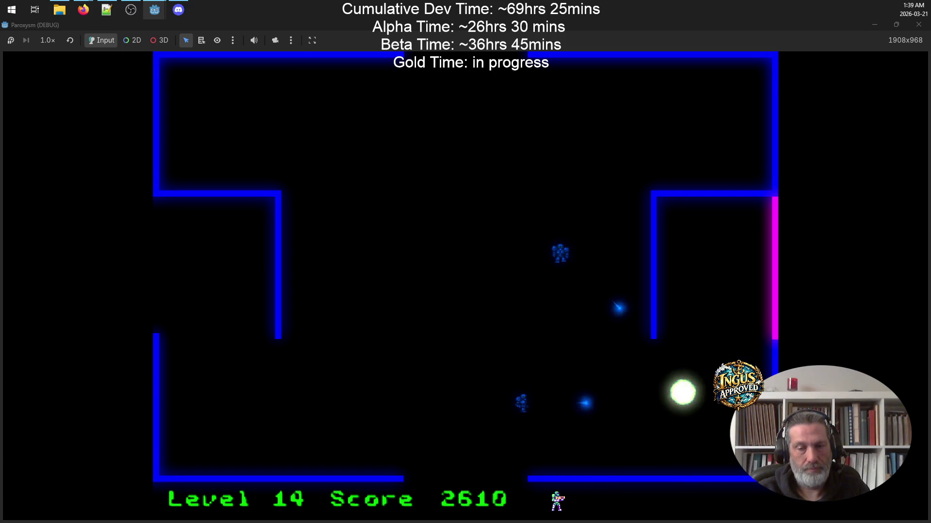
{"action": "key", "text": "Down"}
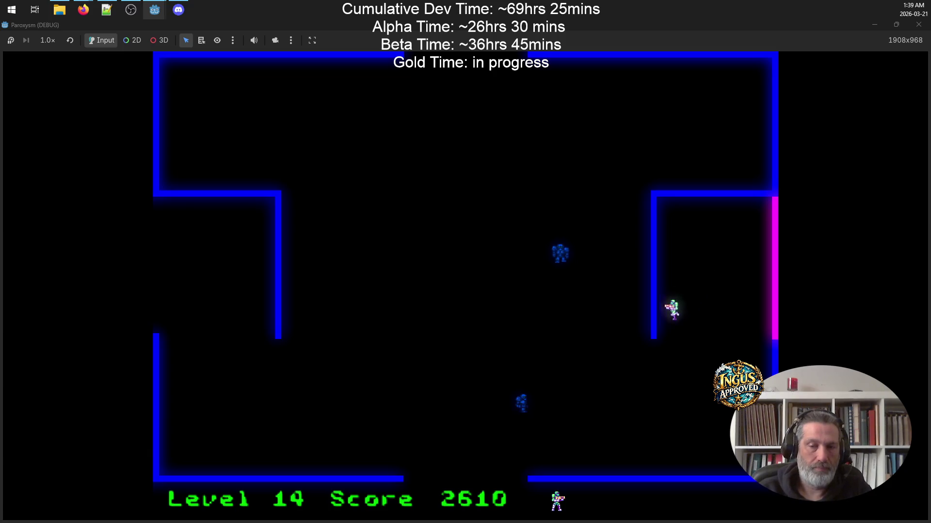
{"action": "key", "text": "space"}
{"action": "key", "text": "Left"}
{"action": "key", "text": "Up"}
{"action": "key", "text": "Up"}
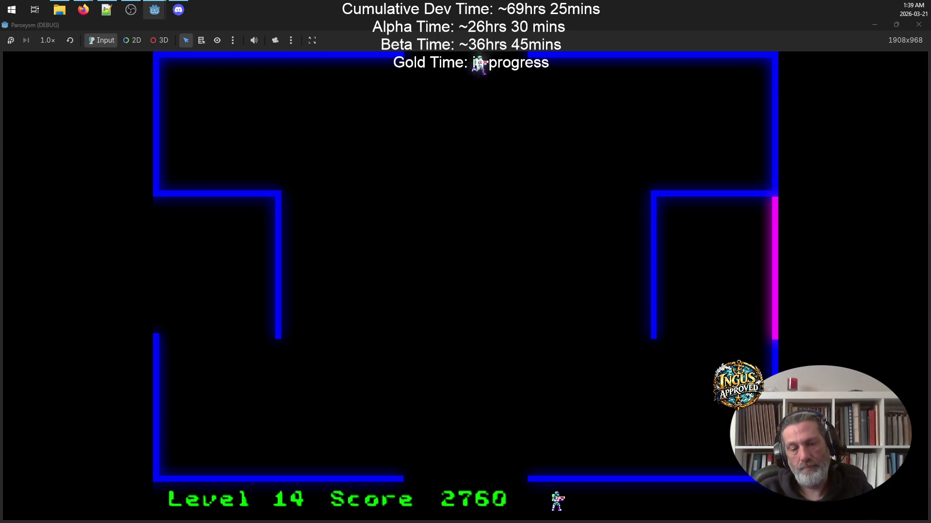
Clear the remaining robots and escape through the right opening to Level 16.
{"action": "key", "text": "Right"}
{"action": "key", "text": "Up"}
{"action": "key", "text": "Right"}
{"action": "key", "text": "Up"}
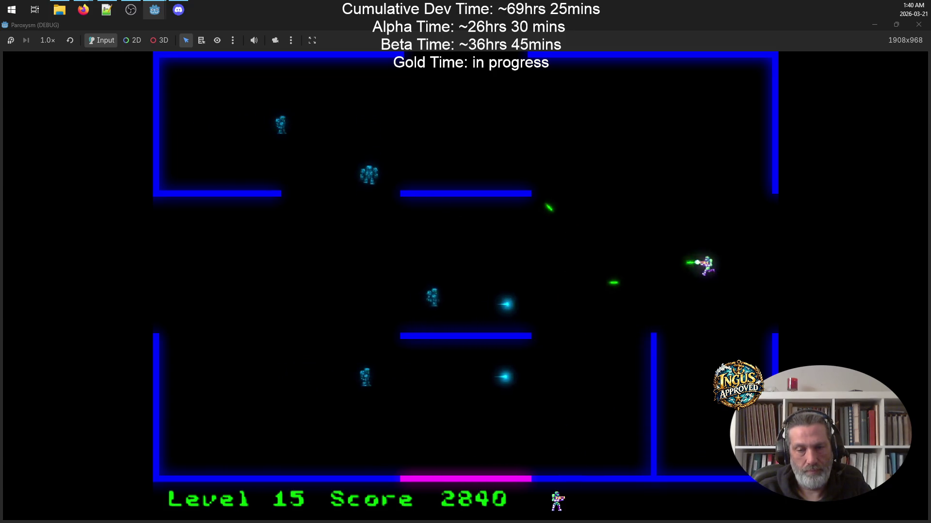
{"action": "key", "text": "Up"}
{"action": "key", "text": "Left"}
{"action": "key", "text": "Down"}
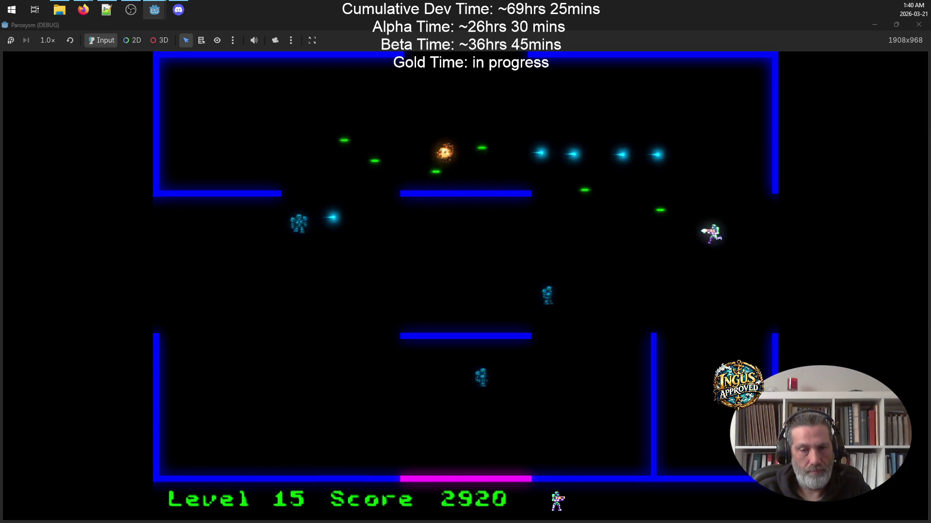
{"action": "key", "text": "Up"}
{"action": "key", "text": "Right"}
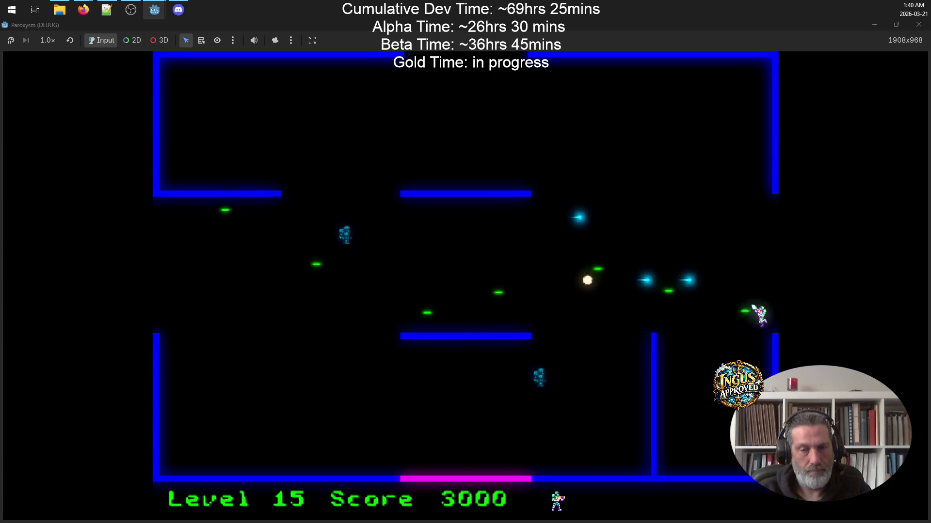
Start Level 16 by crossing the maze rightward and shooting robots along the bottom.
{"action": "key", "text": "Up"}
{"action": "key", "text": "Right"}
{"action": "key", "text": "Down"}
{"action": "key", "text": "Left"}
{"action": "key", "text": "Right"}
{"action": "key", "text": "Right"}
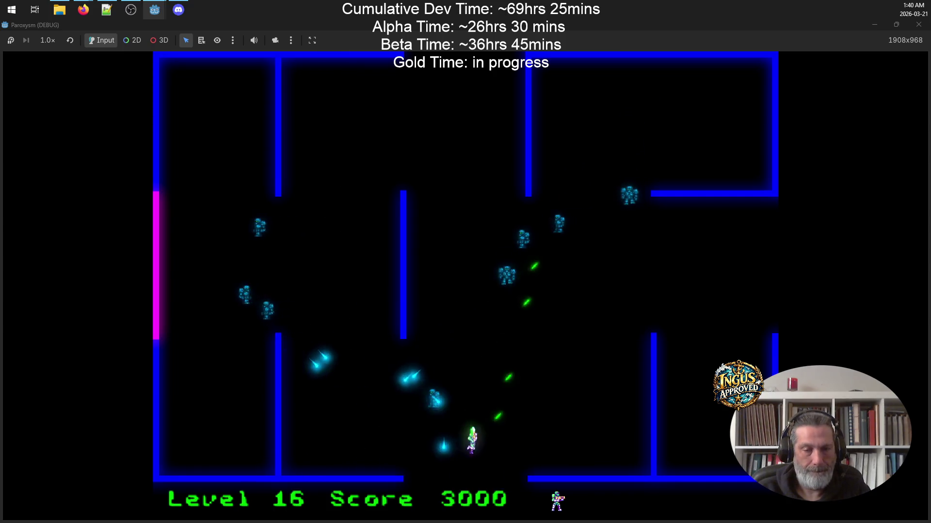
{"action": "key", "text": "Right"}
Cross Level 16 shooting robots and destroy the last one.
{"action": "key", "text": "Up"}
{"action": "key", "text": "Up"}
{"action": "key", "text": "Left"}
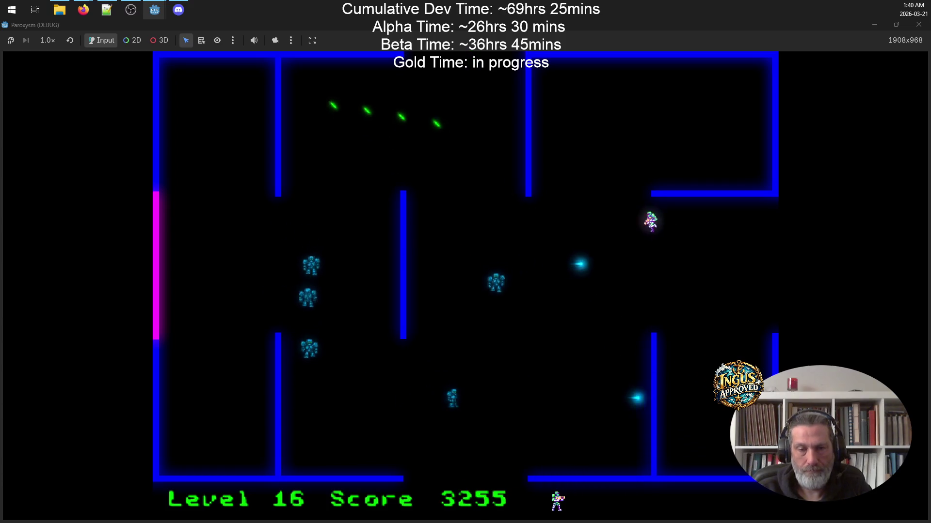
{"action": "key", "text": "Left"}
{"action": "key", "text": "Up"}
{"action": "key", "text": "Up"}
{"action": "key", "text": "Down"}
{"action": "key", "text": "Left"}
{"action": "key", "text": "Right"}
{"action": "key", "text": "Up"}
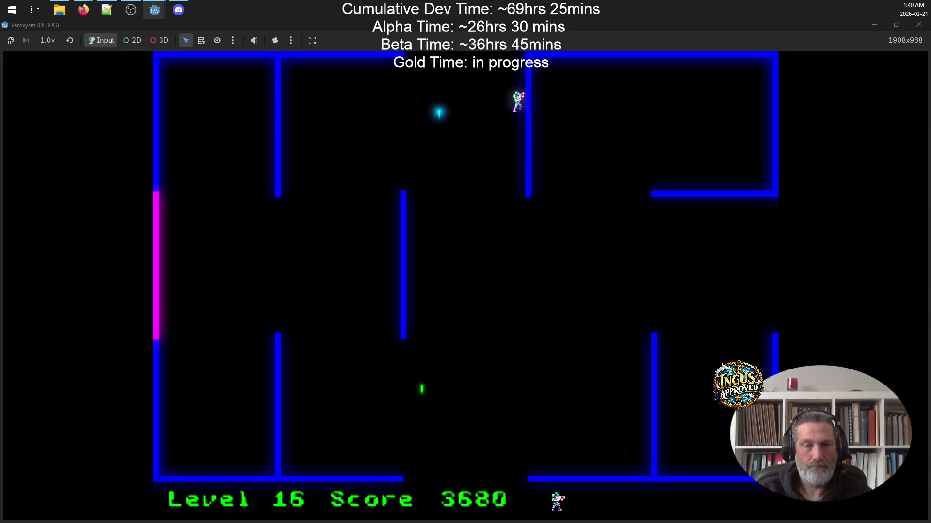
Dodge and fire at the Level 17 robots, then exit right to Level 18.
{"action": "key", "text": "Up"}
{"action": "key", "text": "Right"}
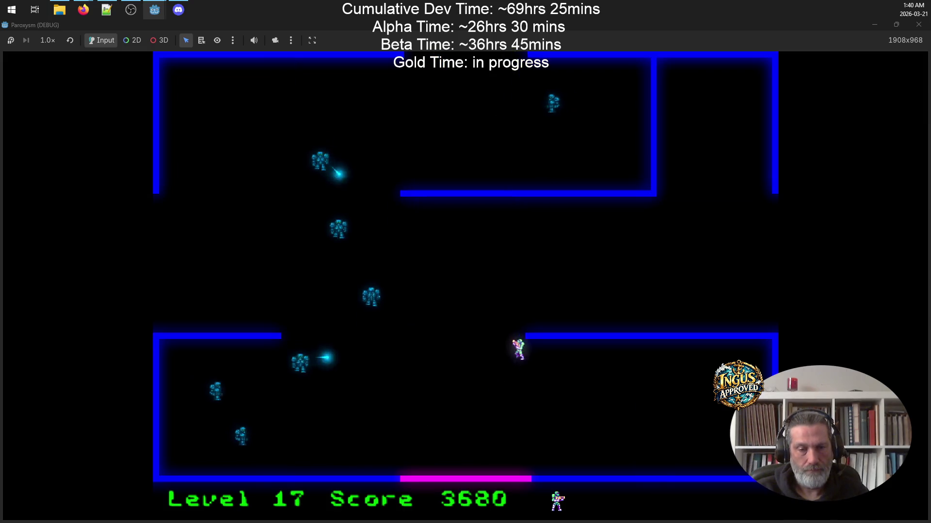
{"action": "key", "text": "Down"}
{"action": "key", "text": "Right"}
{"action": "key", "text": "Up"}
{"action": "key", "text": "Down"}
{"action": "key", "text": "Down"}
{"action": "key", "text": "Left"}
{"action": "key", "text": "Right"}
{"action": "key", "text": "Up"}
{"action": "key", "text": "Left"}
{"action": "key", "text": "Down"}
{"action": "key", "text": "Left"}
{"action": "key", "text": "Up"}
{"action": "key", "text": "Right"}
{"action": "key", "text": "Down"}
{"action": "key", "text": "Down"}
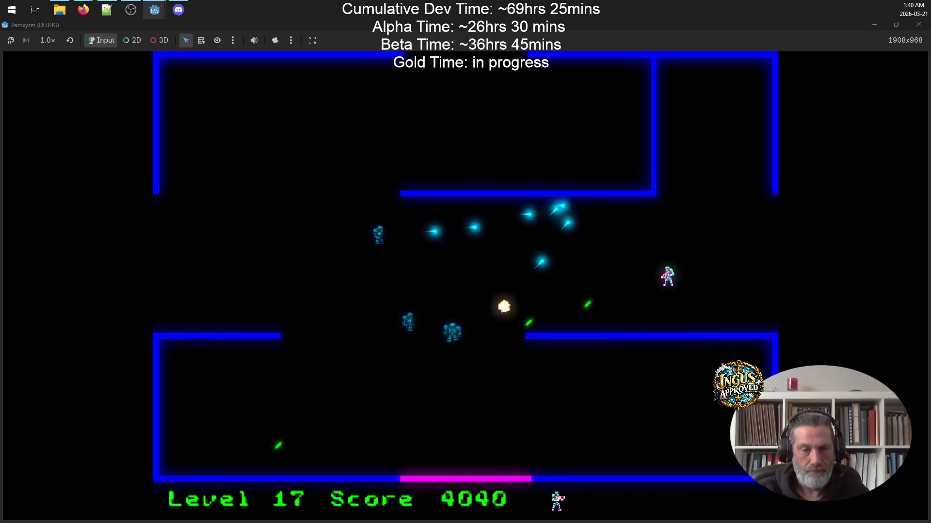
{"action": "key", "text": "Left"}
{"action": "key", "text": "Right"}
{"action": "key", "text": "Right"}
{"action": "key", "text": "Up"}
{"action": "key", "text": "Down"}
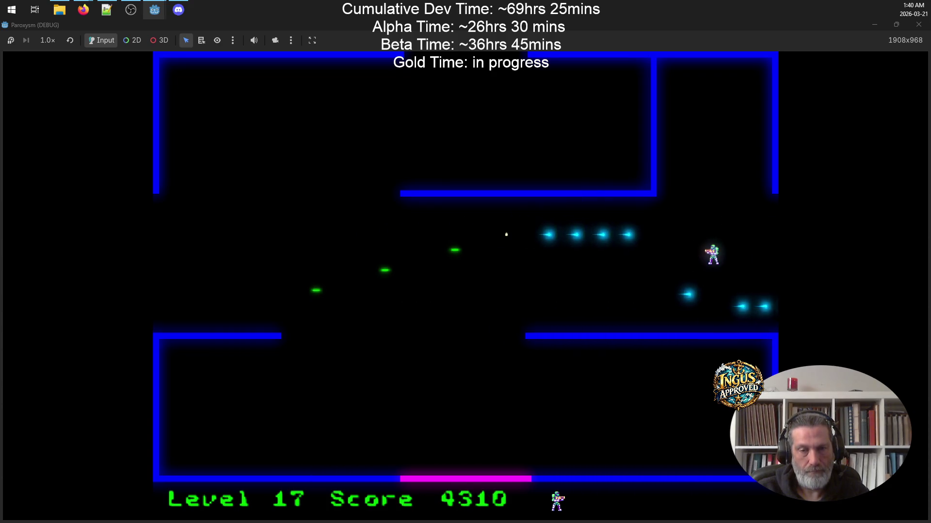
{"action": "key", "text": "Right"}
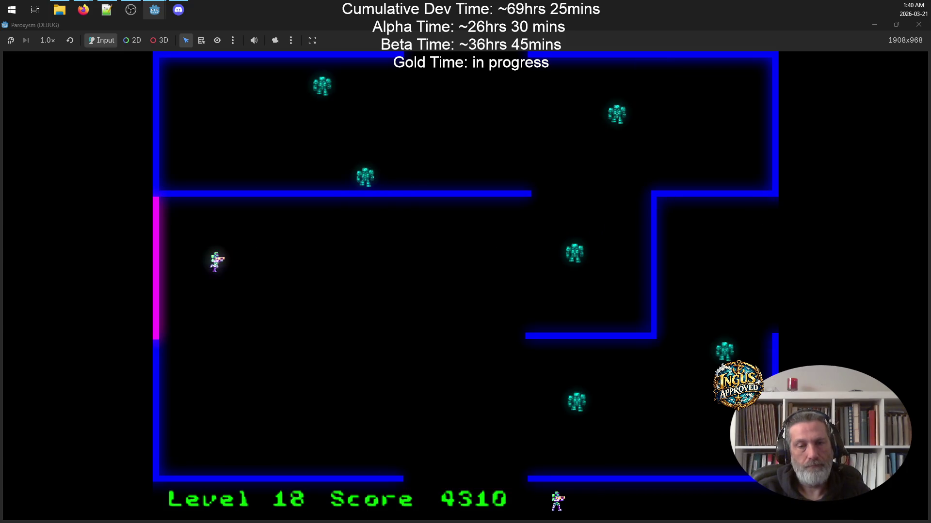
Dodge around Level 18 near the magenta wall, firing up-right at enemies.
{"action": "key", "text": "Right"}
{"action": "key", "text": "Down"}
{"action": "key", "text": "Down"}
{"action": "key", "text": "Left"}
{"action": "key", "text": "Up"}
{"action": "key", "text": "Up"}
{"action": "key", "text": "Right"}
{"action": "key", "text": "Down"}
{"action": "key", "text": "Down"}
{"action": "key", "text": "Right"}
{"action": "key", "text": "Up"}
{"action": "key", "text": "Left"}
{"action": "key", "text": "Left"}
{"action": "key", "text": "Down"}
{"action": "key", "text": "Right"}
{"action": "key", "text": "Up"}
{"action": "key", "text": "Left"}
{"action": "key", "text": "Down"}
{"action": "key", "text": "Right"}
{"action": "key", "text": "Up"}
{"action": "key", "text": "Right"}
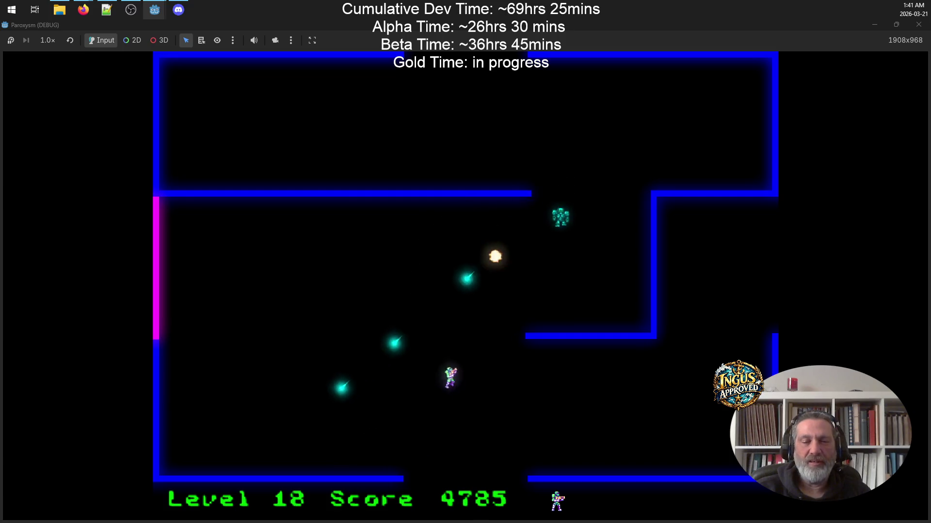
{"action": "key", "text": "Left"}
Keep shooting enemies across the room to Level 19 and score 5680, then stop the game.
{"action": "key", "text": "Right"}
{"action": "key", "text": "Down"}
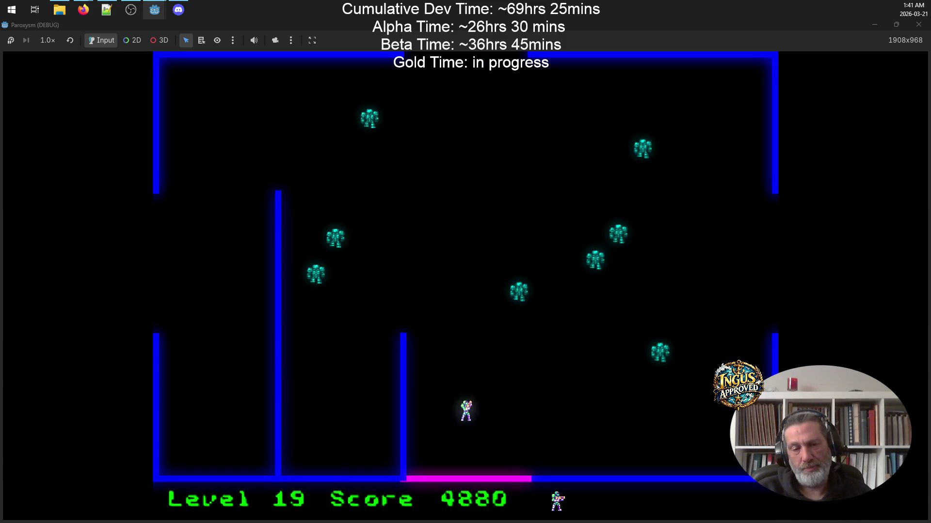
{"action": "key", "text": "Down"}
{"action": "key", "text": "Right"}
{"action": "key", "text": "Up"}
{"action": "key", "text": "Right"}
{"action": "key", "text": "Up"}
{"action": "key", "text": "Left"}
{"action": "key", "text": "Left"}
{"action": "key", "text": "Left"}
{"action": "key", "text": "Right"}
{"action": "key", "text": "Right"}
{"action": "key", "text": "Down"}
{"action": "key", "text": "Up"}
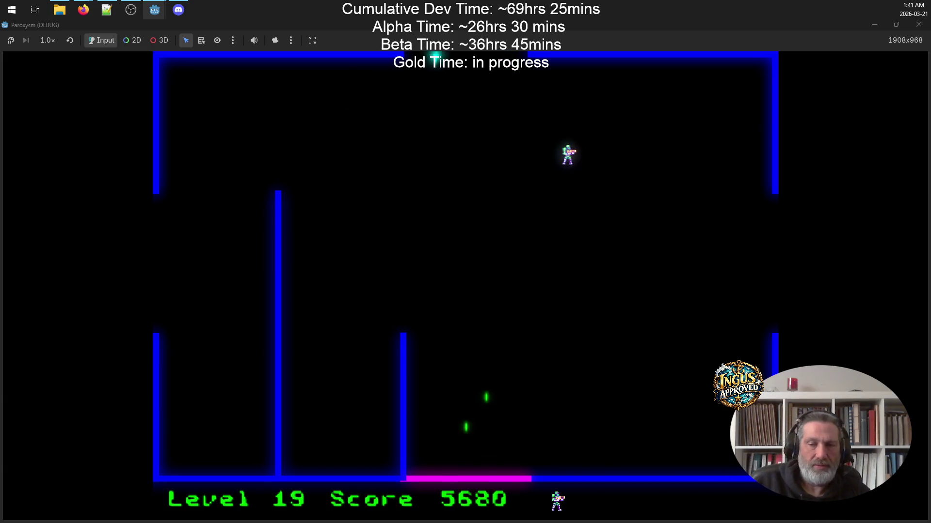
{"action": "left_click", "coordinate": [917, 25]}
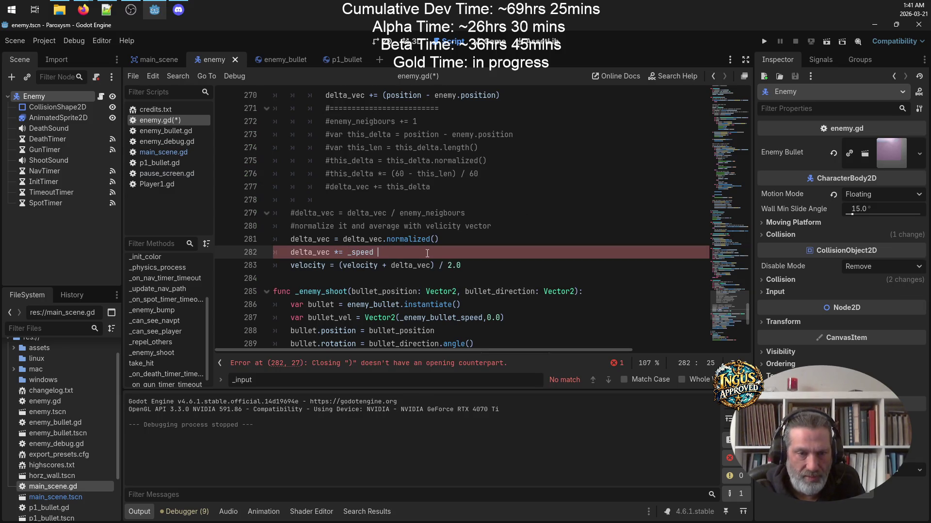
Delete the trailing space after _speed on enemy.gd line 282, save, and relaunch Paroxysm.
{"action": "key", "text": "BackSpace"}
{"action": "key", "text": "ctrl+s"}
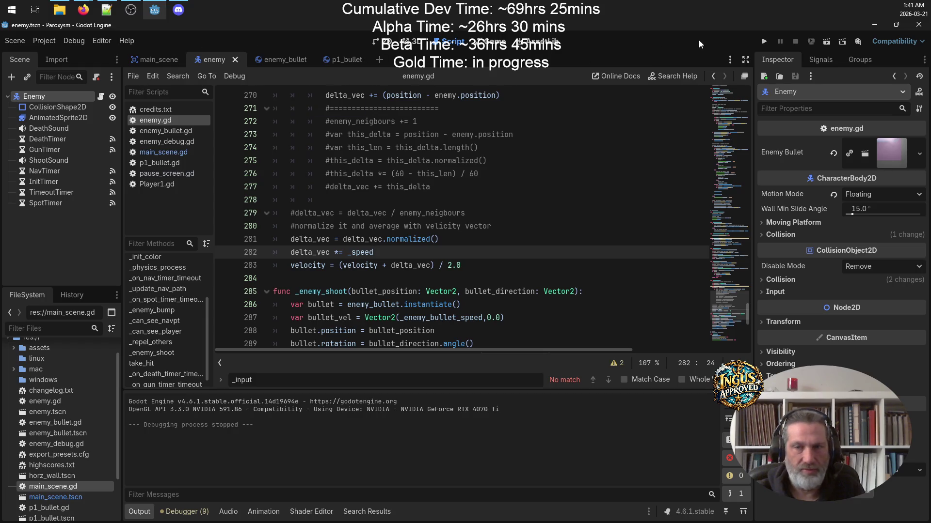
{"action": "left_click", "coordinate": [764, 41]}
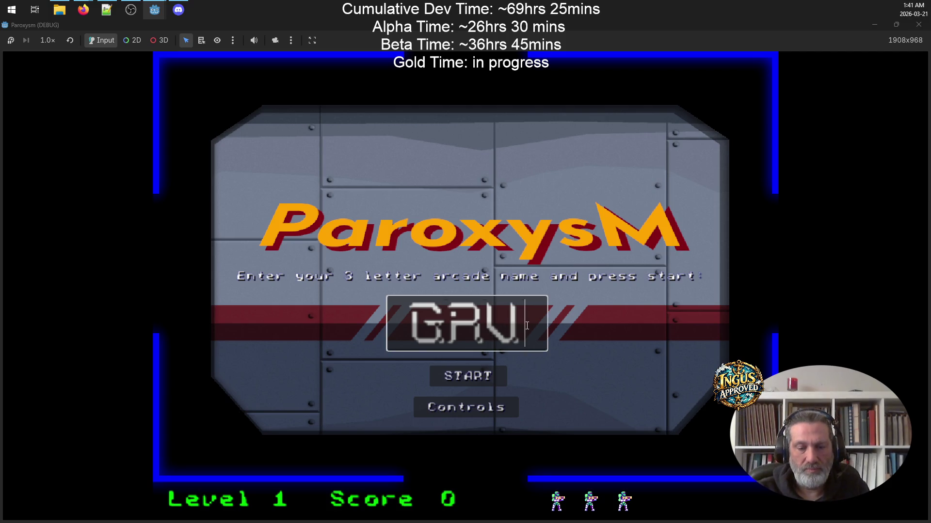
Start a new game and run out the top exit of Level 1 into Level 2.
{"action": "key", "text": "Return"}
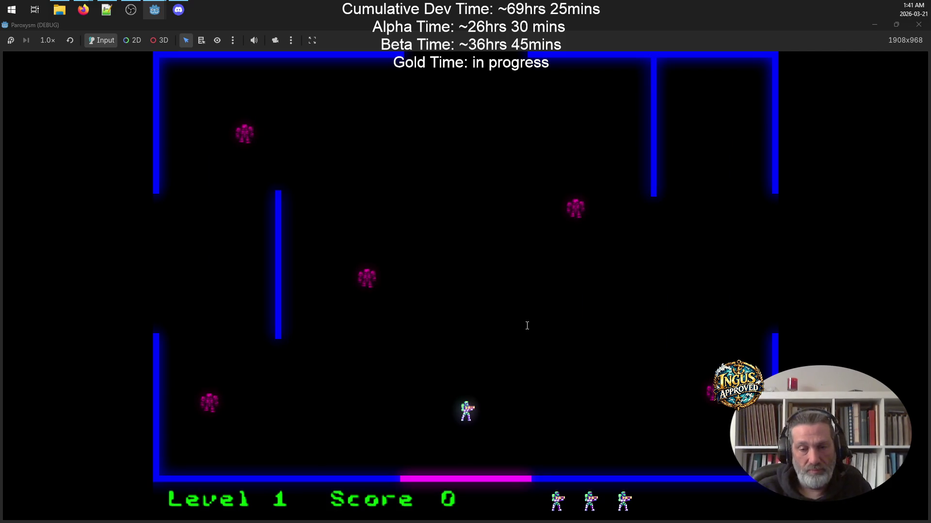
{"action": "key", "text": "Up"}
{"action": "key", "text": "Right"}
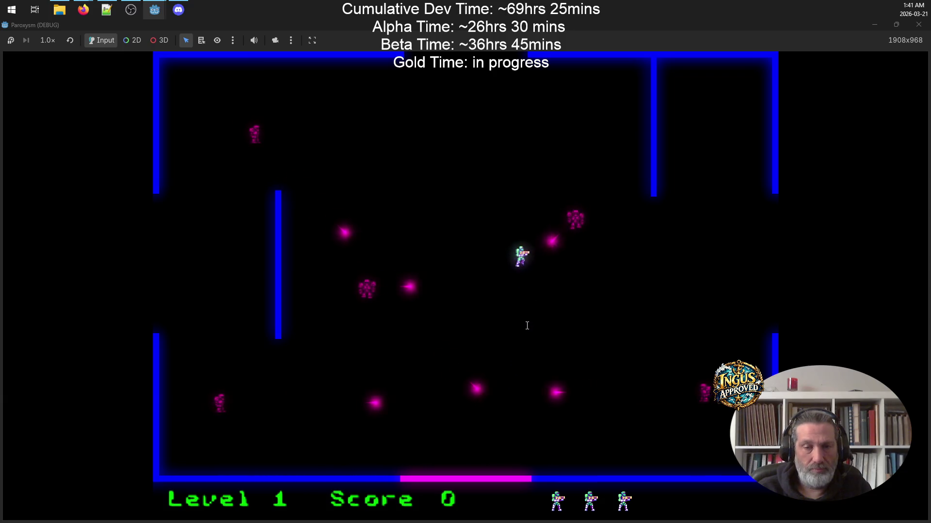
{"action": "key", "text": "Up"}
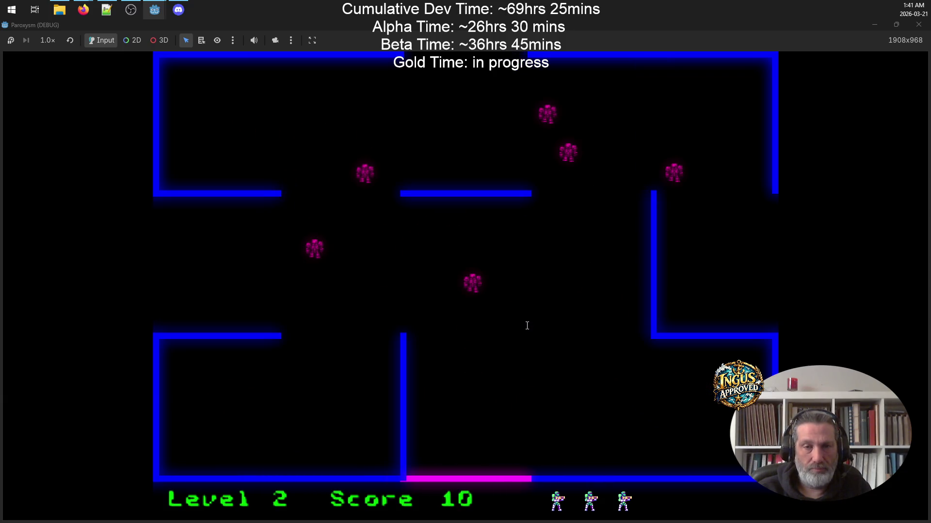
Clear Level 2 by moving up the maze while shooting enemies.
{"action": "key", "text": "Right"}
{"action": "key", "text": "Up"}
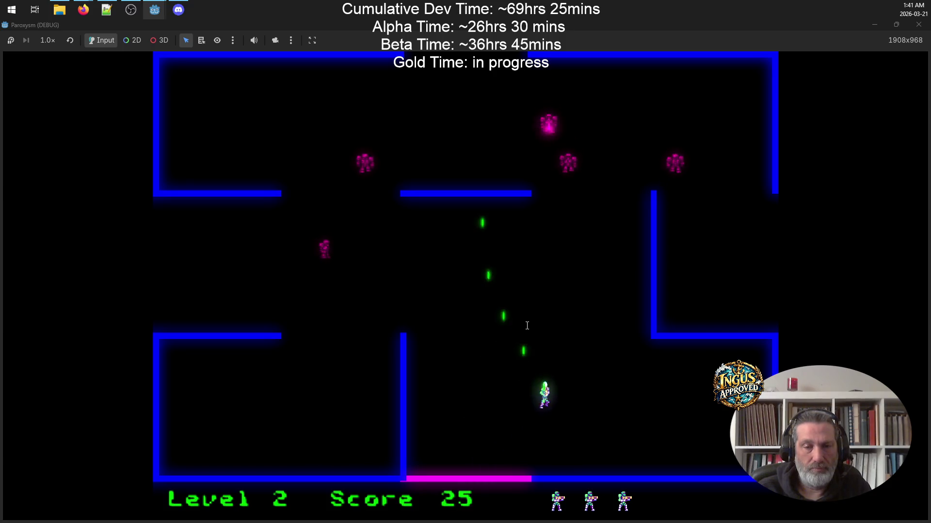
{"action": "key", "text": "Right"}
{"action": "key", "text": "Right"}
{"action": "key", "text": "Left"}
{"action": "key", "text": "Up"}
{"action": "key", "text": "Right"}
{"action": "key", "text": "Up"}
{"action": "key", "text": "Left"}
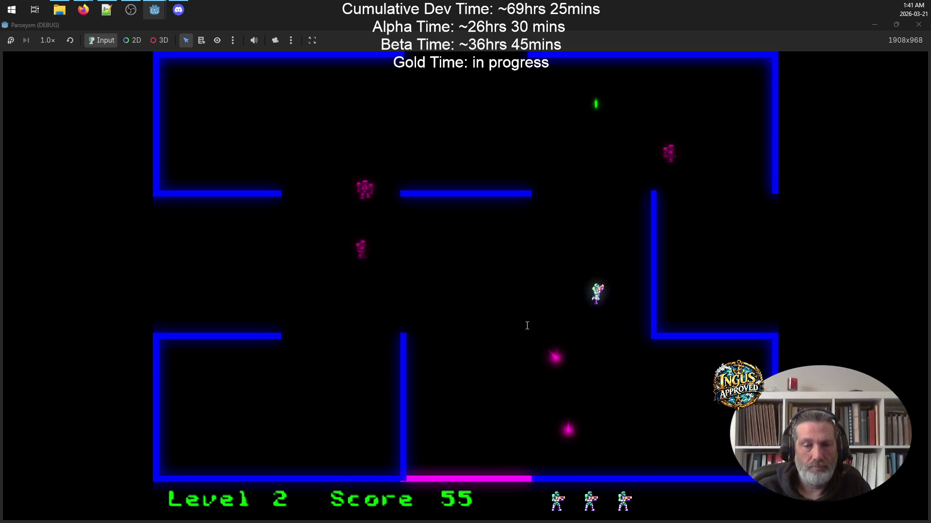
{"action": "key", "text": "Up"}
{"action": "key", "text": "Right"}
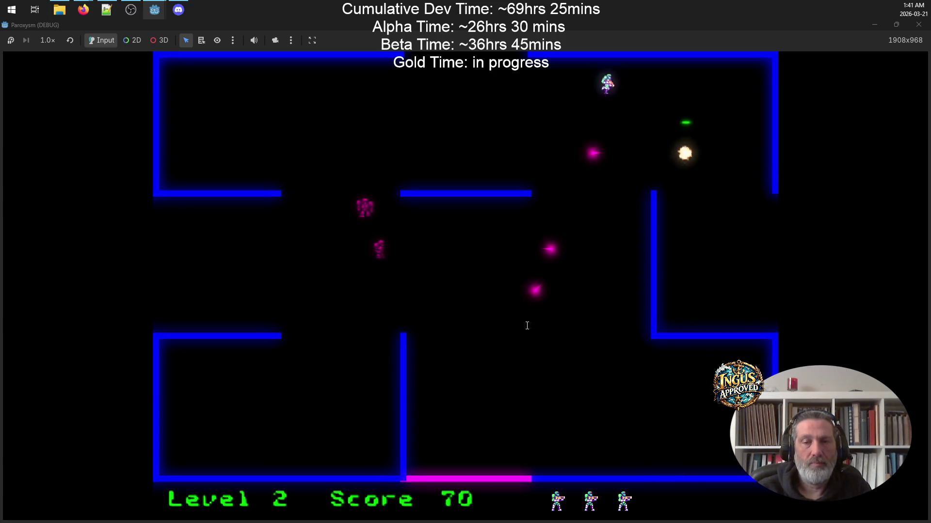
{"action": "key", "text": "Down"}
In Level 3, run along the left wall, strafing and firing at enemies.
{"action": "key", "text": "Down"}
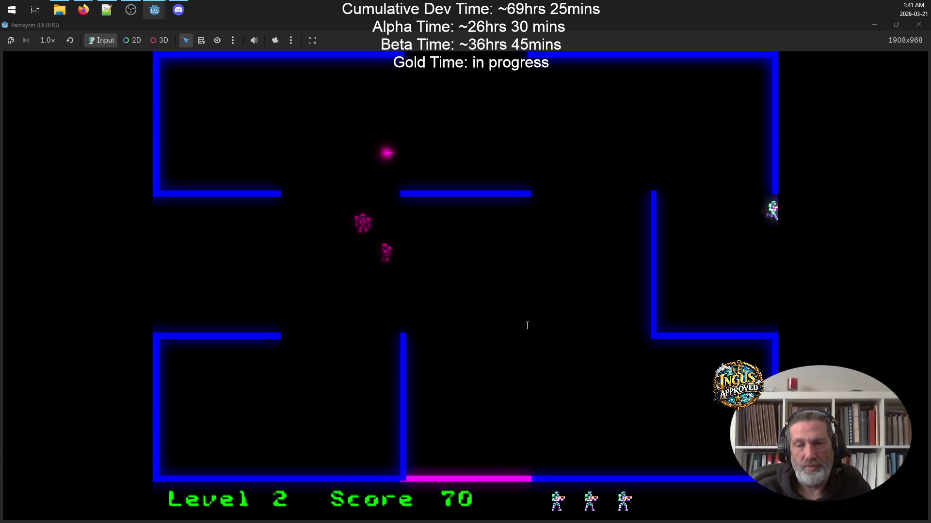
{"action": "key", "text": "Up"}
{"action": "key", "text": "Down"}
{"action": "key", "text": "Up"}
{"action": "key", "text": "Right"}
{"action": "key", "text": "Left"}
{"action": "key", "text": "Down"}
{"action": "key", "text": "Down"}
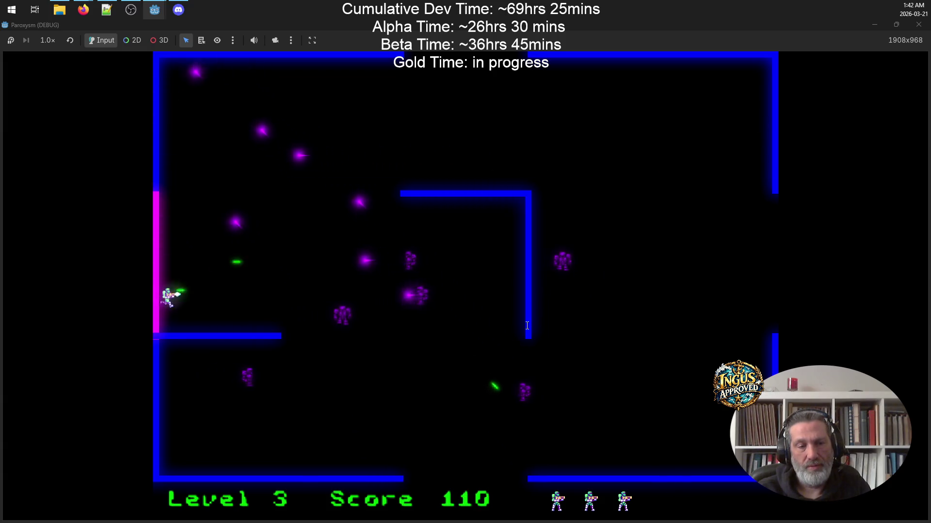
{"action": "key", "text": "Up"}
{"action": "key", "text": "Right"}
{"action": "key", "text": "Up"}
{"action": "key", "text": "Right"}
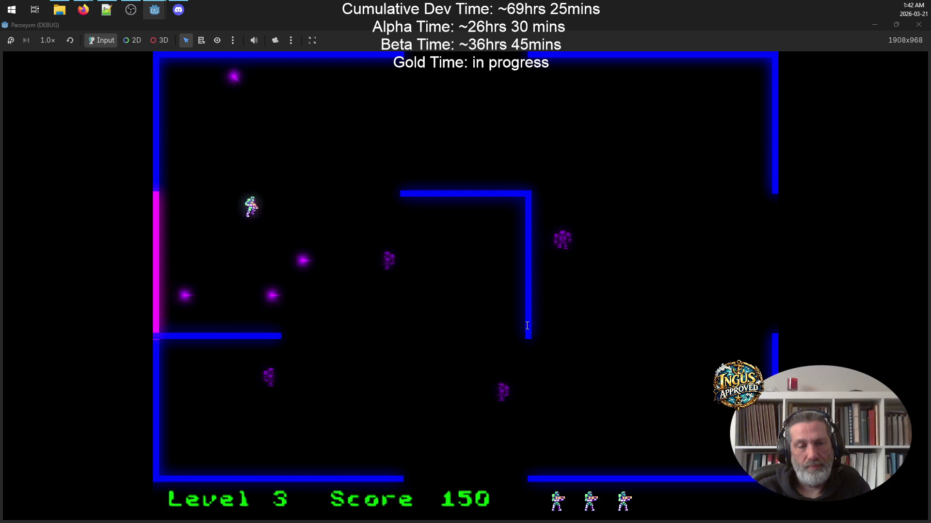
{"action": "key", "text": "Left"}
{"action": "key", "text": "Down"}
{"action": "key", "text": "Right"}
Dodge and shoot the remaining Level 3 enemies to reach score 230, then pause.
{"action": "key", "text": "Up"}
{"action": "key", "text": "Left"}
{"action": "key", "text": "Down"}
{"action": "key", "text": "Down"}
{"action": "key", "text": "Right"}
{"action": "key", "text": "Up"}
{"action": "key", "text": "Left"}
{"action": "key", "text": "Down"}
{"action": "key", "text": "Up"}
{"action": "key", "text": "Up"}
{"action": "key", "text": "Right"}
{"action": "key", "text": "Left"}
{"action": "key", "text": "Down"}
{"action": "key", "text": "Right"}
{"action": "key", "text": "Up"}
{"action": "key", "text": "Left"}
{"action": "key", "text": "Down"}
{"action": "key", "text": "Down"}
{"action": "key", "text": "Up"}
{"action": "key", "text": "Left"}
{"action": "key", "text": "Up"}
{"action": "key", "text": "Right"}
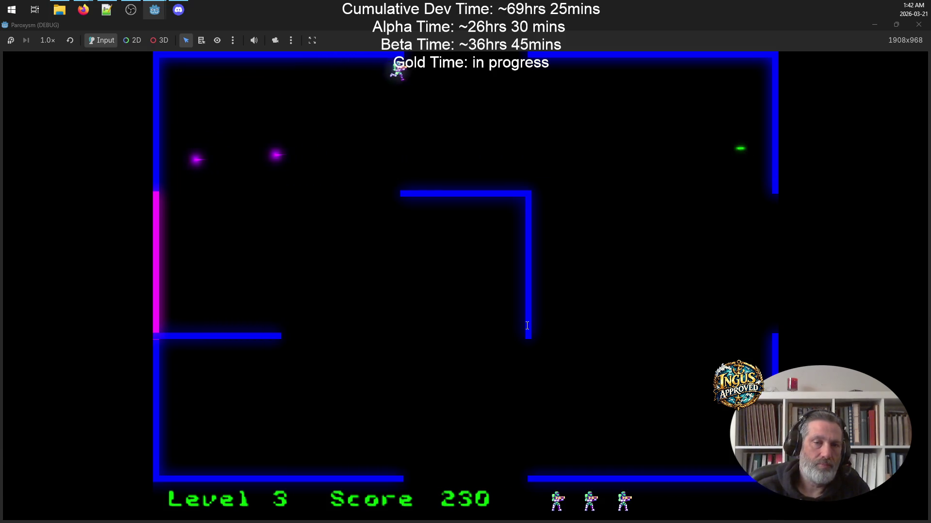
{"action": "key", "text": "Escape"}
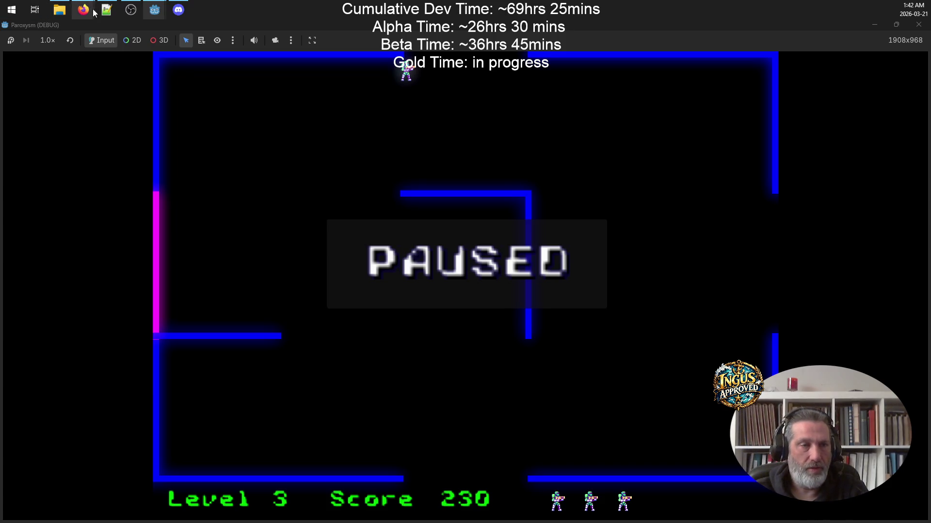
In Paroxysm-build.txt, go to the antigrav notes and the enemy collision safety margin value.
{"action": "left_click", "coordinate": [109, 14]}
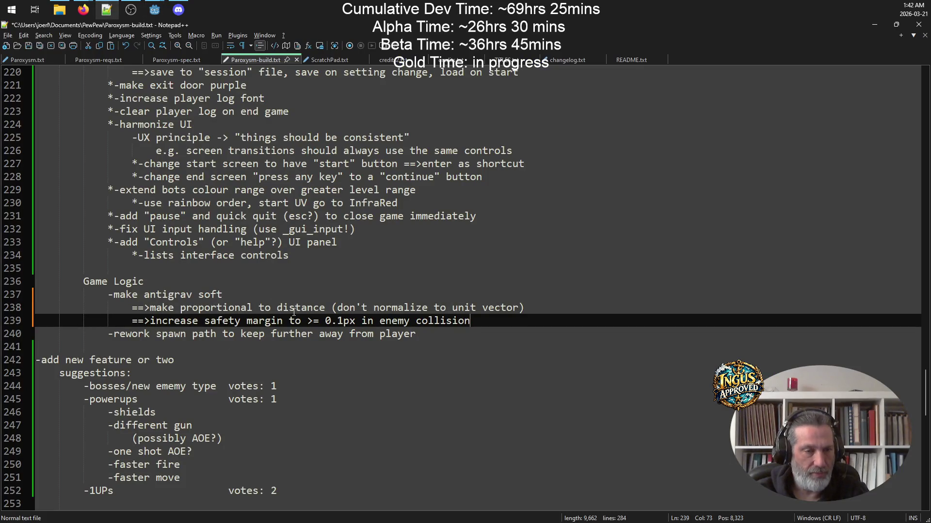
{"action": "left_click", "coordinate": [365, 298]}
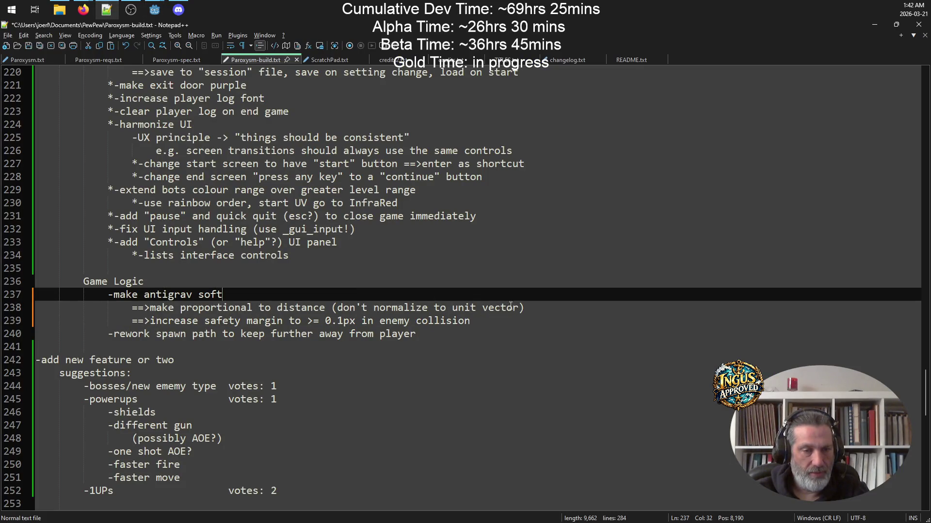
{"action": "left_click", "coordinate": [545, 305]}
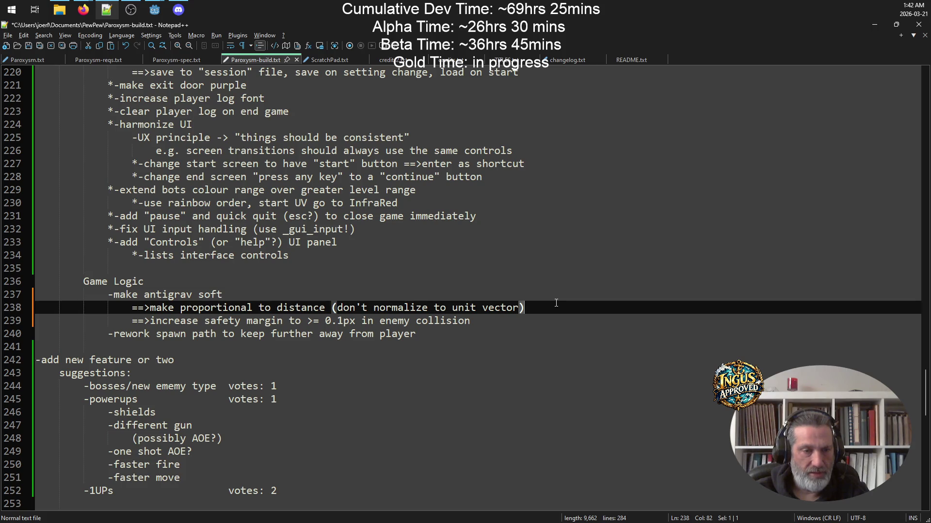
{"action": "left_click_drag", "start_coordinate": [332, 301], "coordinate": [174, 307]}
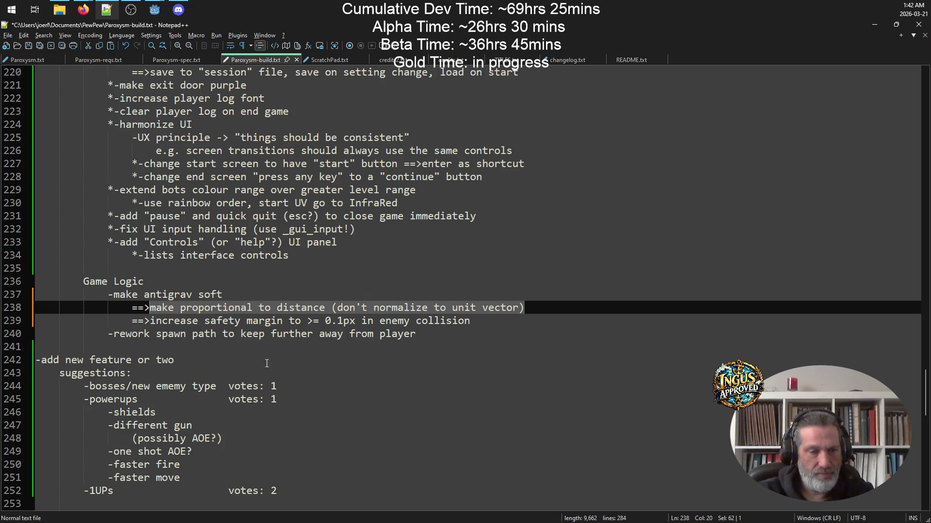
{"action": "left_click", "coordinate": [341, 321]}
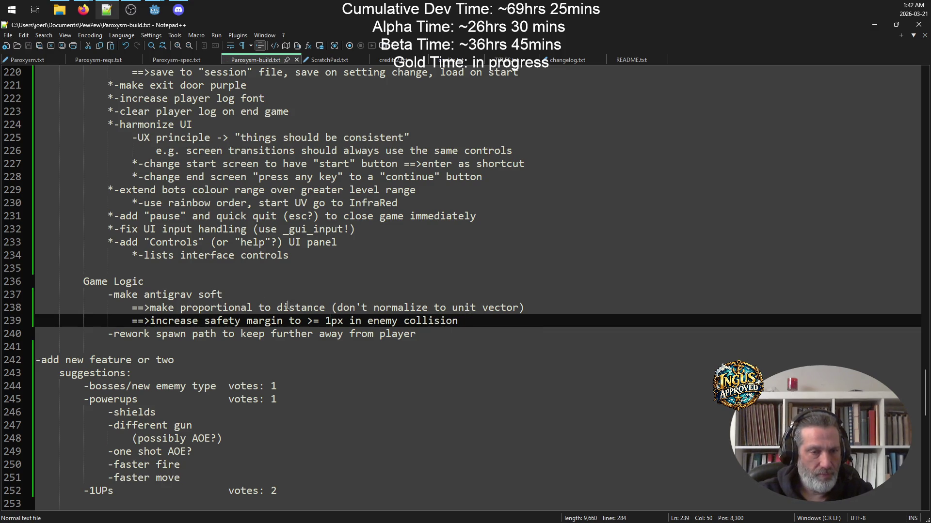
Add a new indented line under the spawn-path item, then return to the paused game.
{"action": "left_click", "coordinate": [219, 344]}
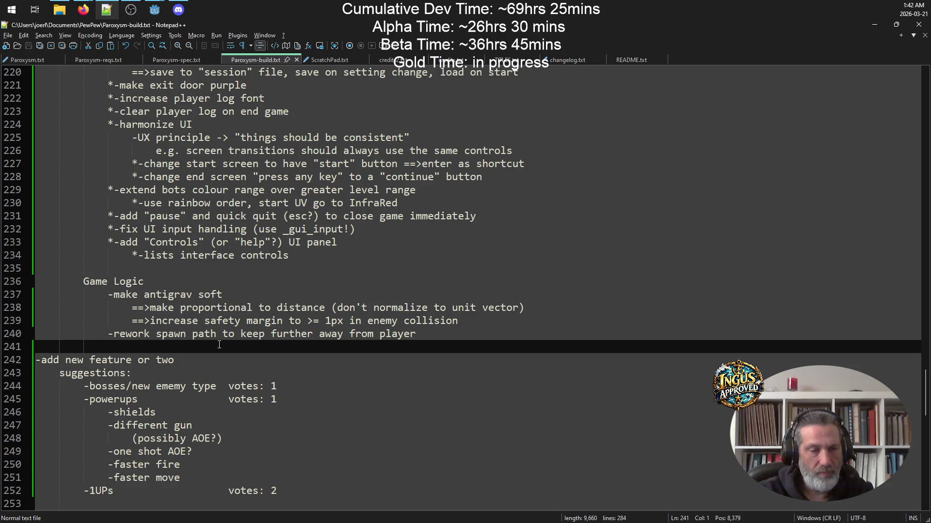
{"action": "key", "text": "Return"}
{"action": "key", "text": "Up"}
{"action": "key", "text": "Tab"}
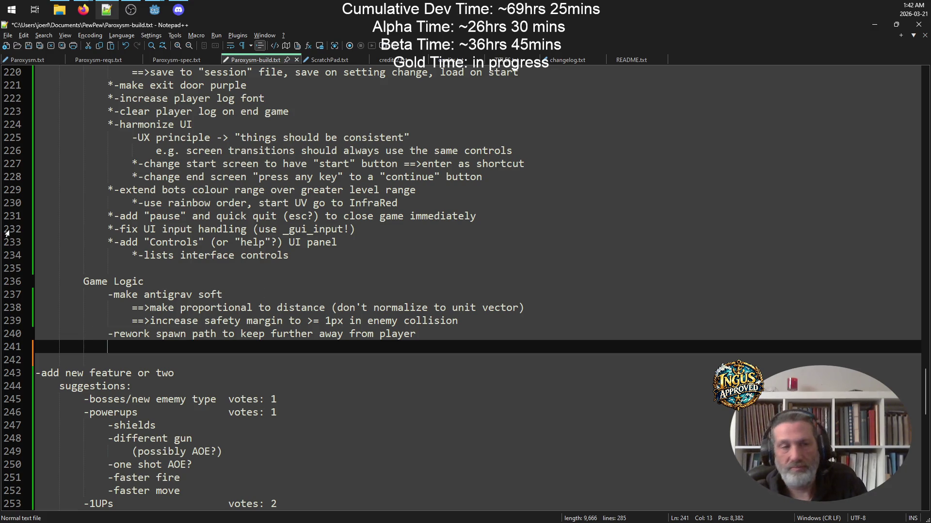
{"action": "mouse_move", "coordinate": [158, 7]}
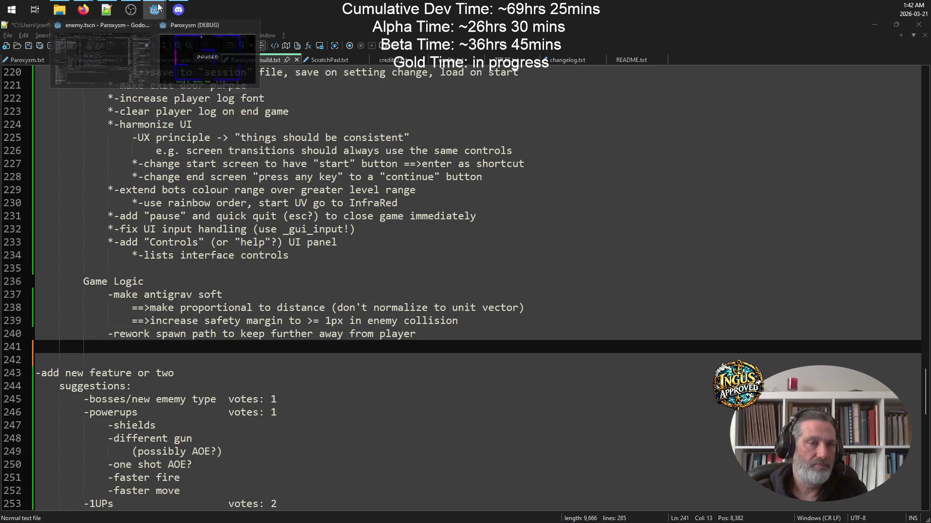
{"action": "left_click", "coordinate": [223, 78]}
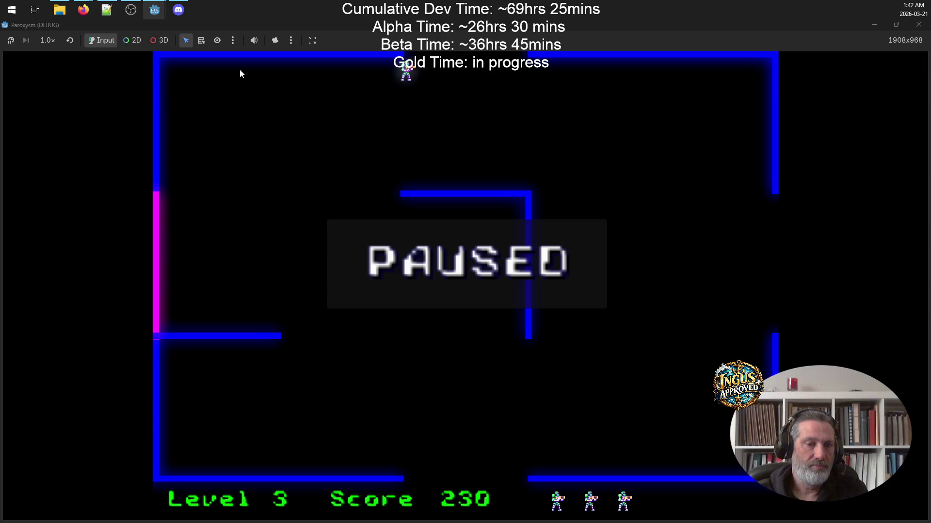
Unpause Paroxysm and fight through Level 4, firing up and up-left at enemies.
{"action": "key", "text": "Escape"}
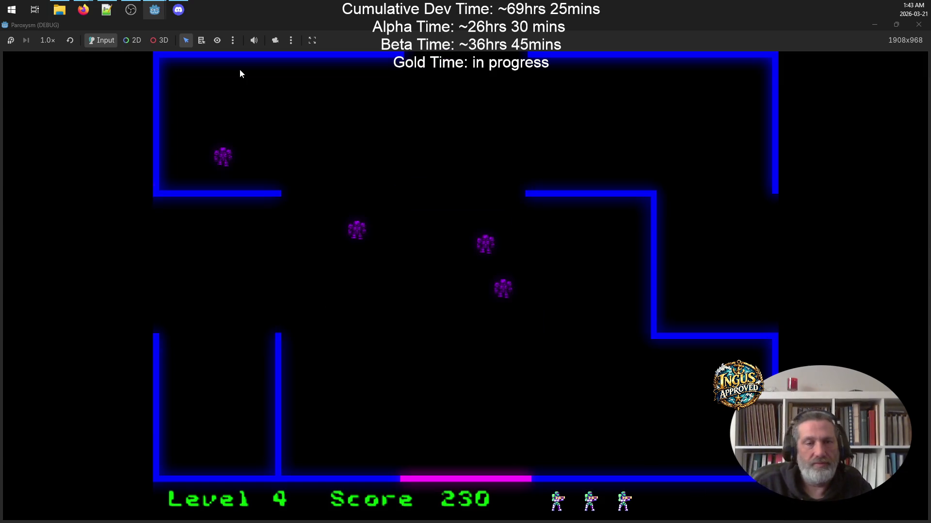
{"action": "key", "text": "Right"}
{"action": "key", "text": "Up"}
{"action": "key", "text": "space"}
{"action": "key", "text": "Up"}
{"action": "key", "text": "Left"}
{"action": "key", "text": "space"}
{"action": "key", "text": "Left"}
{"action": "key", "text": "Up"}
{"action": "key", "text": "space"}
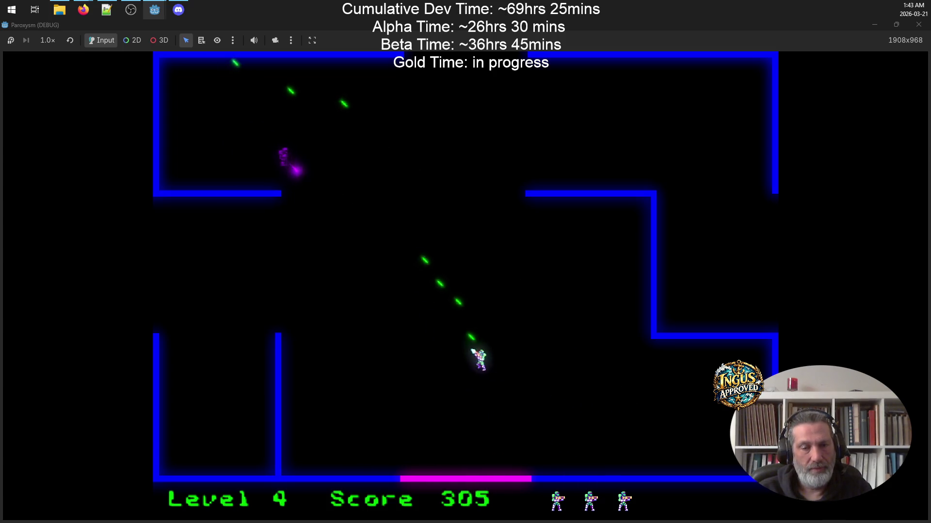
{"action": "key", "text": "Right"}
{"action": "key", "text": "Up"}
{"action": "key", "text": "Left"}
{"action": "key", "text": "Up"}
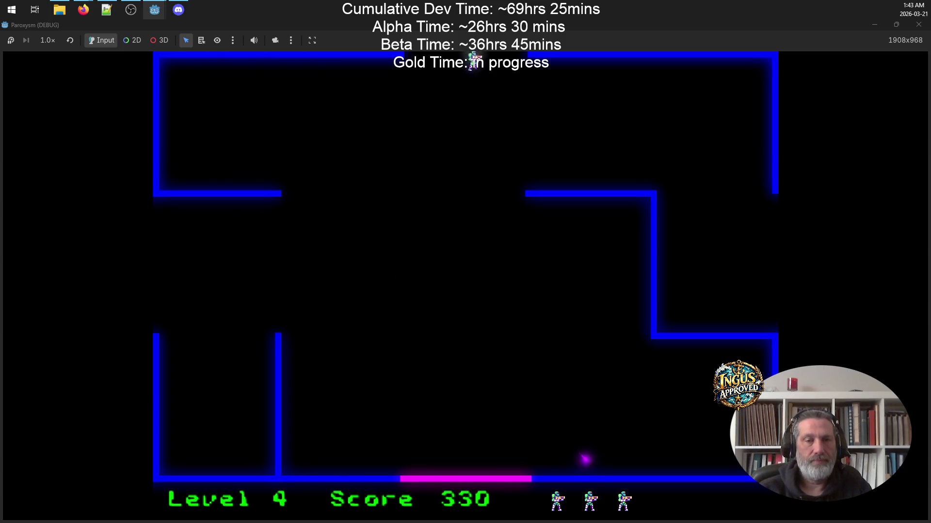
Run right and up, then fire leftward at an enemy.
{"action": "key", "text": "Right"}
{"action": "key", "text": "Up"}
{"action": "key", "text": "space"}
{"action": "key", "text": "Up"}
{"action": "key", "text": "Left"}
{"action": "key", "text": "space"}
{"action": "key", "text": "Down"}
Sweep up-left and down-left shooting until the last enemy above is destroyed.
{"action": "key", "text": "Right"}
{"action": "key", "text": "Up"}
{"action": "key", "text": "space"}
{"action": "key", "text": "Left"}
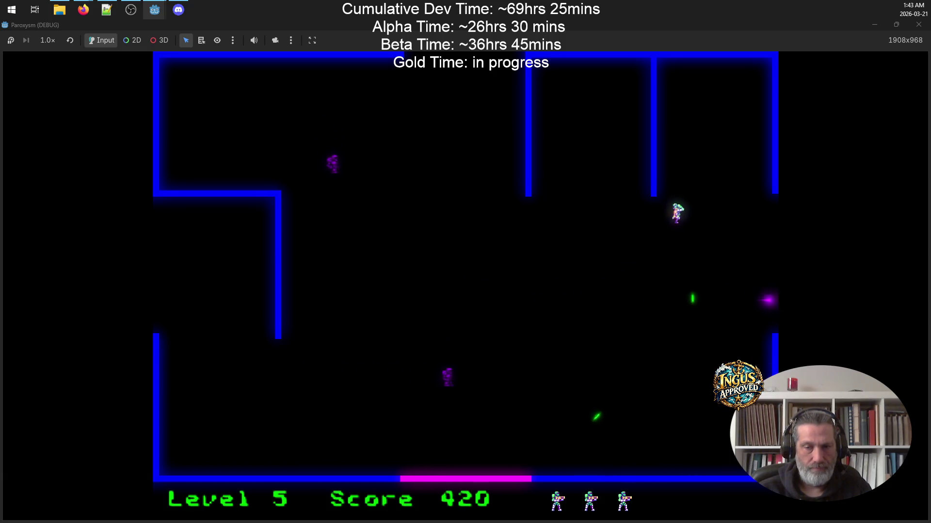
{"action": "key", "text": "Down"}
{"action": "key", "text": "Left"}
{"action": "key", "text": "space"}
{"action": "key", "text": "Up"}
{"action": "key", "text": "Left"}
{"action": "key", "text": "Down"}
{"action": "key", "text": "space"}
{"action": "key", "text": "Up"}
{"action": "key", "text": "Right"}
{"action": "key", "text": "Up"}
{"action": "key", "text": "Left"}
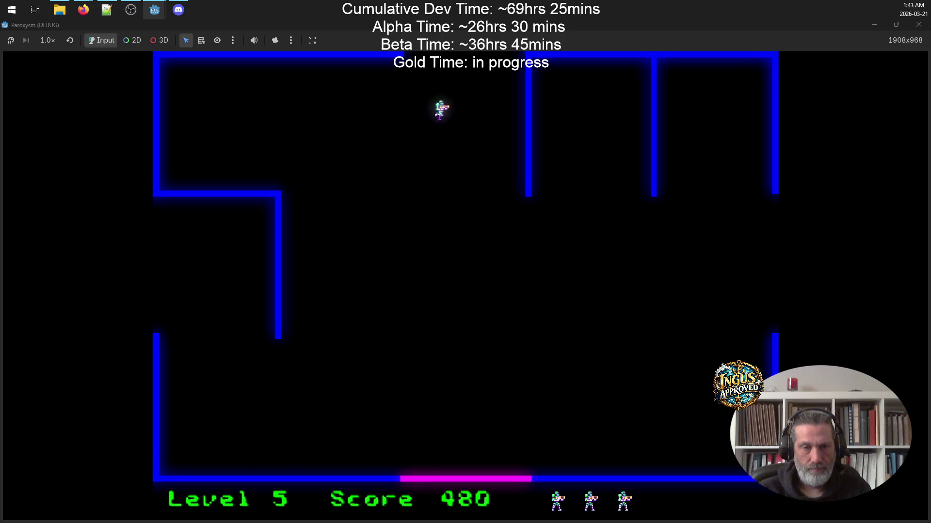
In the next level, run up-left and along the bottom shooting enemies.
{"action": "key", "text": "Up"}
{"action": "key", "text": "Left"}
{"action": "key", "text": "space"}
{"action": "key", "text": "Down"}
{"action": "key", "text": "Right"}
{"action": "key", "text": "Down"}
{"action": "key", "text": "Left"}
{"action": "key", "text": "Down"}
{"action": "key", "text": "Left"}
{"action": "key", "text": "space"}
{"action": "key", "text": "Left"}
{"action": "key", "text": "Left"}
{"action": "key", "text": "space"}
{"action": "key", "text": "Right"}
{"action": "key", "text": "Up"}
{"action": "key", "text": "space"}
Push up and right shooting enemies to reach Level 7 with score 760.
{"action": "key", "text": "Left"}
{"action": "key", "text": "Up"}
{"action": "key", "text": "space"}
{"action": "key", "text": "Up"}
{"action": "key", "text": "Right"}
{"action": "key", "text": "Up"}
{"action": "key", "text": "space"}
{"action": "key", "text": "Right"}
{"action": "key", "text": "Down"}
{"action": "key", "text": "Right"}
{"action": "key", "text": "space"}
{"action": "key", "text": "Down"}
{"action": "key", "text": "Left"}
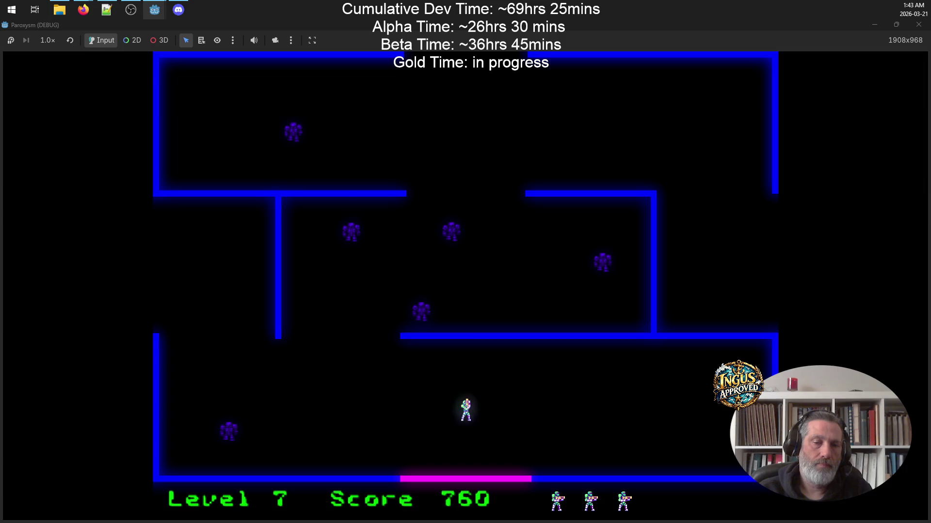
Move around level 7 firing left and upward at the enemies.
{"action": "key", "text": "space"}
{"action": "key", "text": "Right"}
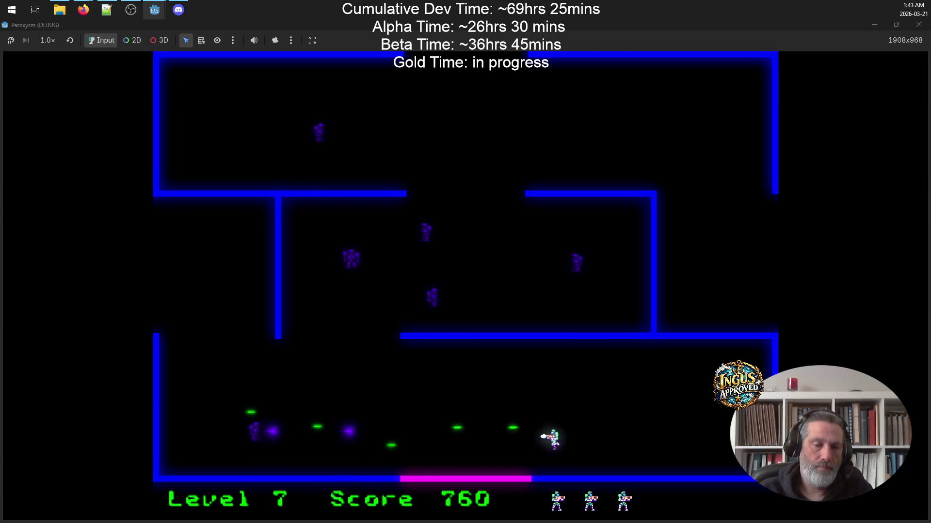
{"action": "key", "text": "Up"}
{"action": "key", "text": "Left"}
{"action": "key", "text": "space"}
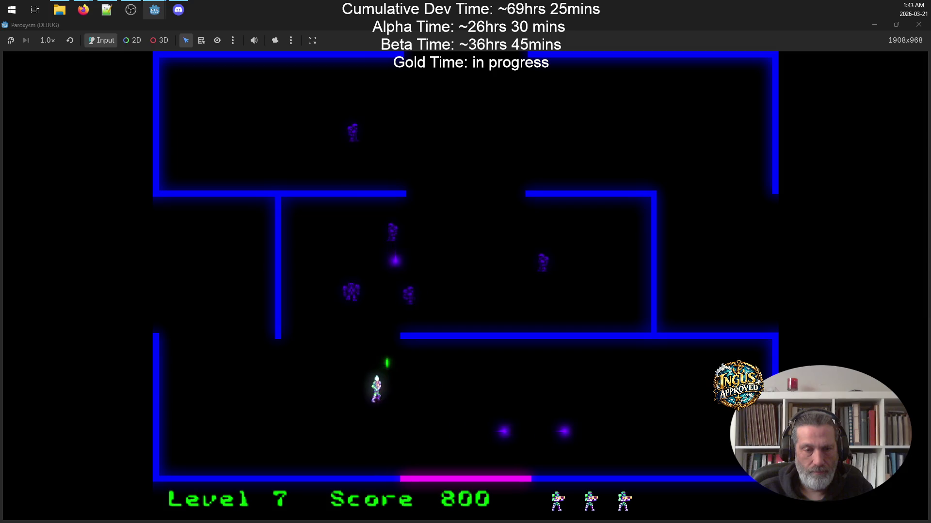
{"action": "key", "text": "Down"}
{"action": "key", "text": "Right"}
Fire rightward at the remaining enemies and shoot the last one to clear level 7.
{"action": "key", "text": "Right"}
{"action": "key", "text": "Up"}
{"action": "key", "text": "Left"}
{"action": "key", "text": "Up"}
{"action": "key", "text": "space"}
{"action": "key", "text": "Right"}
{"action": "key", "text": "Left"}
{"action": "key", "text": "Down"}
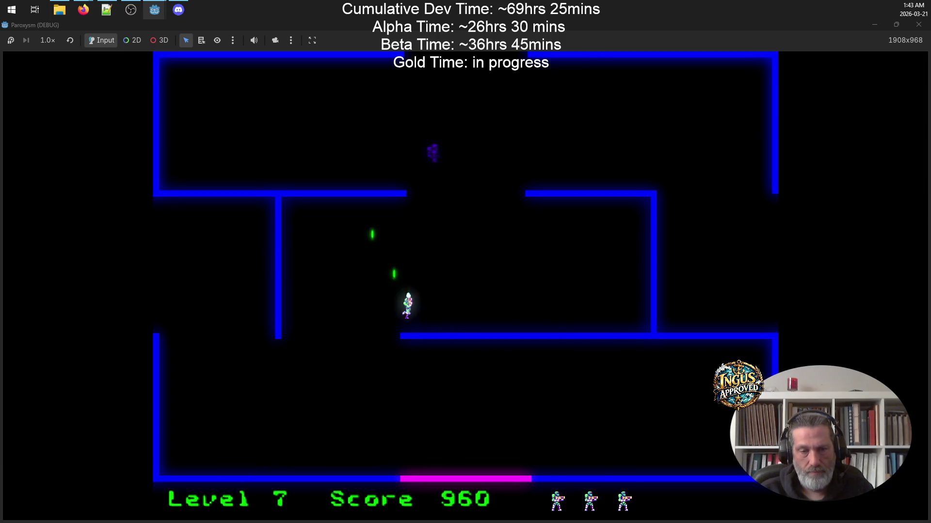
{"action": "key", "text": "Right"}
{"action": "key", "text": "space"}
{"action": "key", "text": "Down"}
{"action": "key", "text": "Up"}
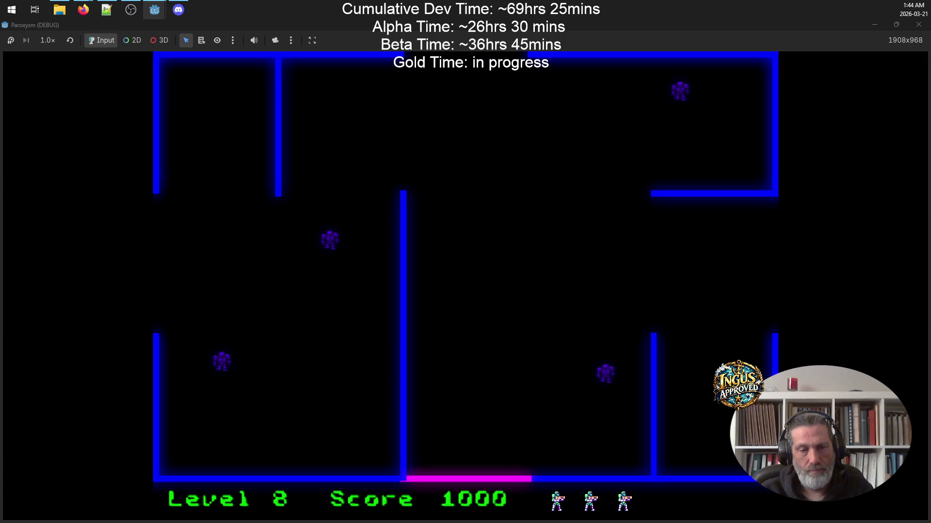
Fight down-right through level 8 into level 9, reaching 1530 points with two lives.
{"action": "key", "text": "Up"}
{"action": "key", "text": "space"}
{"action": "key", "text": "Right"}
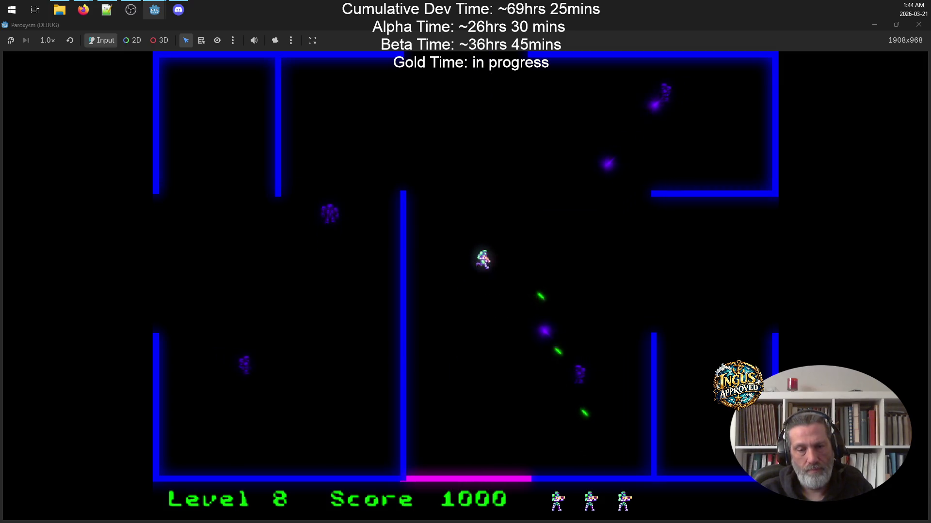
{"action": "key", "text": "Left"}
{"action": "key", "text": "Down"}
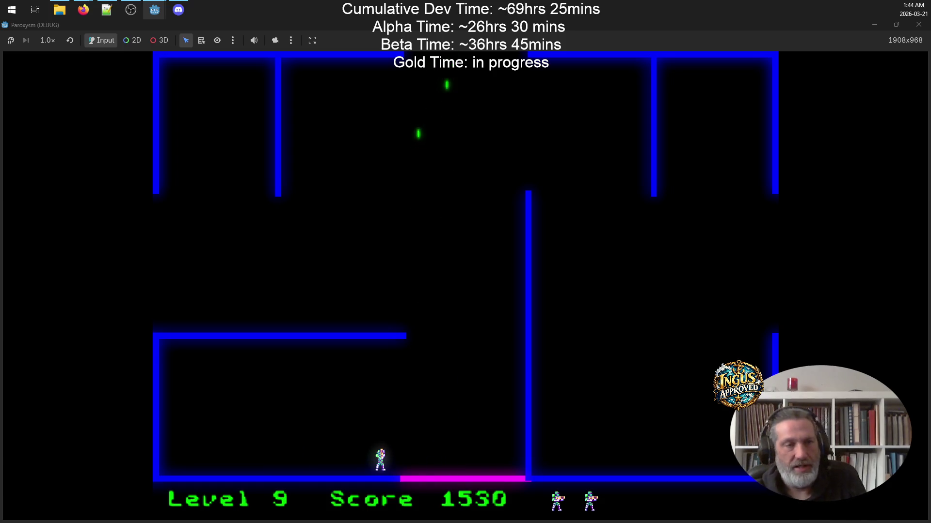
{"action": "left_click", "coordinate": [106, 10]}
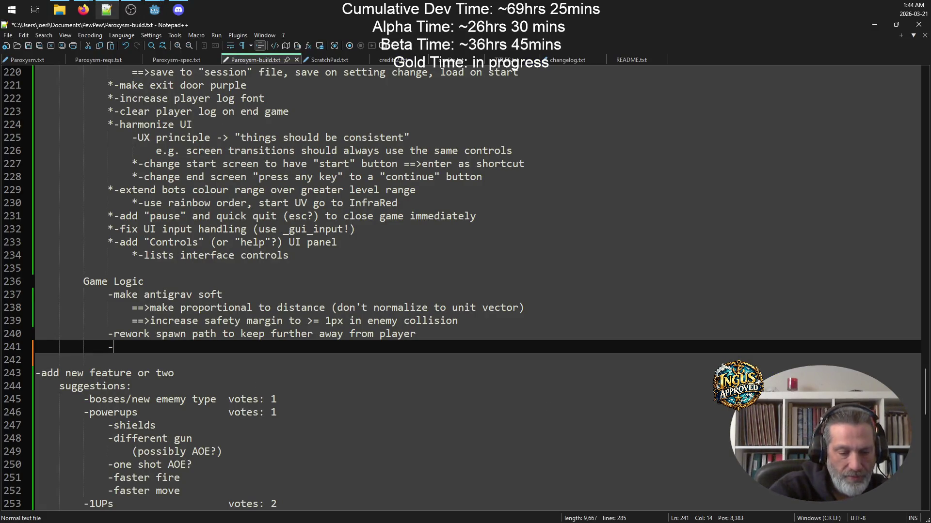
Add the item 'limit rate of bot animation changes' with an indented sub-note 'diag movement looks wonky'.
{"action": "type", "text": "limit"}
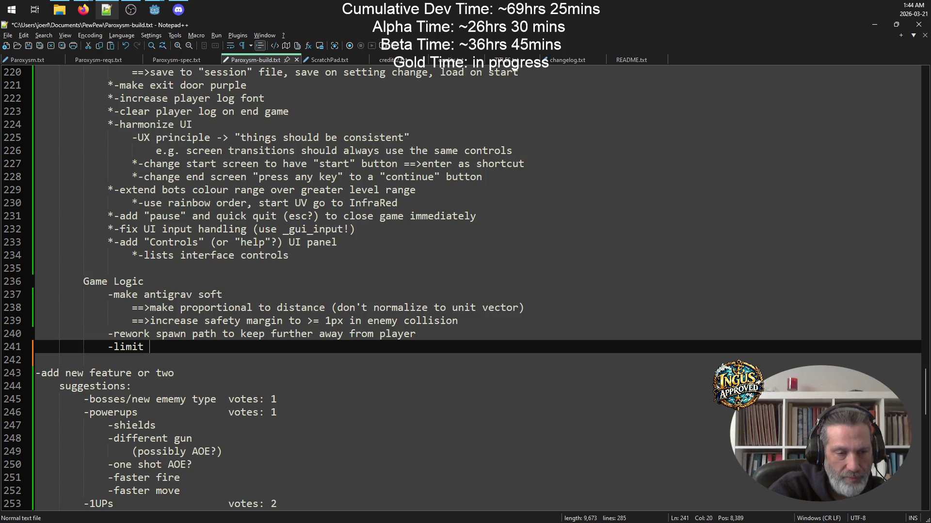
{"action": "type", "text": " rate "}
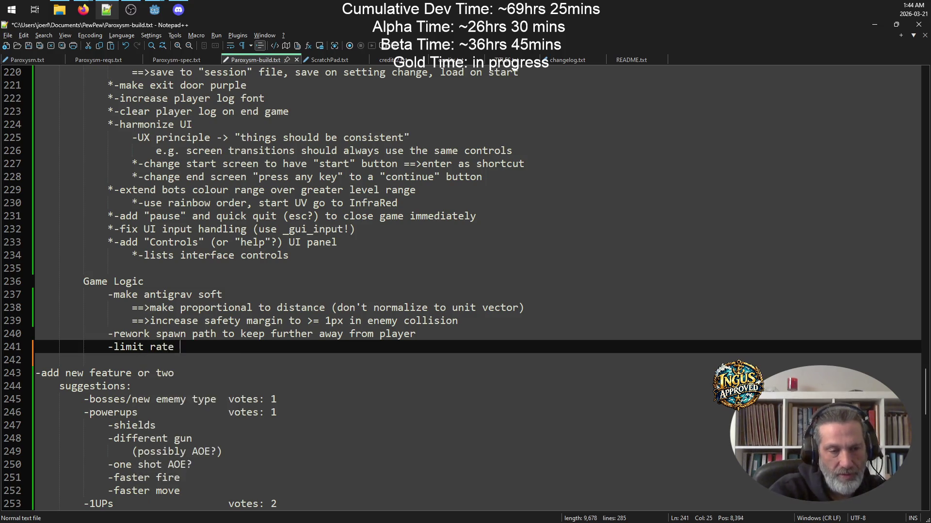
{"action": "type", "text": "of bot"}
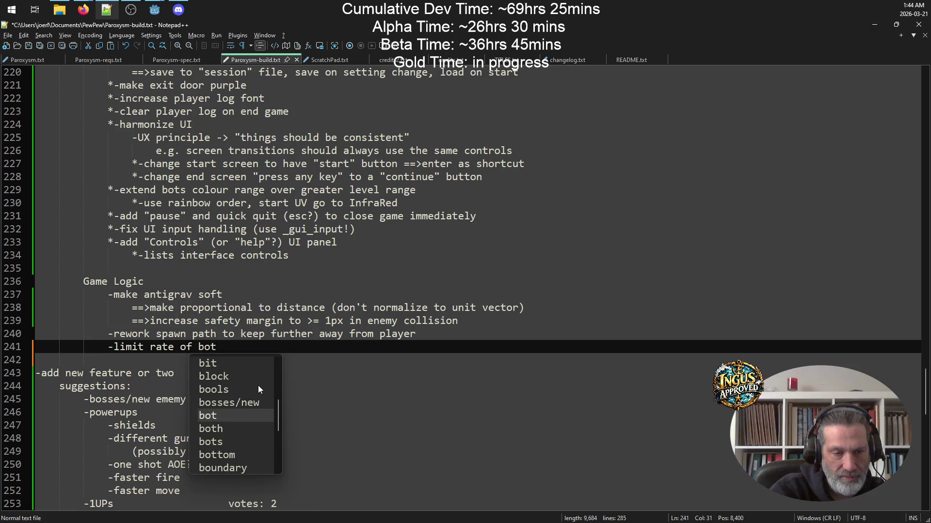
{"action": "type", "text": " animation "}
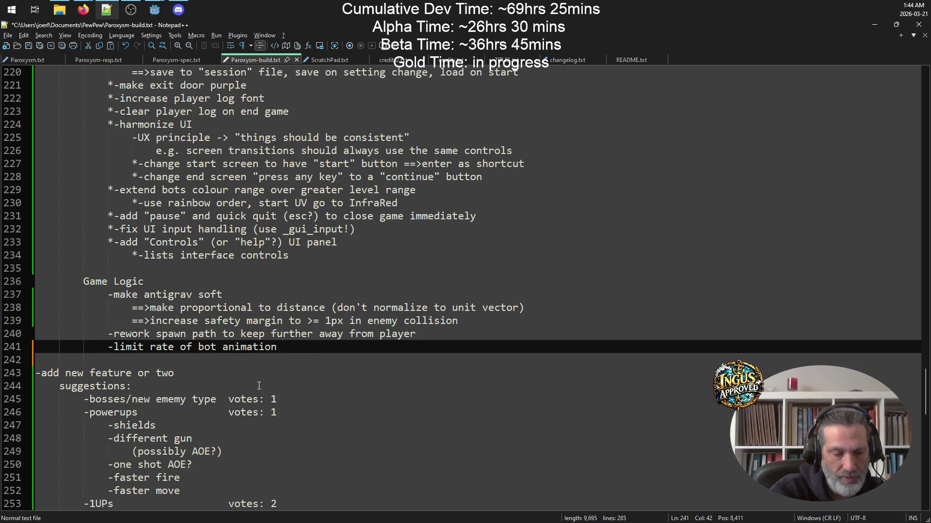
{"action": "type", "text": "changes"}
{"action": "key", "text": "Escape"}
{"action": "key", "text": "Return"}
{"action": "type", "text": "==>"}
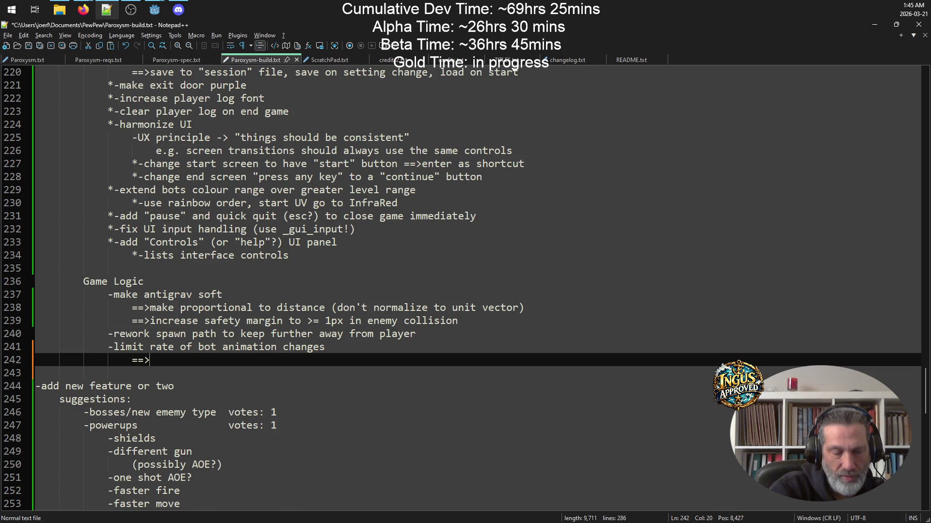
{"action": "type", "text": "diag"}
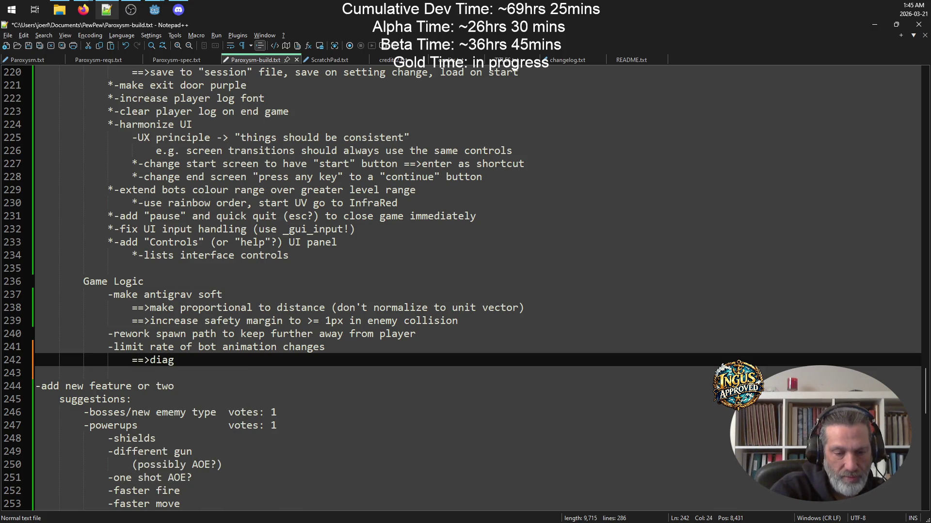
{"action": "type", "text": " movement looks wonky"}
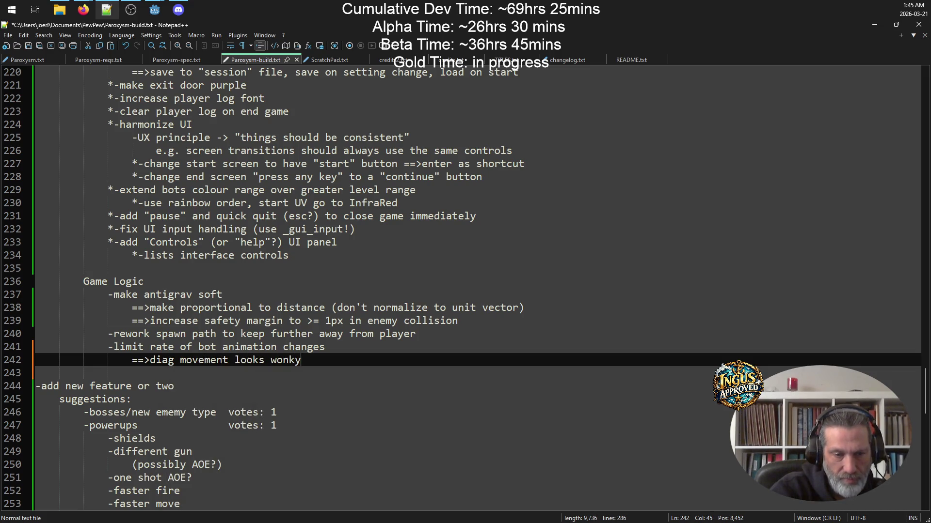
{"action": "key", "text": "Return"}
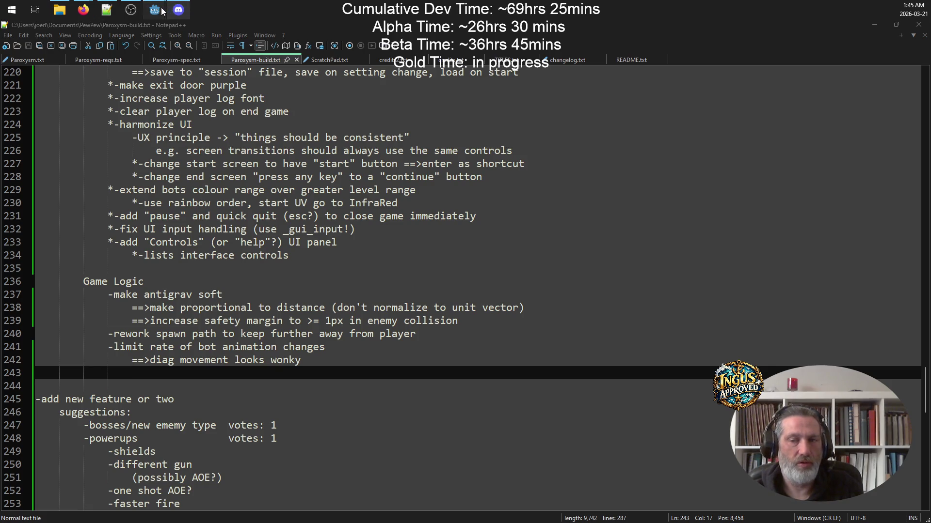
Bring the game window to the front, then run up firing and exit to Level 10.
{"action": "mouse_move", "coordinate": [156, 11]}
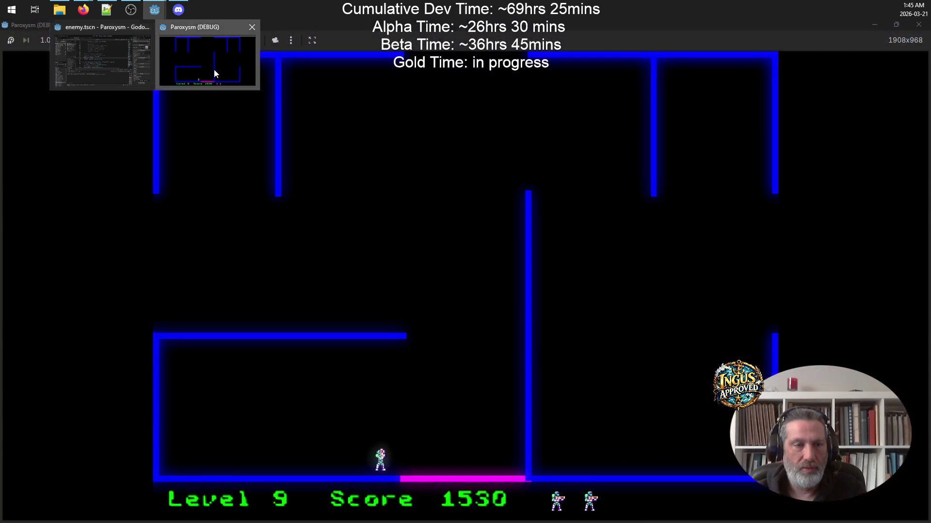
{"action": "left_click", "coordinate": [215, 71]}
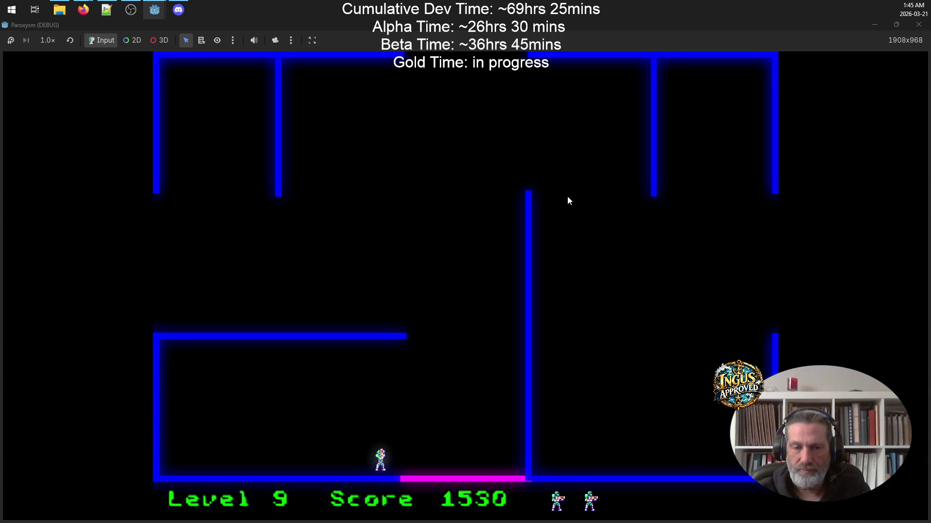
{"action": "key", "text": "Up"}
{"action": "key", "text": "space"}
{"action": "key", "text": "Up"}
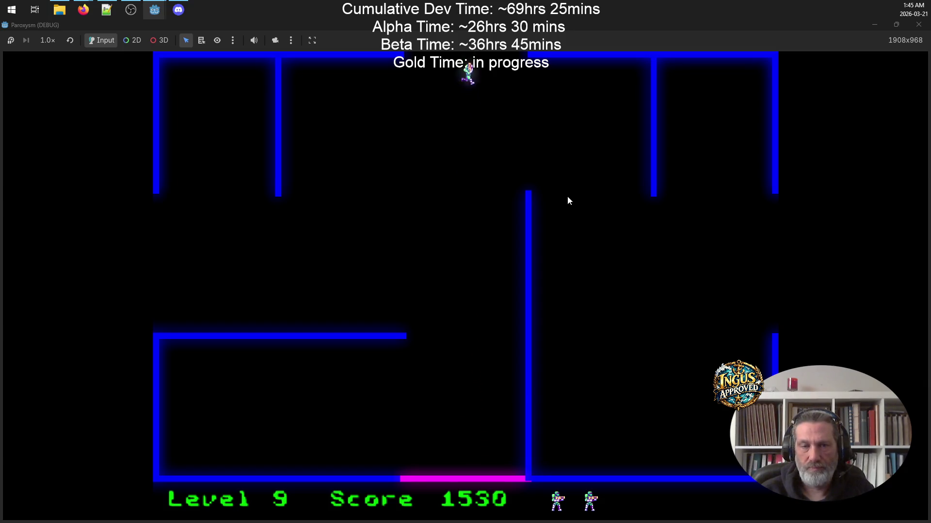
Run left and right across Level 10, shooting the robots.
{"action": "key", "text": "Right"}
{"action": "key", "text": "Left"}
{"action": "key", "text": "space"}
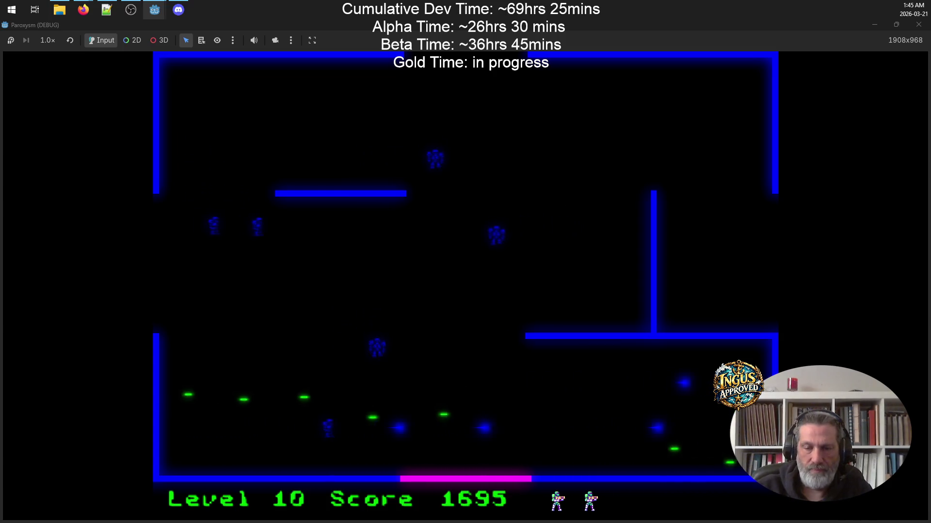
{"action": "key", "text": "Right"}
{"action": "key", "text": "Left"}
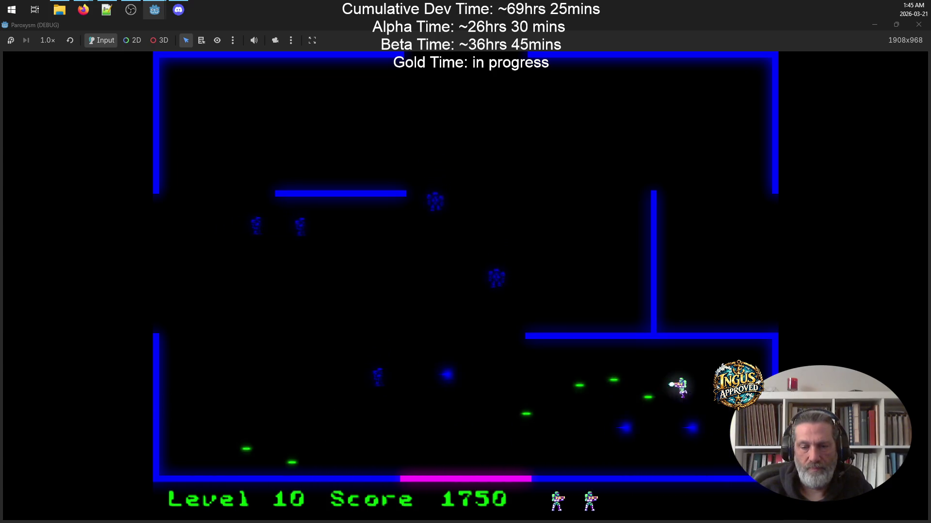
{"action": "key", "text": "Left"}
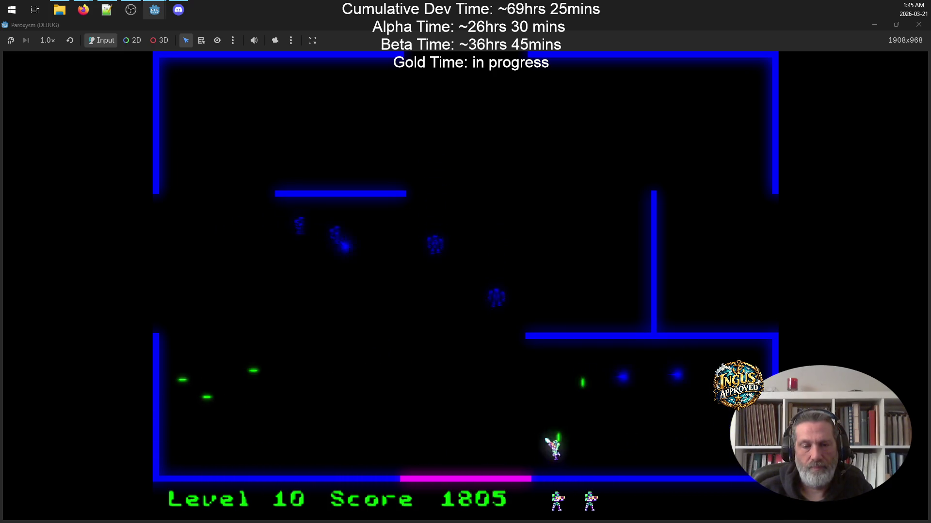
{"action": "key", "text": "space"}
{"action": "key", "text": "Left"}
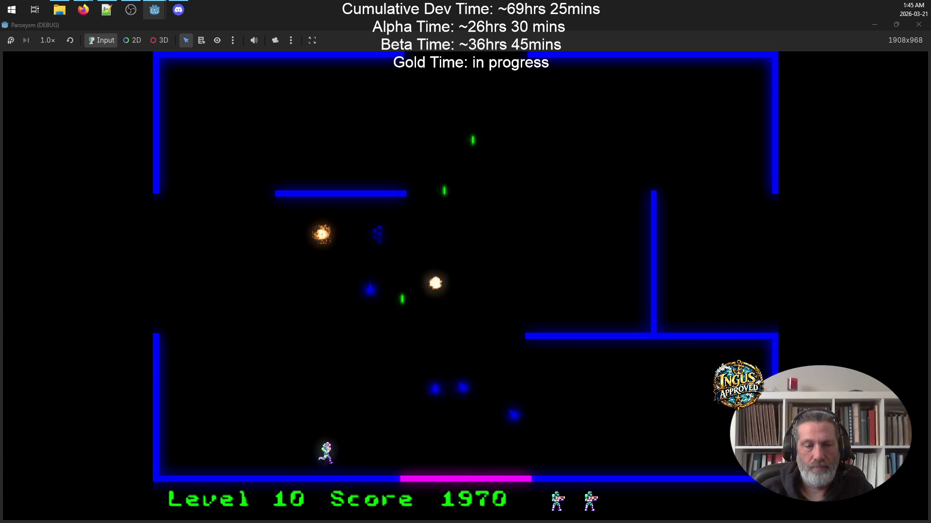
{"action": "key", "text": "Up"}
{"action": "key", "text": "space"}
{"action": "key", "text": "Down"}
{"action": "key", "text": "Right"}
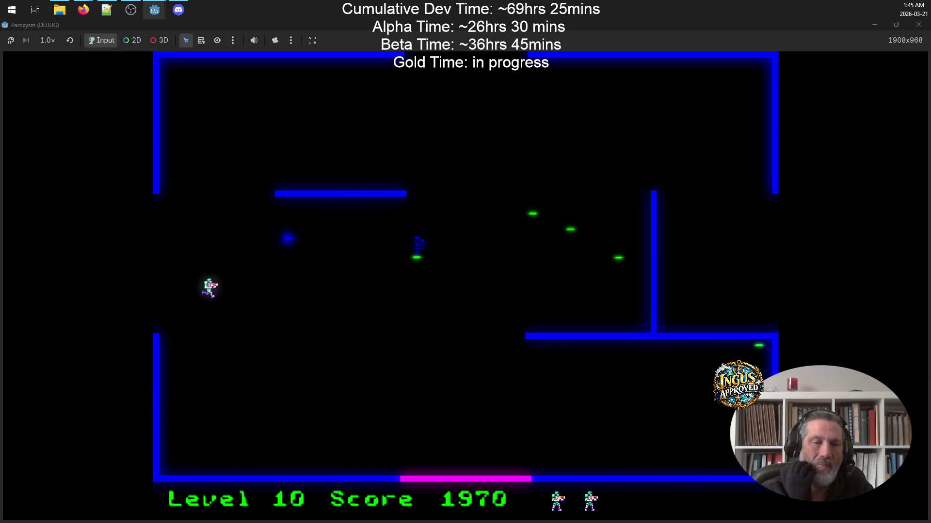
{"action": "key", "text": "Down"}
{"action": "key", "text": "Right"}
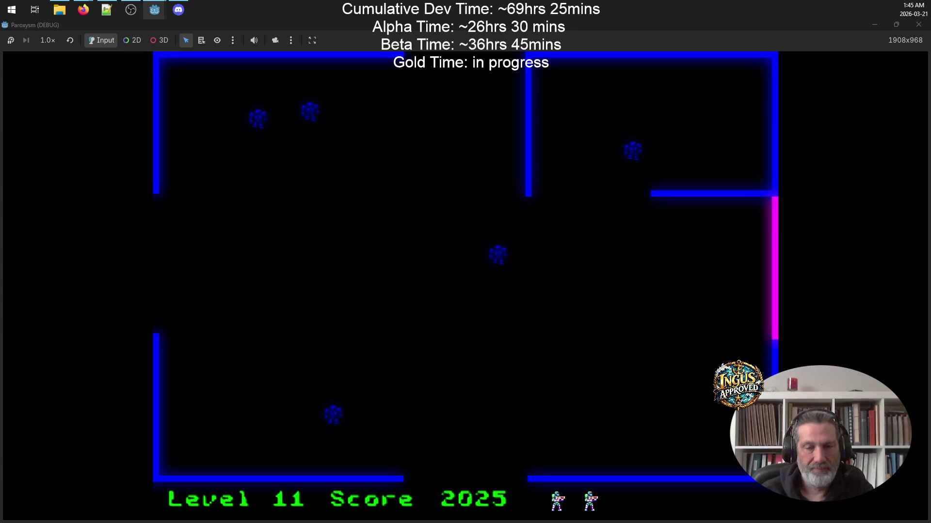
Weave down-left and up-right around the robots, firing to destroy them.
{"action": "key", "text": "Down"}
{"action": "key", "text": "Left"}
{"action": "key", "text": "space"}
{"action": "key", "text": "Up"}
{"action": "key", "text": "Right"}
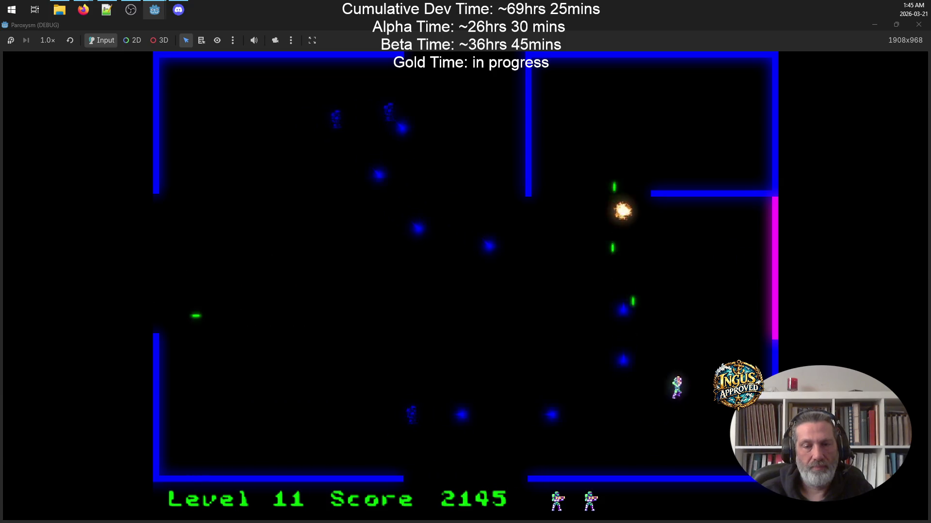
{"action": "key", "text": "Left"}
{"action": "key", "text": "Left"}
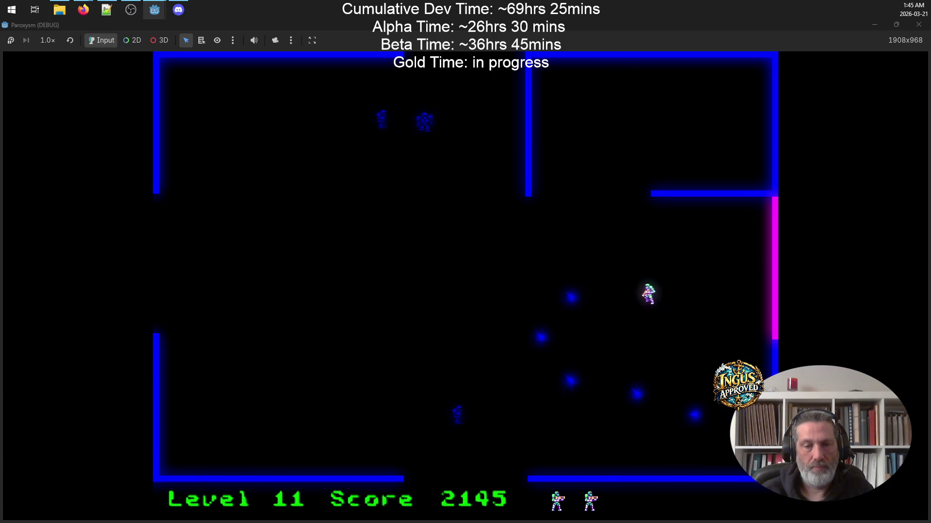
{"action": "key", "text": "space"}
{"action": "key", "text": "Down"}
{"action": "key", "text": "Right"}
{"action": "key", "text": "Down"}
Keep shooting up-left and down-right at the robots until a life is lost.
{"action": "key", "text": "Left"}
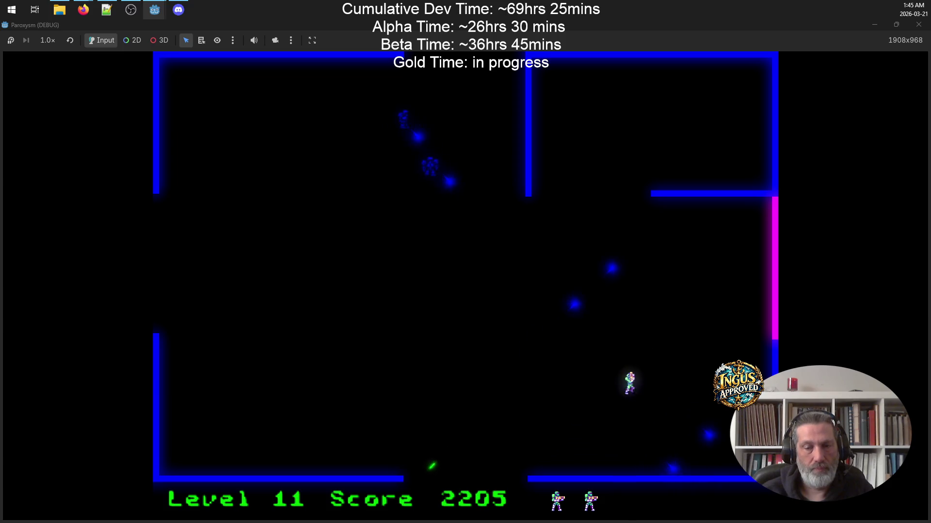
{"action": "key", "text": "Down"}
{"action": "key", "text": "Left"}
{"action": "key", "text": "space"}
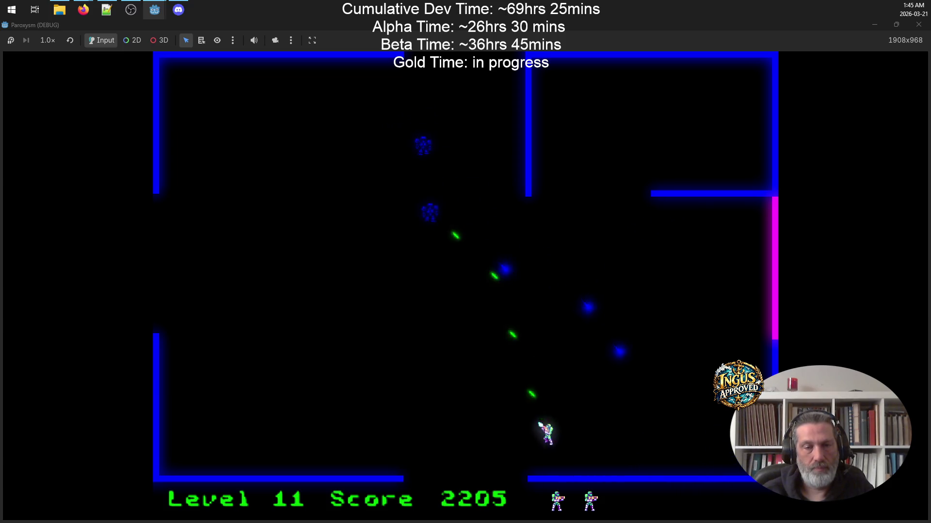
{"action": "key", "text": "Up"}
{"action": "key", "text": "space"}
{"action": "key", "text": "Left"}
{"action": "key", "text": "Down"}
{"action": "key", "text": "Up"}
{"action": "key", "text": "Left"}
{"action": "key", "text": "space"}
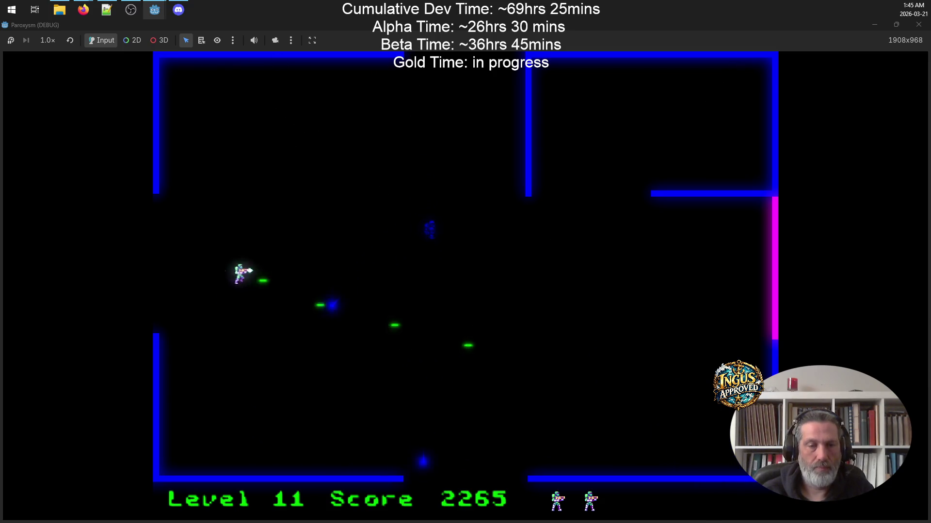
{"action": "key", "text": "space"}
{"action": "key", "text": "Down"}
{"action": "key", "text": "Right"}
{"action": "key", "text": "Up"}
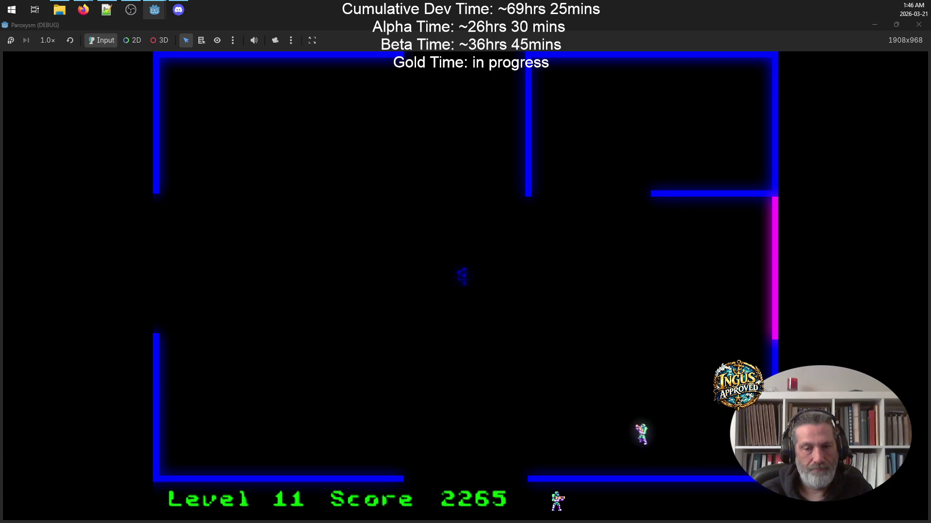
After respawning, clear the remaining Level 11 robots and exit left to Level 12.
{"action": "key", "text": "Up"}
{"action": "key", "text": "Left"}
{"action": "key", "text": "space"}
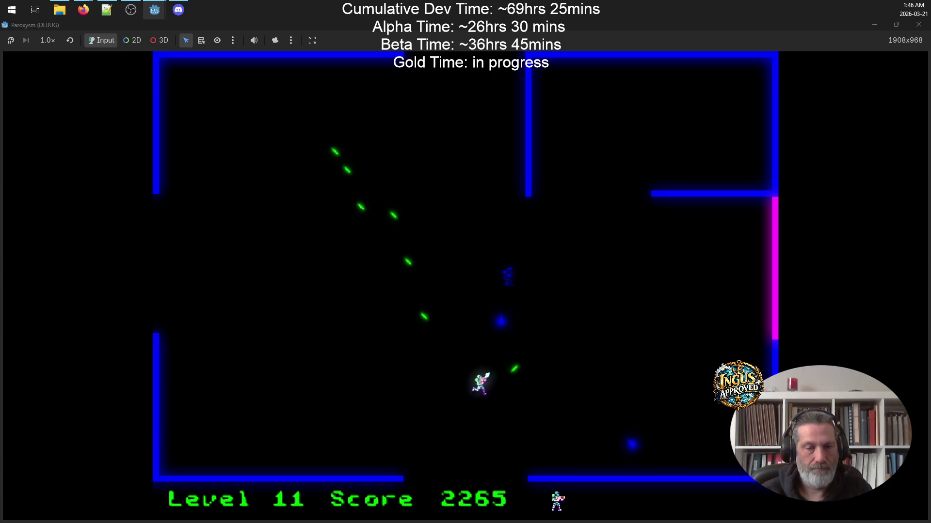
{"action": "key", "text": "Up"}
{"action": "key", "text": "Left"}
{"action": "key", "text": "space"}
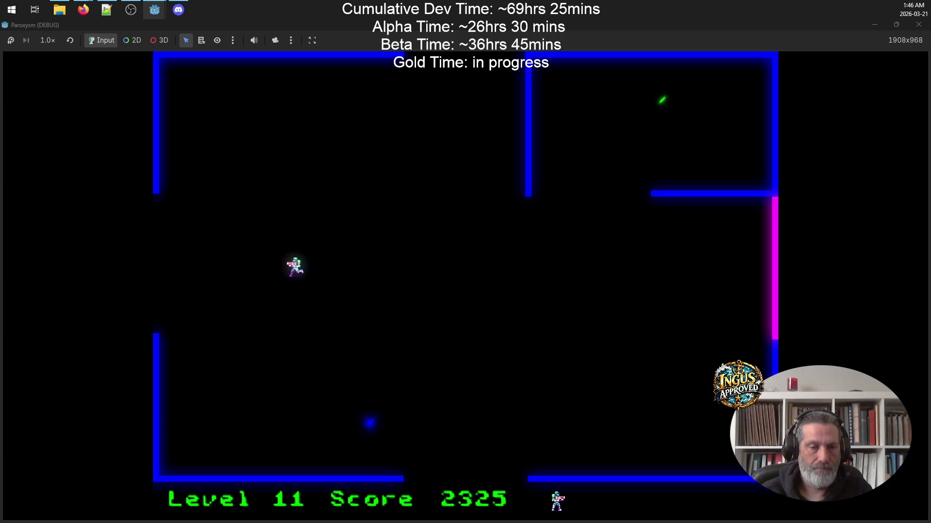
{"action": "key", "text": "Left"}
Shoot the robots near the magenta door on Level 12 while dodging around.
{"action": "key", "text": "Up"}
{"action": "key", "text": "Left"}
{"action": "key", "text": "space"}
{"action": "key", "text": "Right"}
{"action": "key", "text": "Down"}
{"action": "key", "text": "Down"}
{"action": "key", "text": "Left"}
{"action": "key", "text": "space"}
{"action": "key", "text": "Left"}
{"action": "key", "text": "space"}
{"action": "key", "text": "Up"}
{"action": "key", "text": "Right"}
{"action": "key", "text": "Down"}
{"action": "key", "text": "Up"}
{"action": "key", "text": "space"}
{"action": "key", "text": "Left"}
Destroy the last Level 12 robots and leave through the top opening to Level 13.
{"action": "key", "text": "Down"}
{"action": "key", "text": "Up"}
{"action": "key", "text": "space"}
{"action": "key", "text": "Down"}
{"action": "key", "text": "Right"}
{"action": "key", "text": "Up"}
{"action": "key", "text": "space"}
{"action": "key", "text": "Down"}
{"action": "key", "text": "Right"}
{"action": "key", "text": "Left"}
{"action": "key", "text": "space"}
{"action": "key", "text": "Up"}
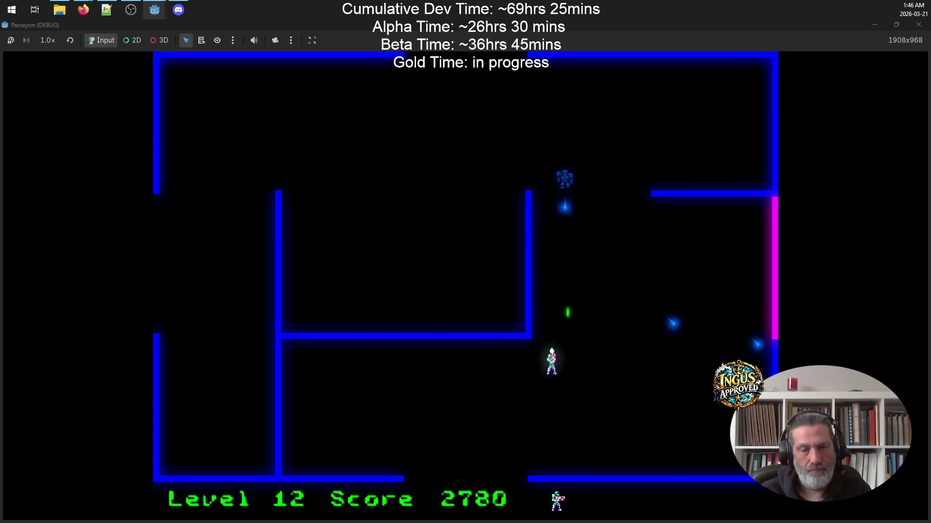
{"action": "key", "text": "Right"}
{"action": "key", "text": "space"}
{"action": "key", "text": "Up"}
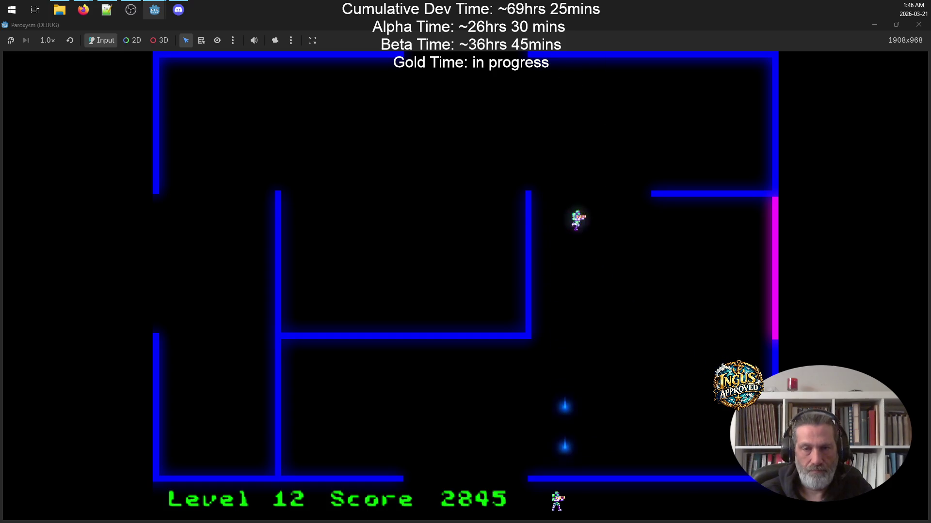
{"action": "key", "text": "Up"}
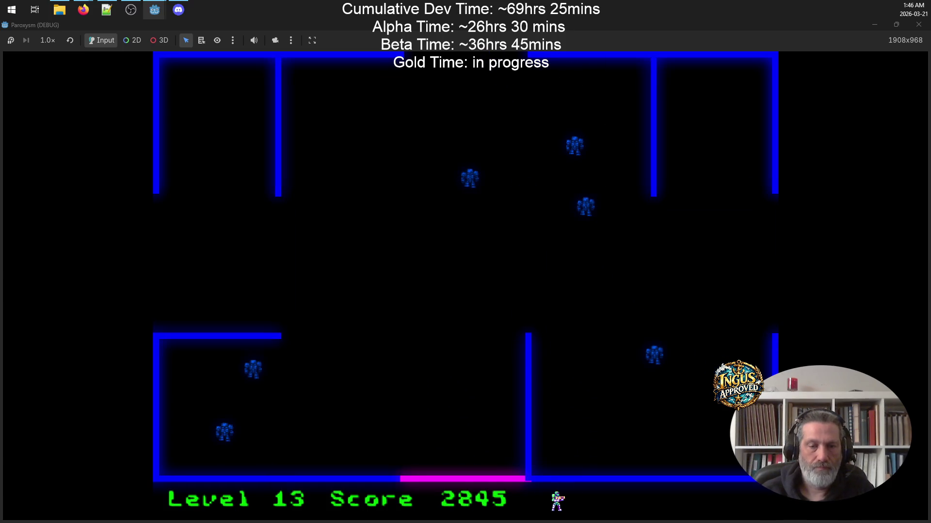
Clear the Level 13 robots along the wall and open floor, then exit left to Level 14.
{"action": "key", "text": "Down"}
{"action": "key", "text": "Up"}
{"action": "key", "text": "space"}
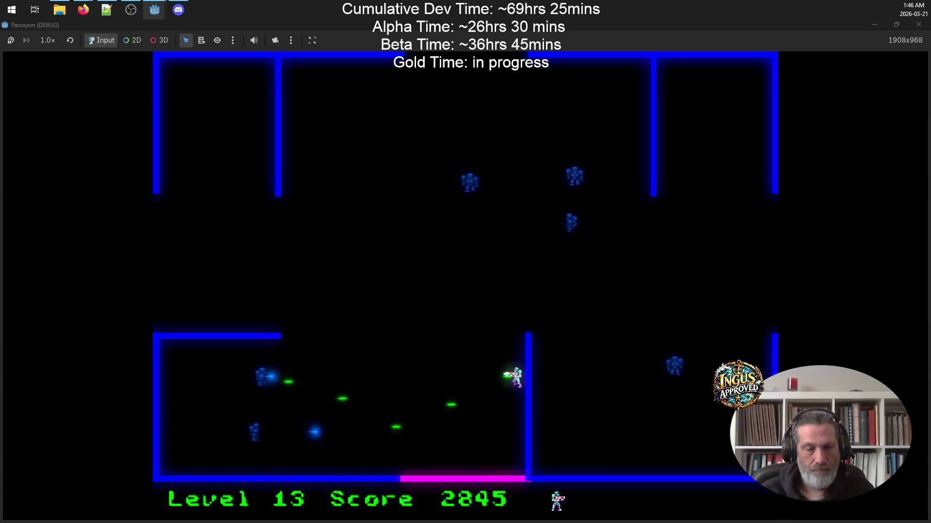
{"action": "key", "text": "Down"}
{"action": "key", "text": "Left"}
{"action": "key", "text": "Up"}
{"action": "key", "text": "space"}
{"action": "key", "text": "Up"}
{"action": "key", "text": "Right"}
{"action": "key", "text": "Down"}
{"action": "key", "text": "space"}
{"action": "key", "text": "Left"}
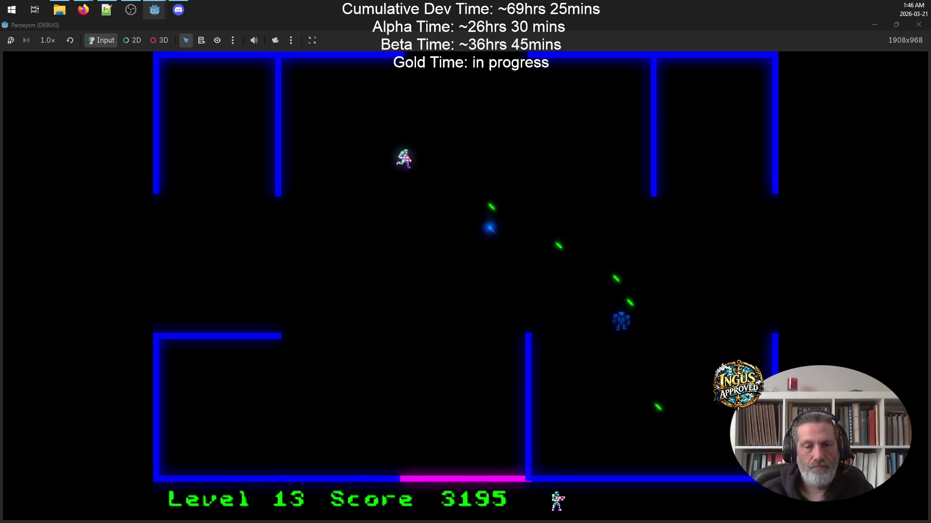
{"action": "key", "text": "Down"}
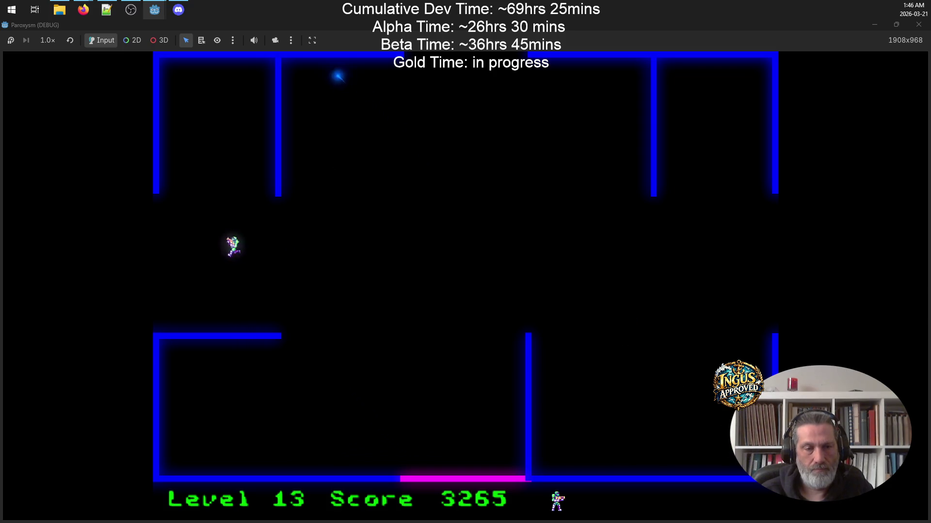
{"action": "key", "text": "Left"}
Move down-left on Level 14, shooting the approaching robots.
{"action": "key", "text": "Down"}
{"action": "key", "text": "space"}
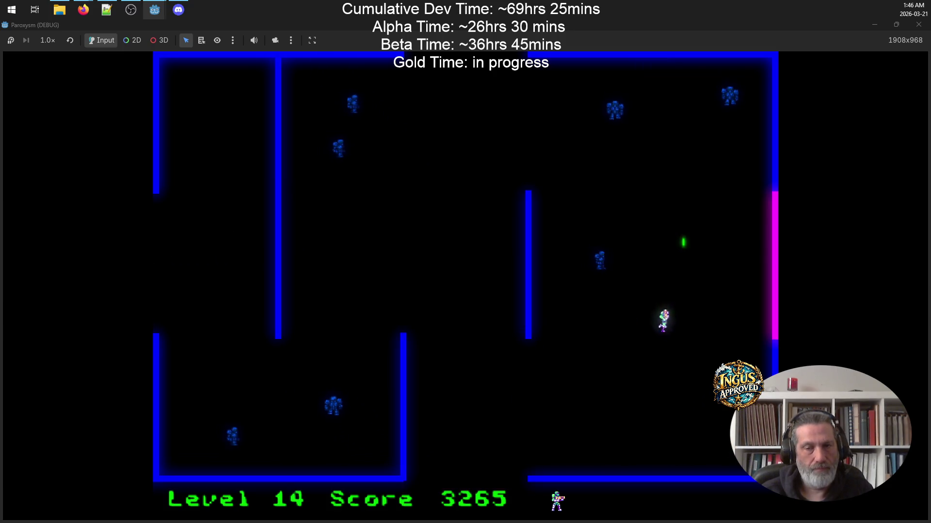
{"action": "key", "text": "Right"}
{"action": "key", "text": "Down"}
{"action": "key", "text": "space"}
{"action": "key", "text": "Left"}
{"action": "key", "text": "Left"}
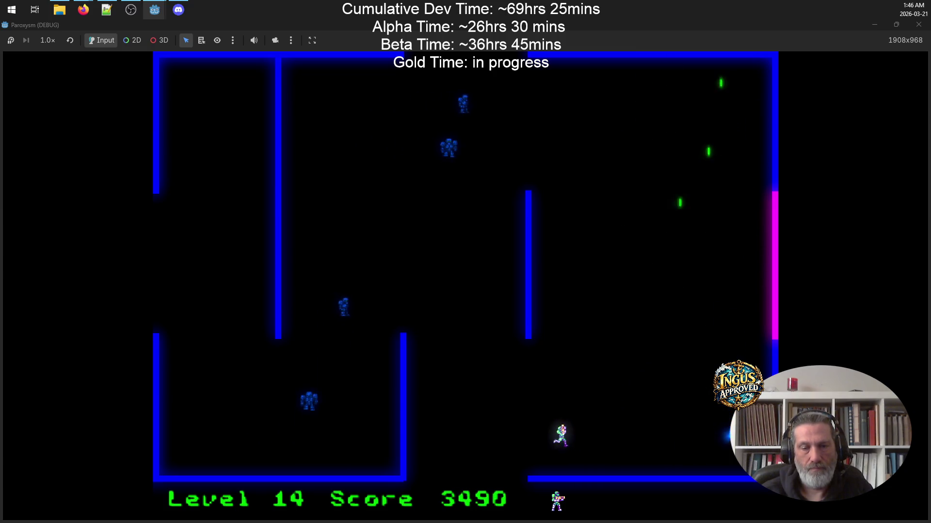
{"action": "key", "text": "space"}
{"action": "key", "text": "space"}
{"action": "key", "text": "Right"}
{"action": "key", "text": "Up"}
{"action": "key", "text": "Up"}
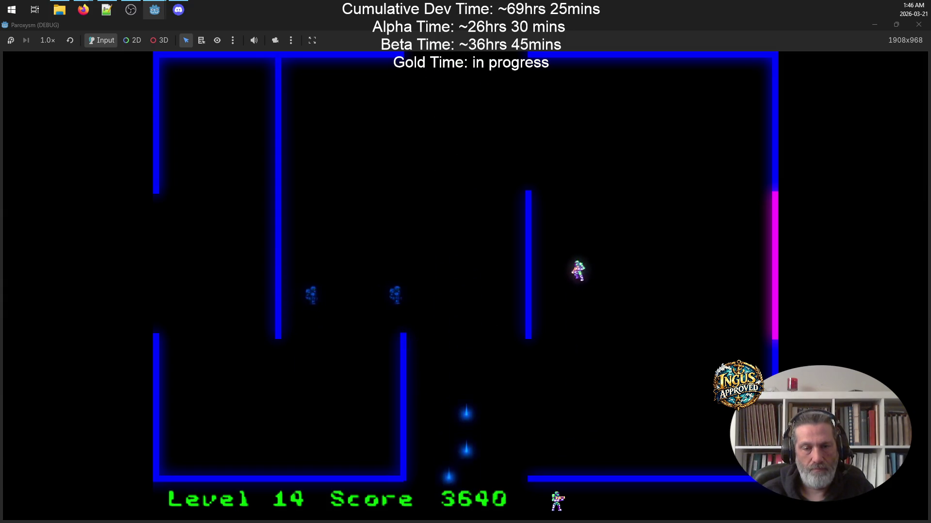
Finish off the last Level 14 robot and exit through the top opening to Level 15.
{"action": "key", "text": "Right"}
{"action": "key", "text": "space"}
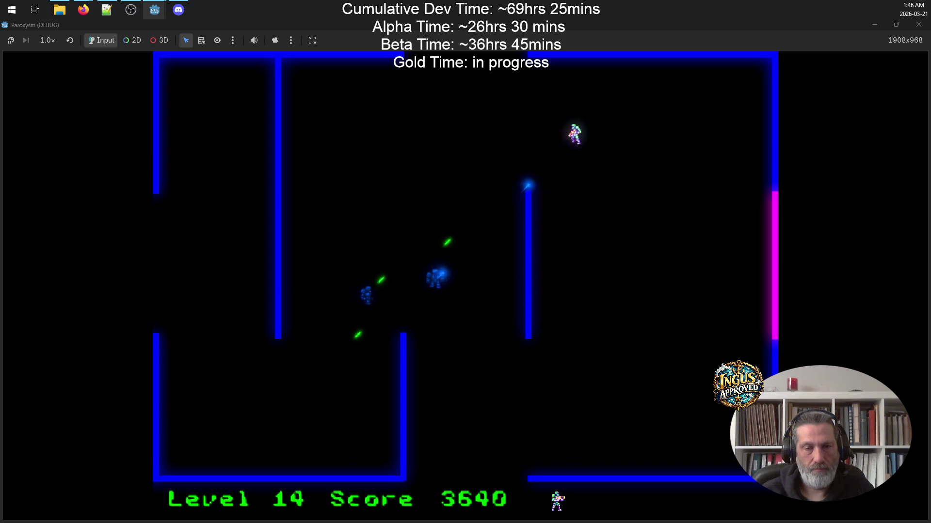
{"action": "key", "text": "Down"}
{"action": "key", "text": "space"}
{"action": "key", "text": "Down"}
{"action": "key", "text": "Right"}
{"action": "key", "text": "Left"}
{"action": "key", "text": "Up"}
{"action": "key", "text": "Left"}
{"action": "key", "text": "Up"}
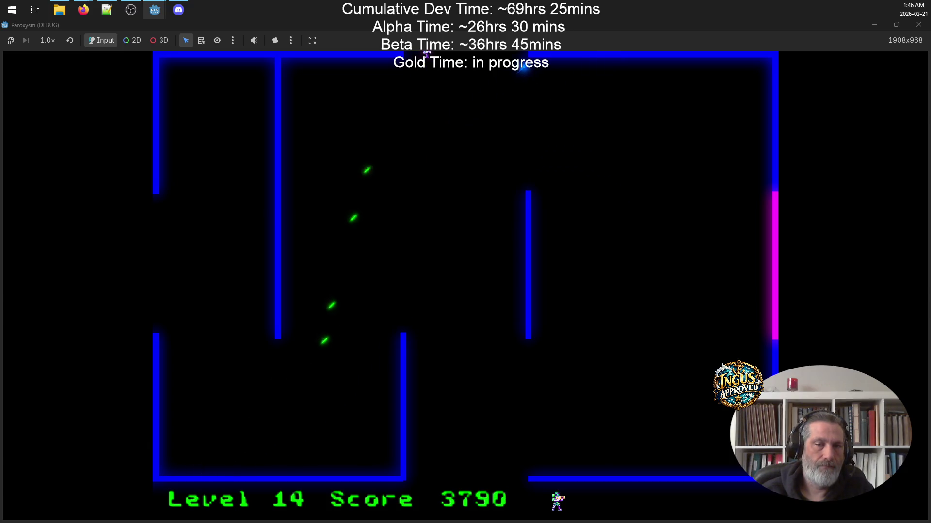
Fire right and up-right at the Level 15 robots, with the score reaching 3950.
{"action": "key", "text": "Left"}
{"action": "key", "text": "space"}
{"action": "key", "text": "Down"}
{"action": "key", "text": "space"}
{"action": "key", "text": "Right"}
{"action": "key", "text": "Down"}
{"action": "key", "text": "Right"}
{"action": "key", "text": "space"}
{"action": "key", "text": "Left"}
{"action": "key", "text": "Up"}
{"action": "key", "text": "Up"}
{"action": "key", "text": "Right"}
{"action": "key", "text": "space"}
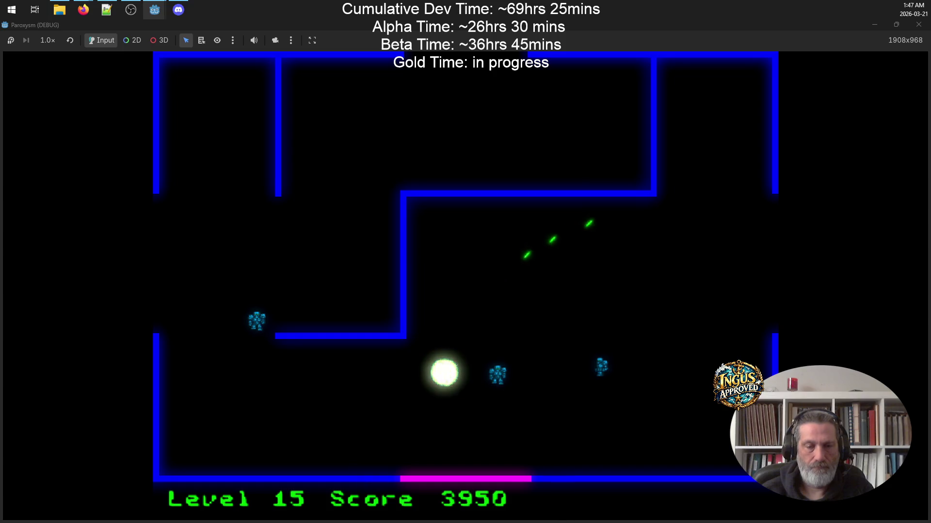
{"action": "key", "text": "Up"}
Shoot the remaining Level 15 robots and exit right into Level 16.
{"action": "key", "text": "space"}
{"action": "key", "text": "Right"}
{"action": "key", "text": "Right"}
{"action": "key", "text": "Down"}
{"action": "key", "text": "space"}
{"action": "key", "text": "Down"}
{"action": "key", "text": "Left"}
{"action": "key", "text": "space"}
{"action": "key", "text": "Left"}
{"action": "key", "text": "Right"}
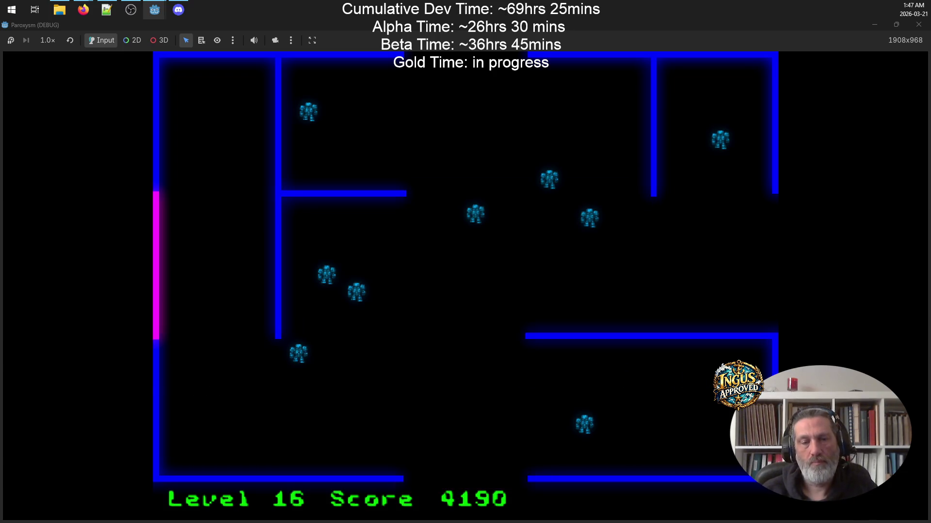
{"action": "key", "text": "Down"}
{"action": "key", "text": "Right"}
Fight Level 16's robots while climbing the left side to the top-left corner.
{"action": "key", "text": "space"}
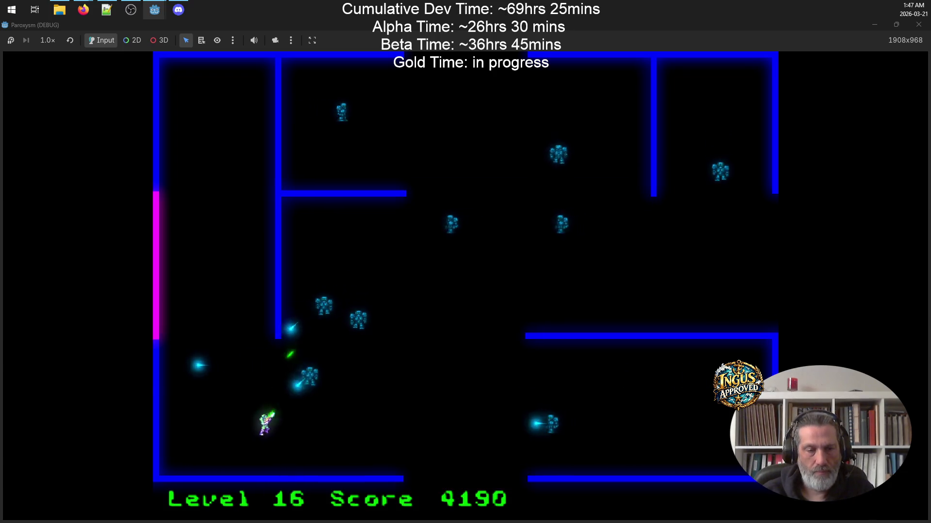
{"action": "key", "text": "Left"}
{"action": "key", "text": "space"}
{"action": "key", "text": "Up"}
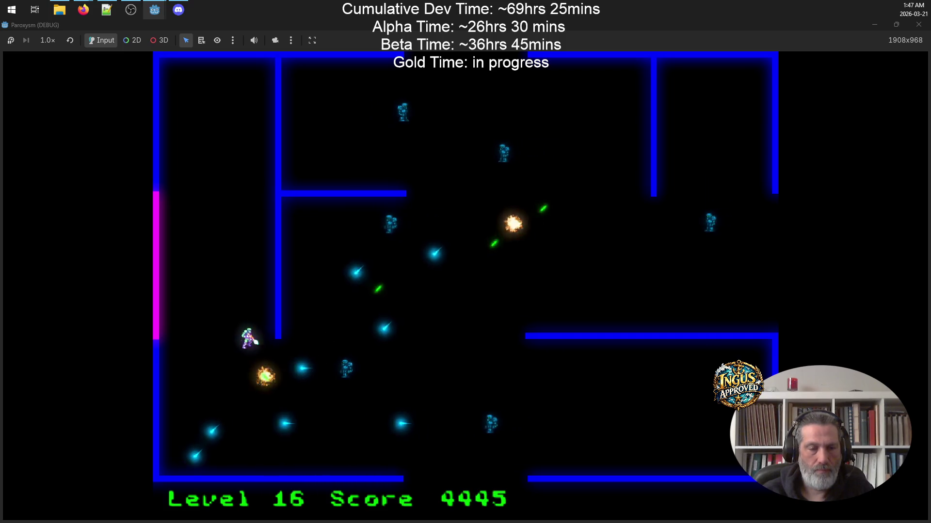
{"action": "key", "text": "Up"}
{"action": "key", "text": "space"}
{"action": "key", "text": "Up"}
{"action": "key", "text": "space"}
{"action": "key", "text": "Left"}
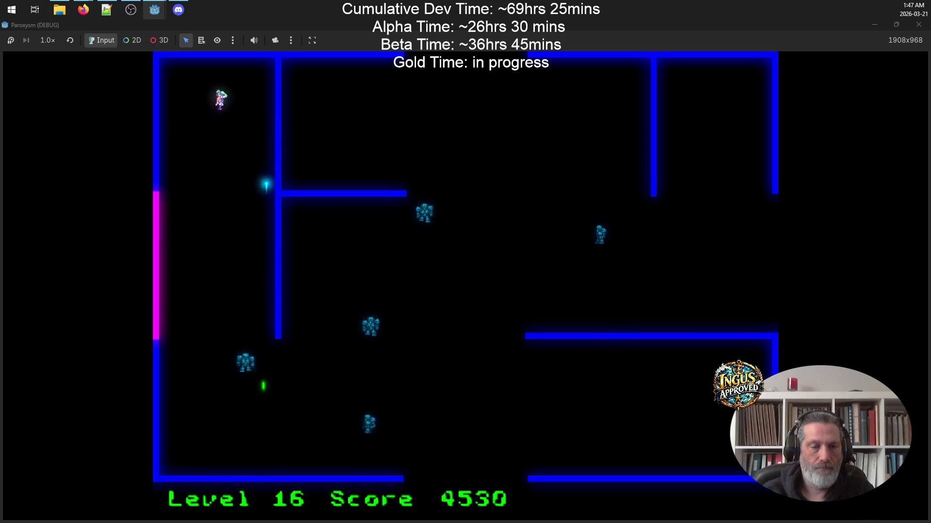
{"action": "key", "text": "Up"}
{"action": "key", "text": "space"}
{"action": "key", "text": "Left"}
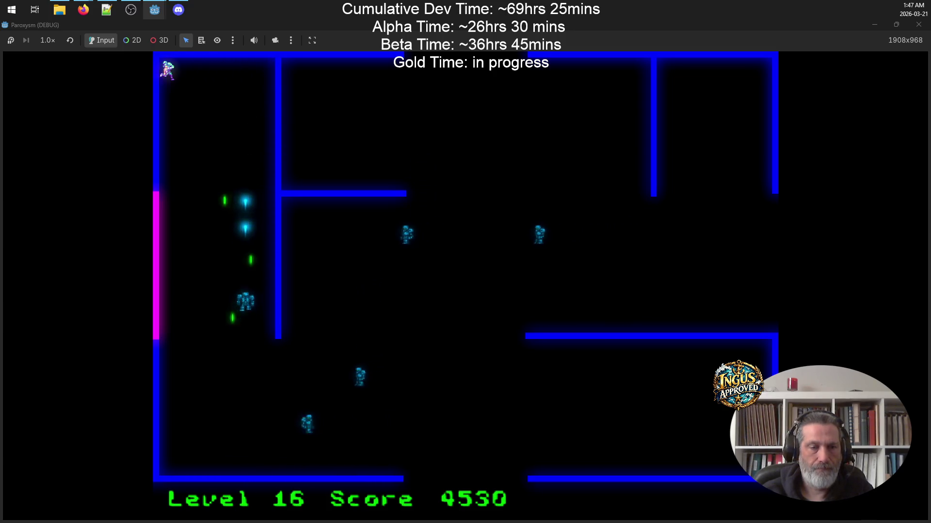
{"action": "key", "text": "Down"}
{"action": "key", "text": "Right"}
{"action": "key", "text": "space"}
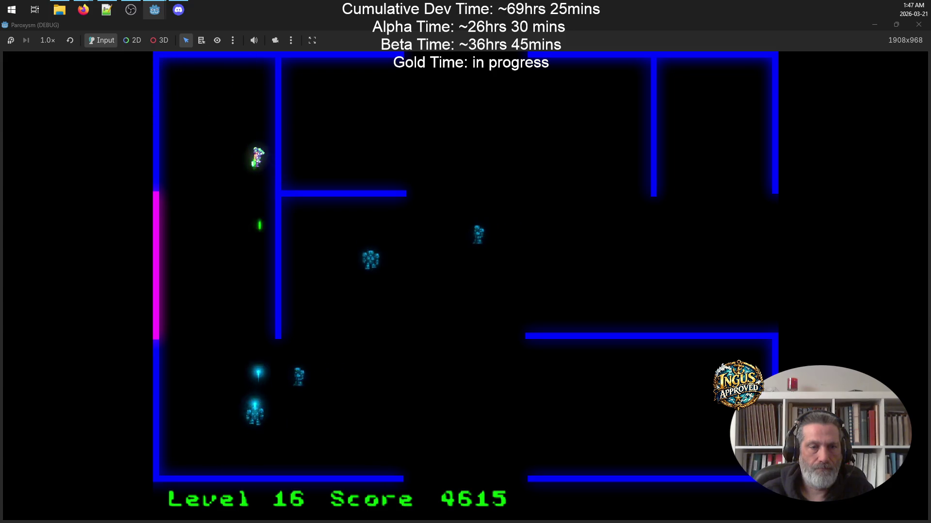
{"action": "key", "text": "Up"}
{"action": "key", "text": "Left"}
Finish off Level 16's enemies along the left wall and bottom, then exit the bottom gap.
{"action": "key", "text": "d"}
{"action": "key", "text": "w"}
{"action": "key", "text": "Down"}
{"action": "key", "text": "a"}
{"action": "key", "text": "s"}
{"action": "key", "text": "Down"}
{"action": "key", "text": "w"}
{"action": "key", "text": "a"}
{"action": "key", "text": "s"}
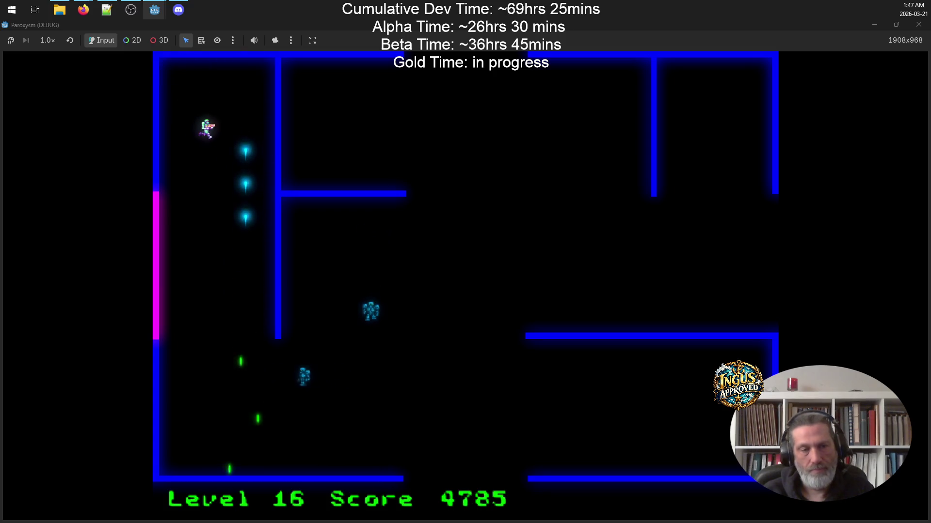
{"action": "key", "text": "a"}
{"action": "key", "text": "s"}
{"action": "key", "text": "Right"}
{"action": "key", "text": "d"}
{"action": "key", "text": "d"}
{"action": "key", "text": "Up"}
{"action": "key", "text": "w"}
{"action": "key", "text": "s"}
{"action": "key", "text": "s"}
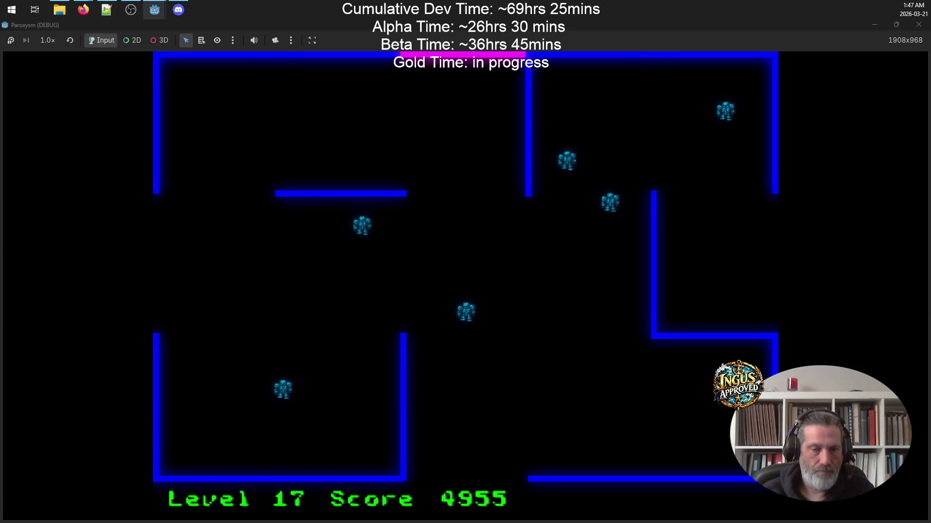
{"action": "key", "text": "w"}
Clear Level 17's enemies around the top and lower maze, reaching 5495 points.
{"action": "key", "text": "a"}
{"action": "key", "text": "a"}
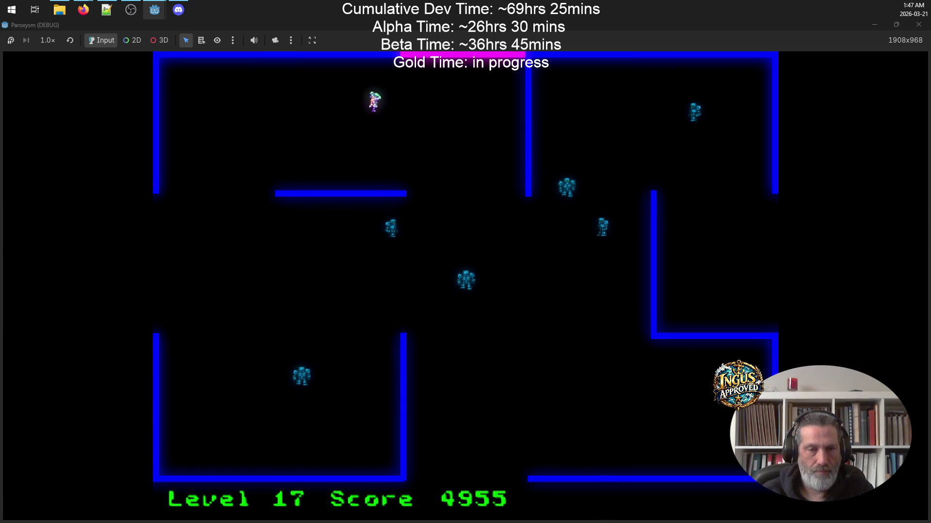
{"action": "key", "text": "s"}
{"action": "key", "text": "s"}
{"action": "key", "text": "Right"}
{"action": "key", "text": "d"}
{"action": "key", "text": "s"}
{"action": "key", "text": "d"}
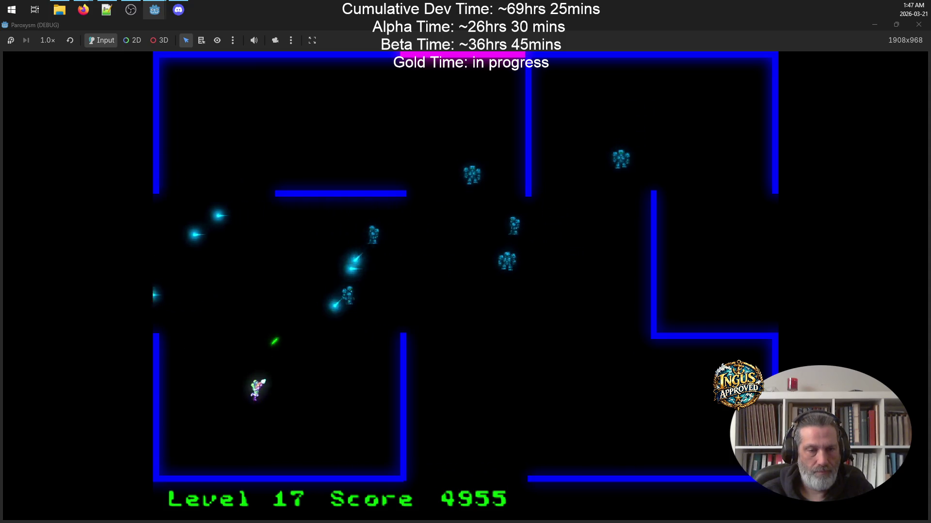
{"action": "key", "text": "a"}
{"action": "key", "text": "a"}
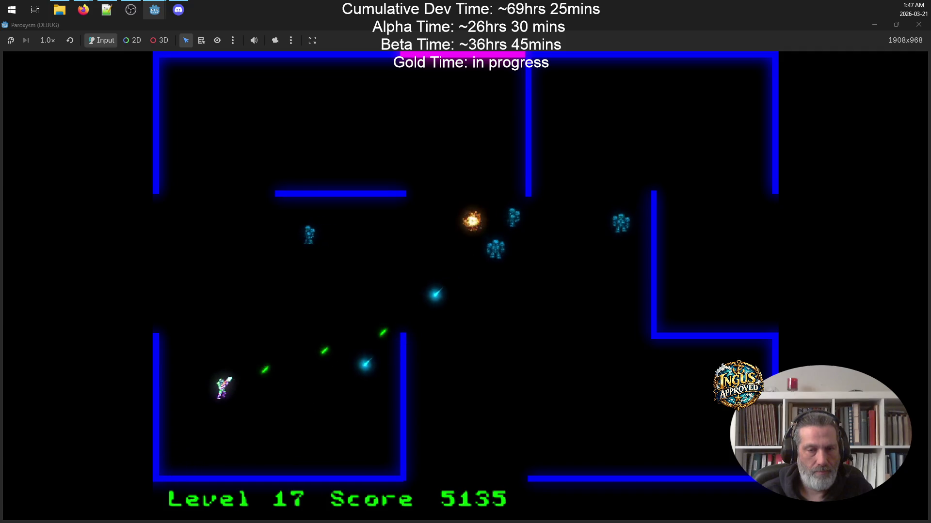
{"action": "key", "text": "d"}
{"action": "key", "text": "a"}
{"action": "key", "text": "a"}
{"action": "key", "text": "d"}
{"action": "key", "text": "d"}
{"action": "key", "text": "s"}
{"action": "key", "text": "a"}
{"action": "key", "text": "a"}
{"action": "key", "text": "w"}
{"action": "key", "text": "a"}
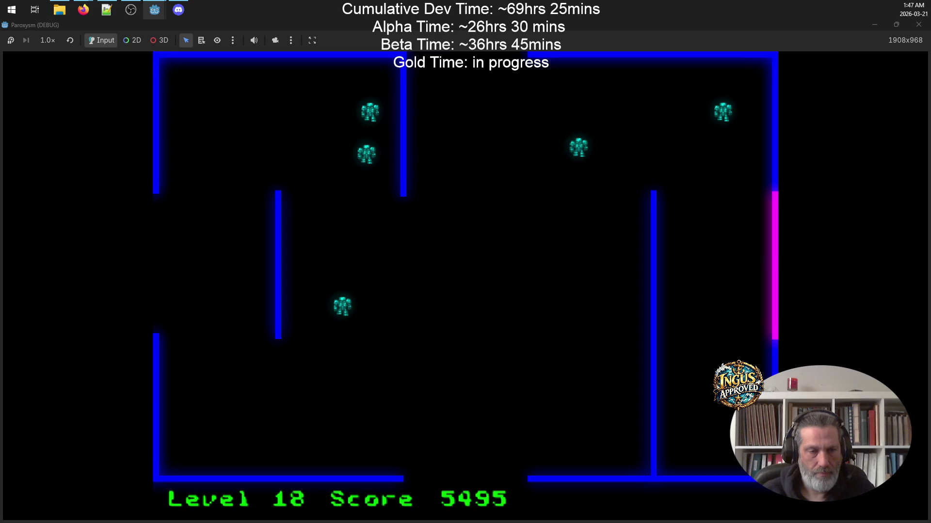
Enter Level 18 and fight enemies while working down the right wall.
{"action": "key", "text": "s"}
{"action": "key", "text": "a"}
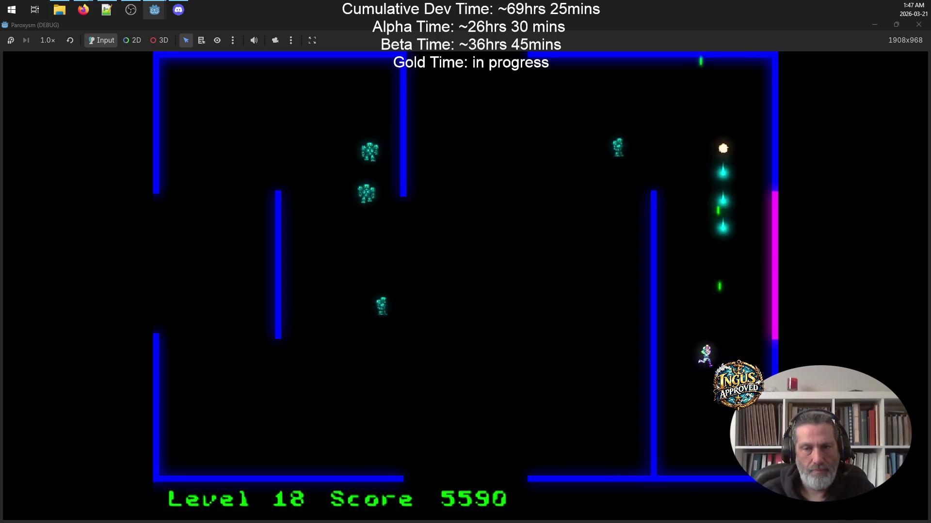
{"action": "key", "text": "d"}
{"action": "key", "text": "w"}
{"action": "key", "text": "a"}
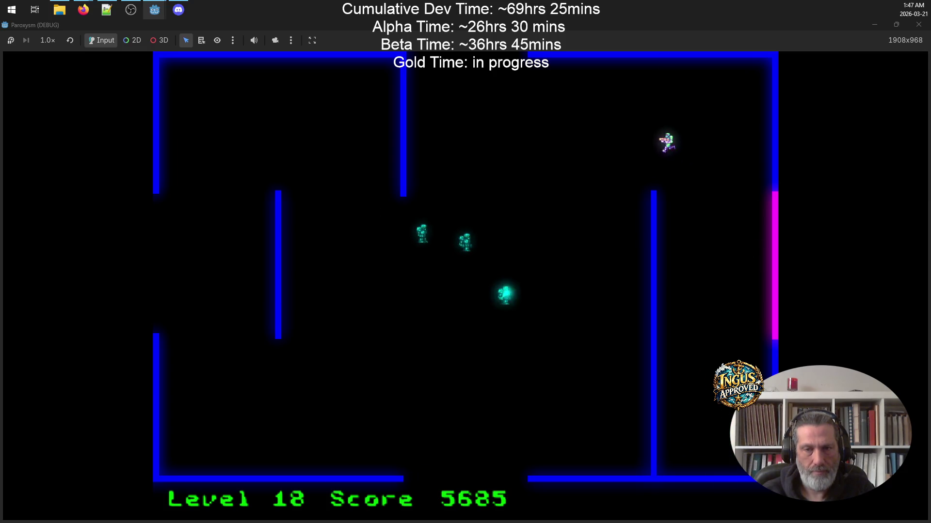
{"action": "key", "text": "d"}
{"action": "key", "text": "s"}
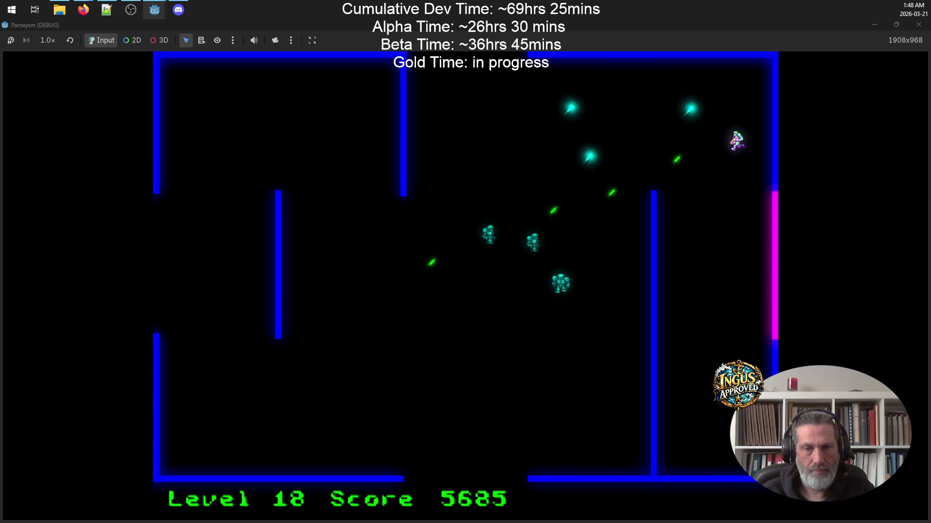
{"action": "key", "text": "w"}
{"action": "key", "text": "a"}
{"action": "key", "text": "d"}
{"action": "key", "text": "s"}
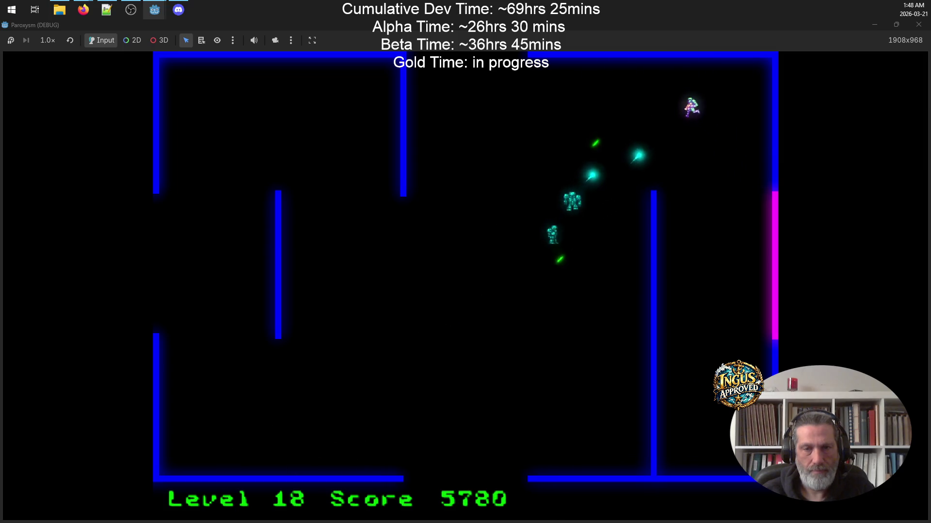
{"action": "key", "text": "s"}
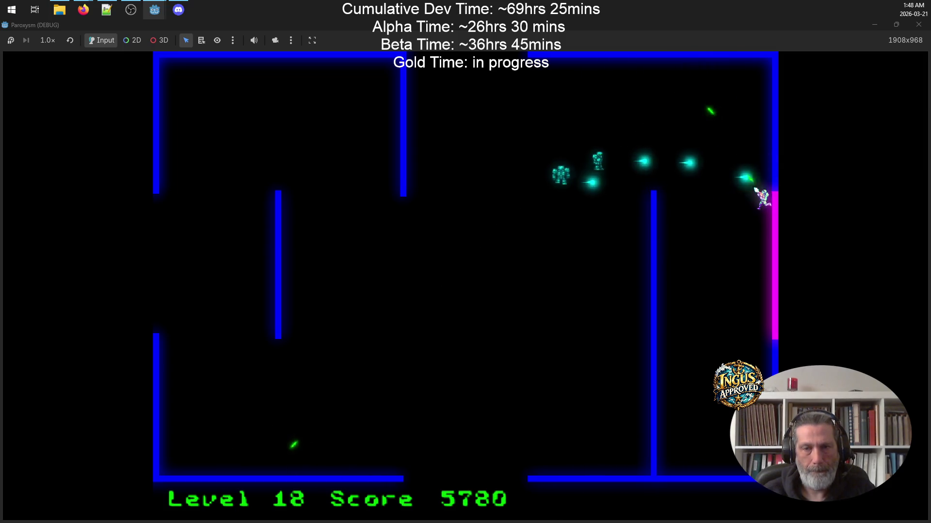
Finish clearing Level 18 and leave through the top exit to Level 19.
{"action": "key", "text": "a"}
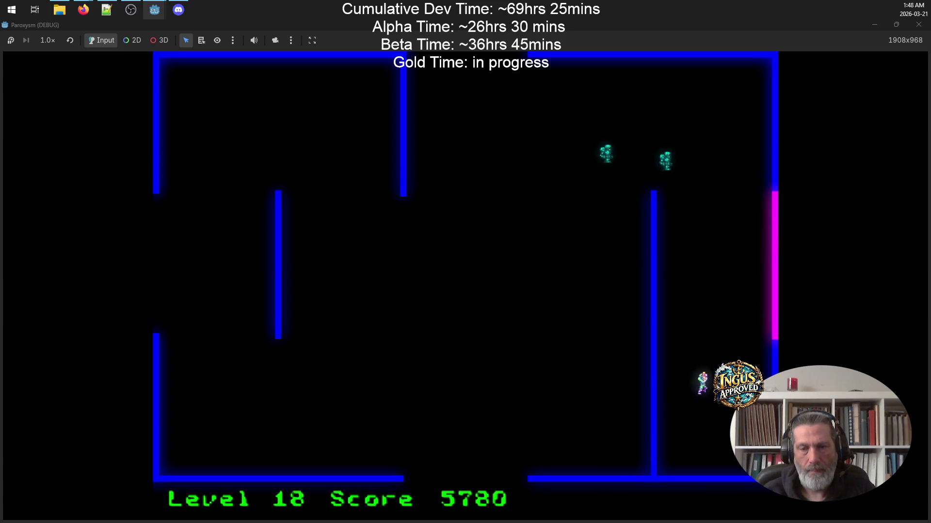
{"action": "key", "text": "d"}
{"action": "key", "text": "w"}
{"action": "key", "text": "a"}
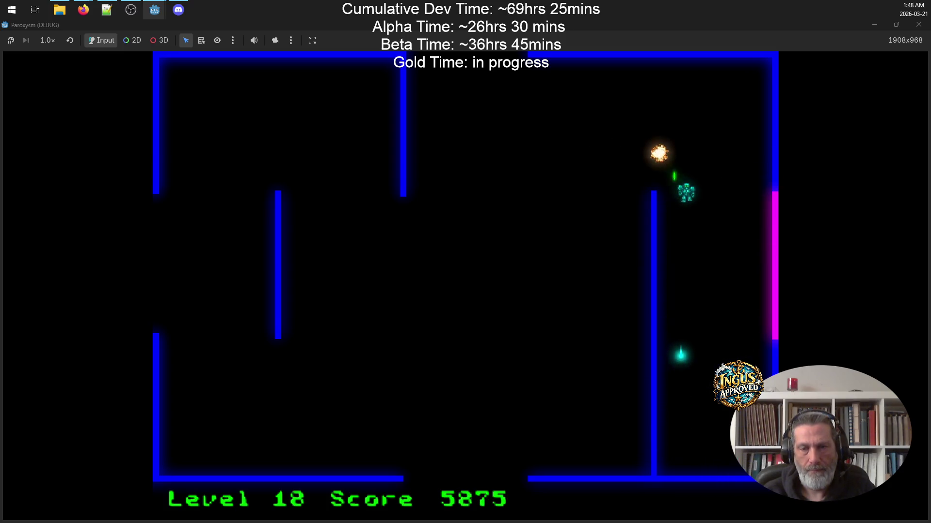
{"action": "key", "text": "w"}
{"action": "key", "text": "d"}
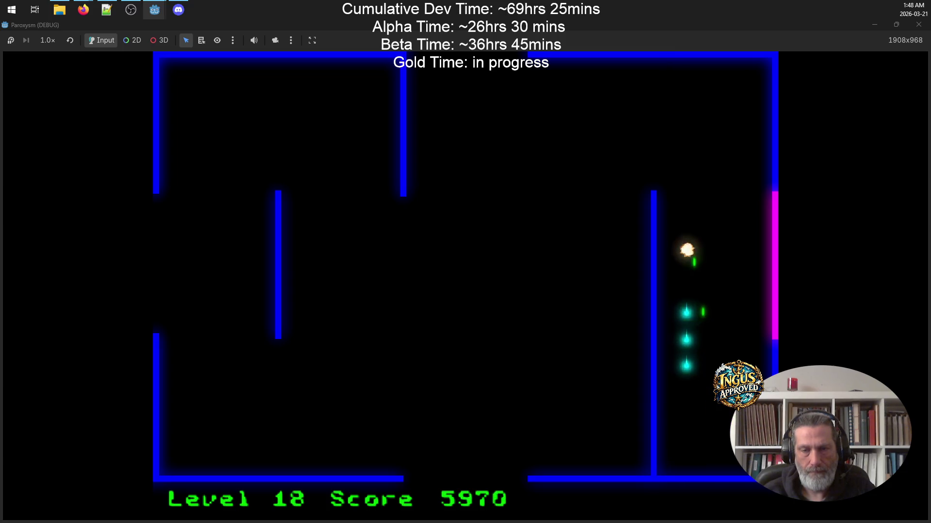
{"action": "key", "text": "a"}
{"action": "key", "text": "w"}
{"action": "key", "text": "a"}
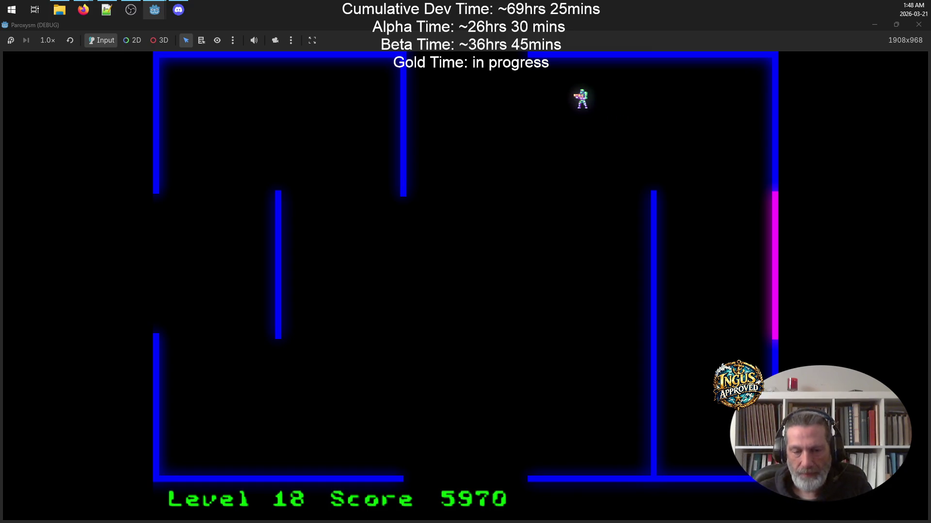
{"action": "key", "text": "a"}
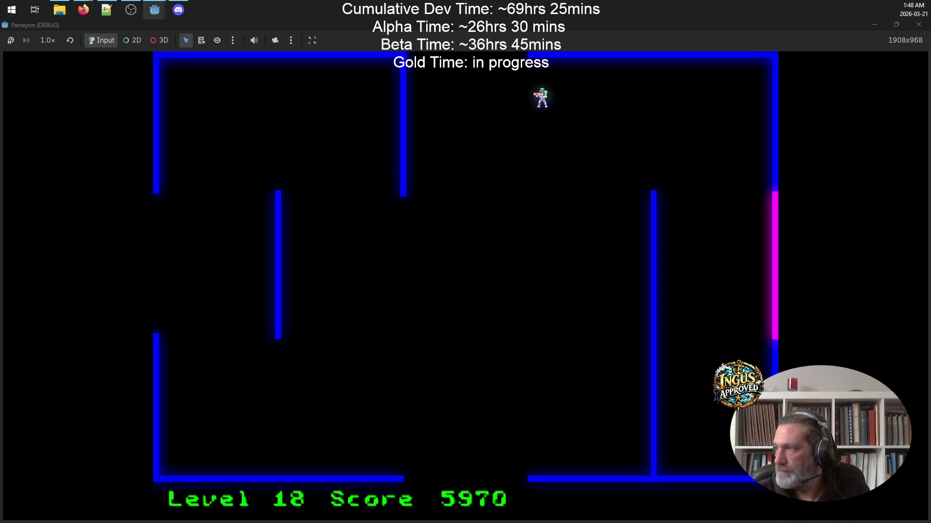
{"action": "key", "text": "w"}
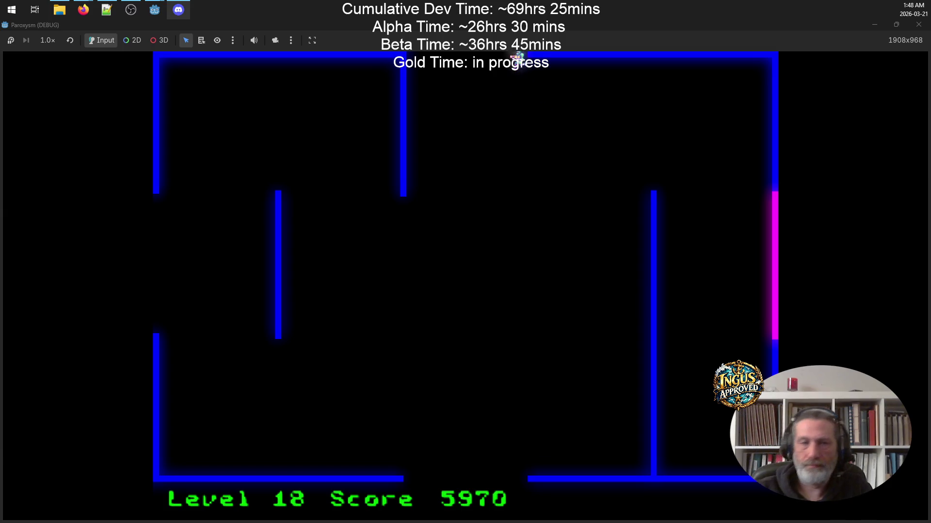
Shoot Level 19's robots while running along the bottom of the maze.
{"action": "key", "text": "a"}
{"action": "key", "text": "s"}
{"action": "key", "text": "d"}
{"action": "key", "text": "a"}
{"action": "key", "text": "w"}
{"action": "key", "text": "s"}
{"action": "key", "text": "d"}
{"action": "key", "text": "w"}
{"action": "key", "text": "d"}
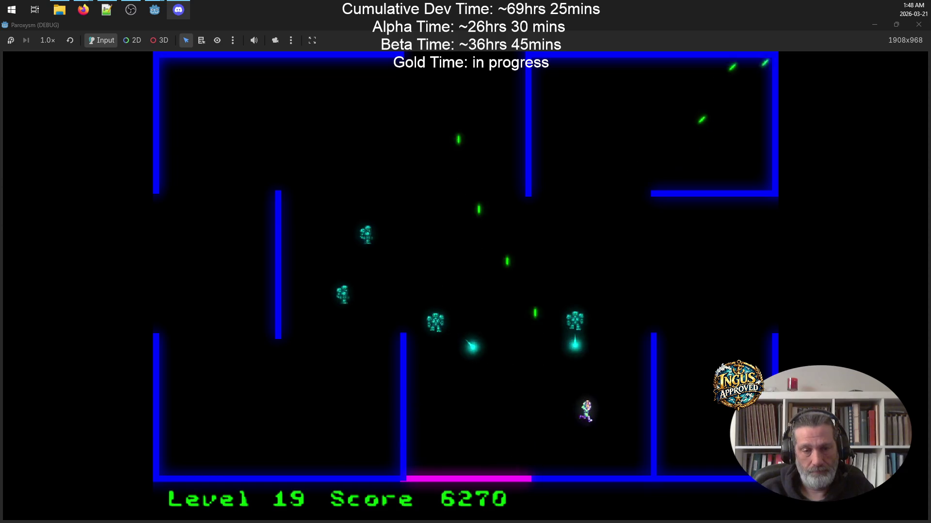
{"action": "key", "text": "w"}
Keep fighting the advancing robots until the last life is lost at 6570 points.
{"action": "key", "text": "s"}
{"action": "key", "text": "a"}
{"action": "key", "text": "w"}
{"action": "key", "text": "a"}
{"action": "key", "text": "w"}
{"action": "key", "text": "w"}
{"action": "key", "text": "d"}
{"action": "key", "text": "s"}
{"action": "key", "text": "a"}
{"action": "key", "text": "d"}
{"action": "key", "text": "w"}
{"action": "key", "text": "w"}
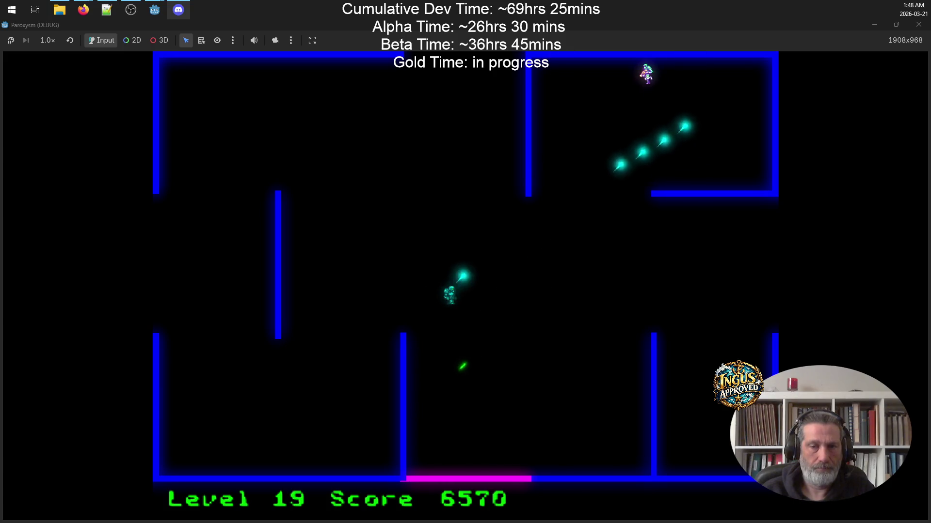
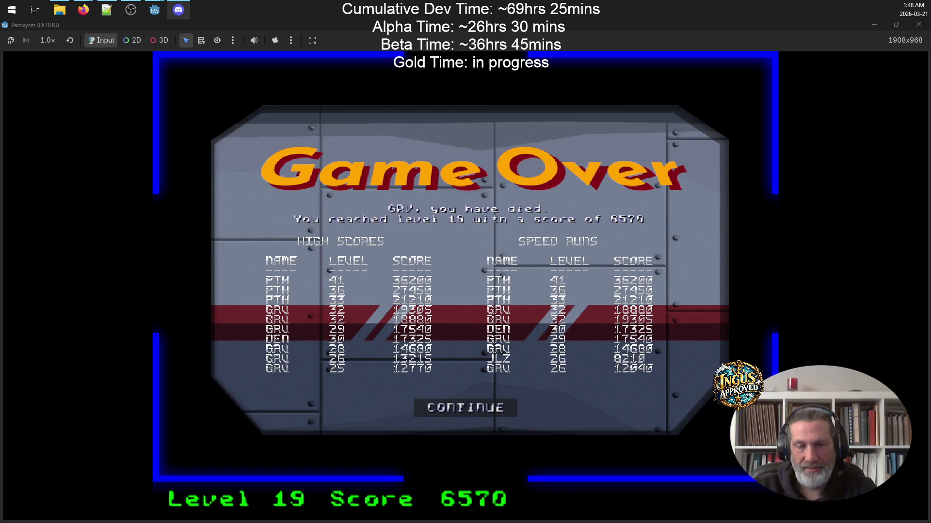
Continue past the Game Over scores (level 19, 6570 points) and quit the game from the Credits screen.
{"action": "left_click", "coordinate": [493, 406]}
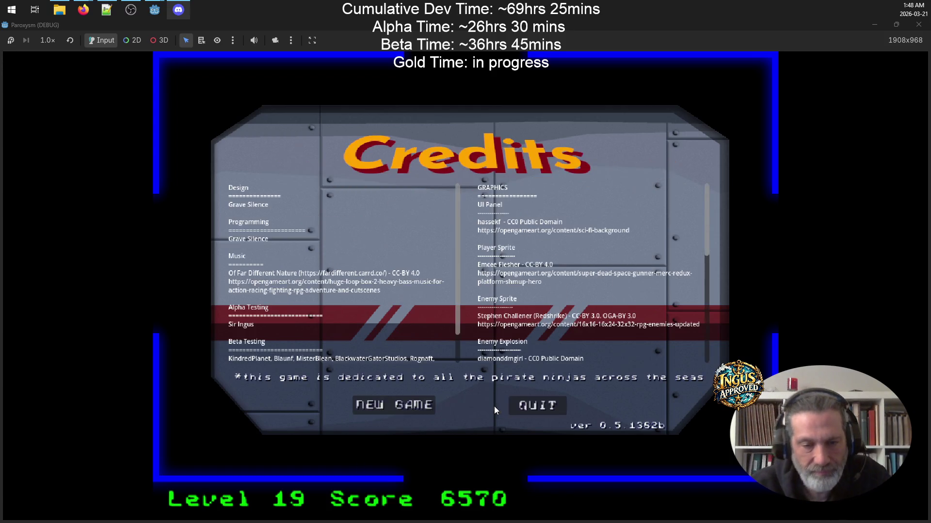
{"action": "left_click", "coordinate": [546, 406]}
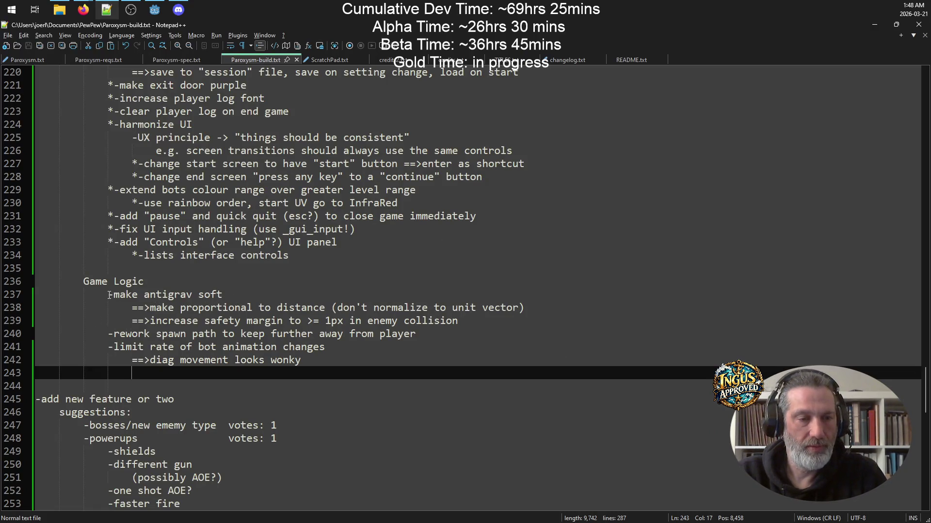
Reword the item to 'make antigrav softer', delete its proportional-distance sub-note, and mark it done with '*'.
{"action": "left_click", "coordinate": [243, 296]}
{"action": "type", "text": "er"}
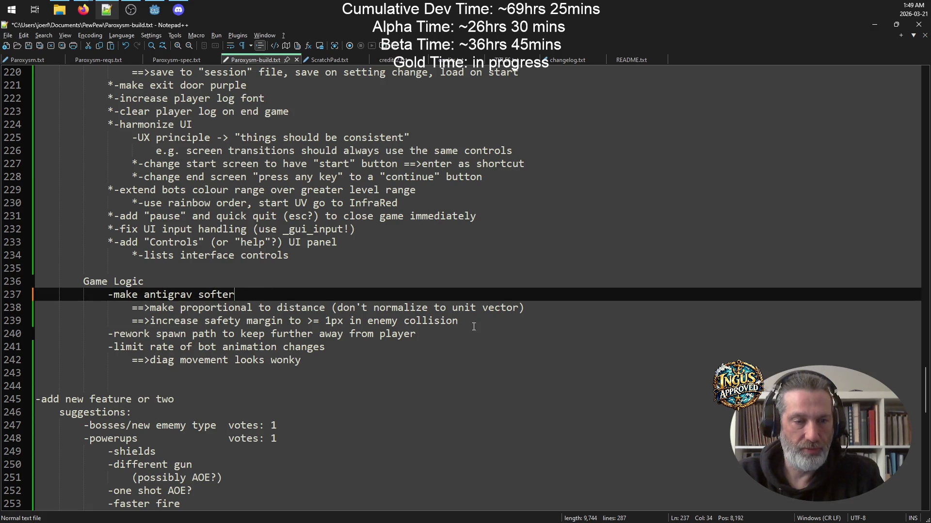
{"action": "left_click_drag", "start_coordinate": [532, 306], "coordinate": [34, 306]}
{"action": "key", "text": "Delete"}
{"action": "key", "text": "BackSpace"}
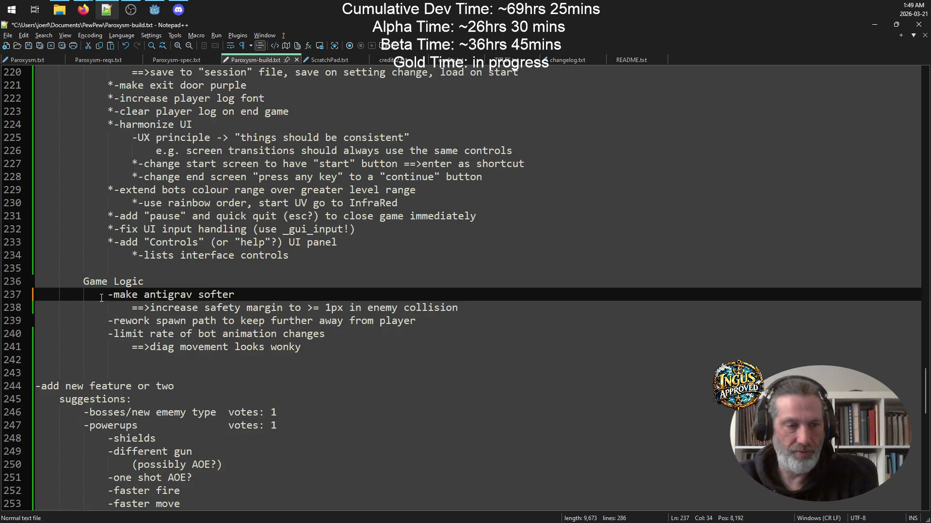
{"action": "type", "text": "*"}
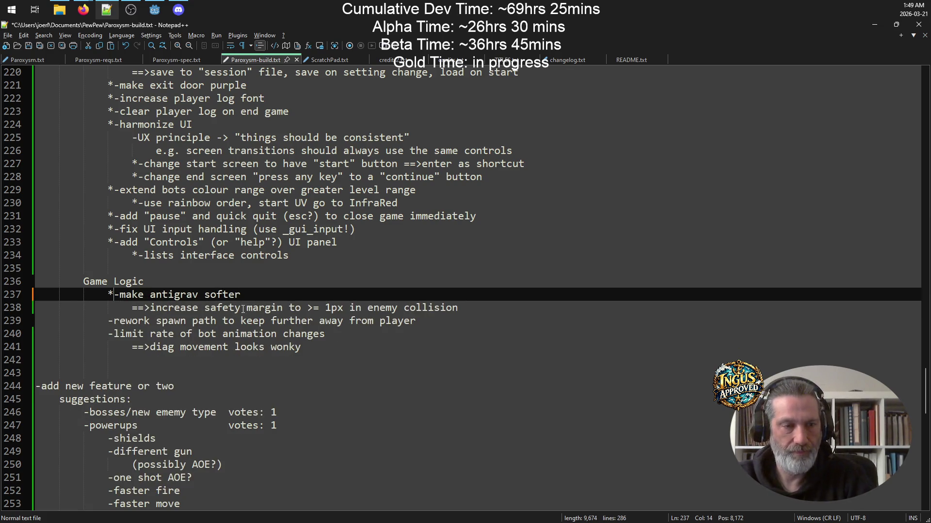
Add a blank line after the safety-margin note, remove the extra empty line, and save Paroxysm-build.txt.
{"action": "left_click", "coordinate": [344, 335]}
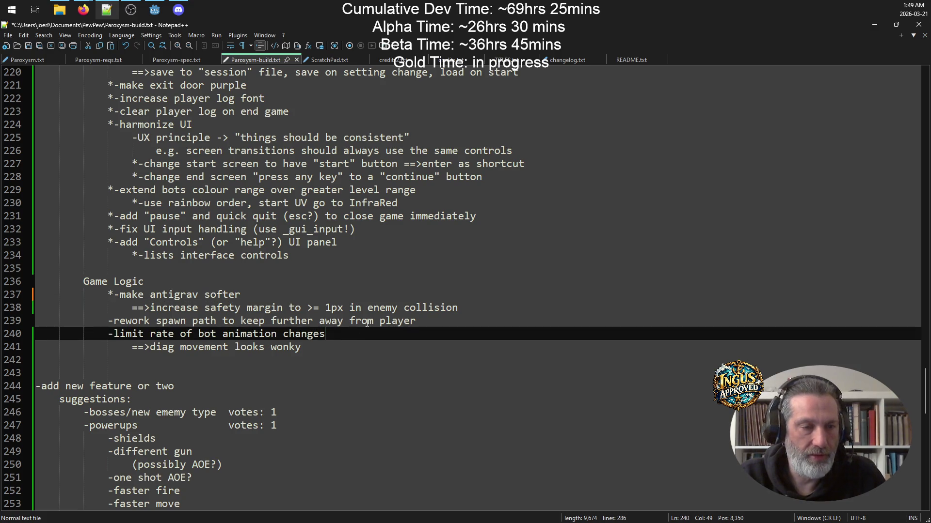
{"action": "left_click", "coordinate": [489, 310]}
{"action": "key", "text": "Return"}
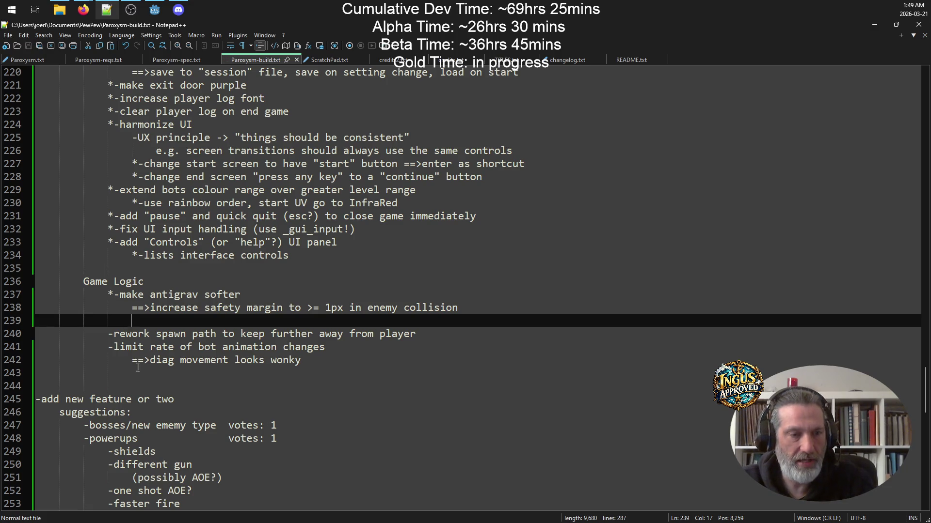
{"action": "left_click", "coordinate": [152, 386]}
{"action": "key", "text": "BackSpace"}
{"action": "key", "text": "BackSpace"}
{"action": "key", "text": "ctrl+s"}
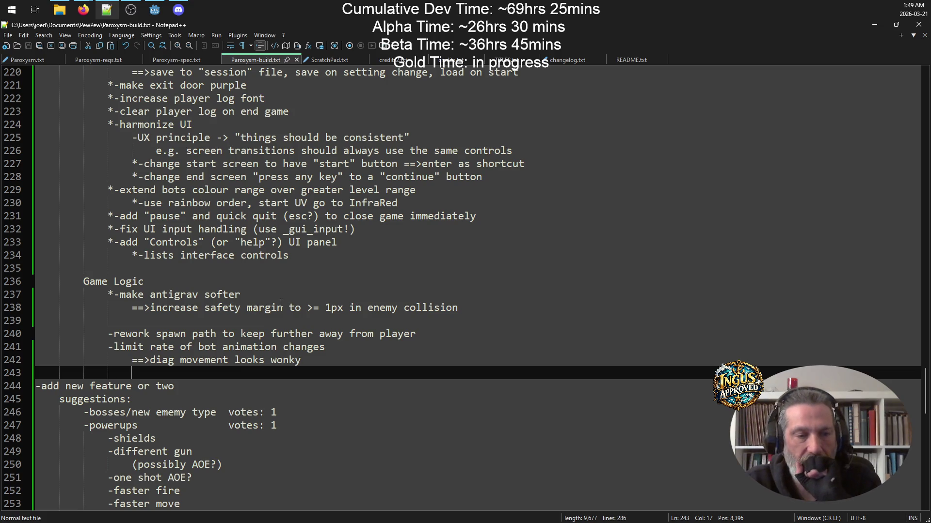
{"action": "scroll", "coordinate": [298, 300], "scroll_direction": "up", "scroll_amount": 5}
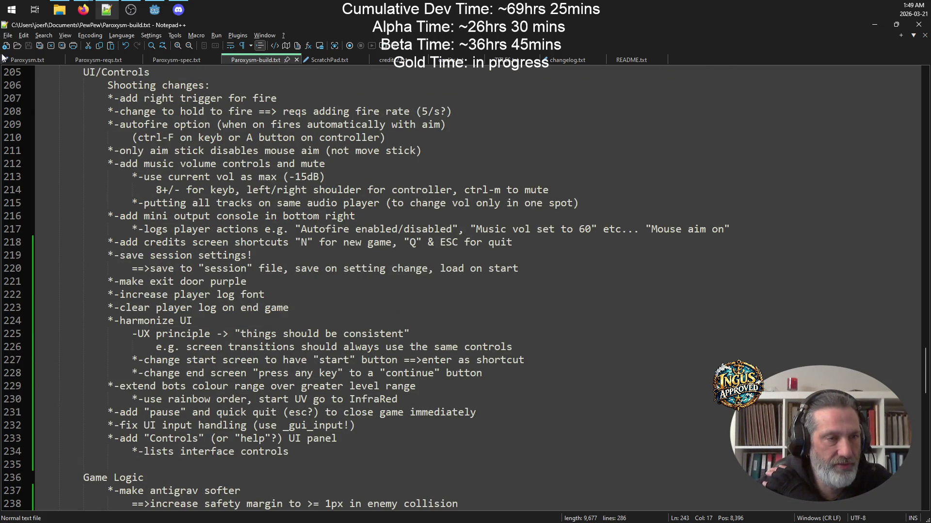
Review the Gold bug-fix and feedback items in the Paroxysm.txt plan.
{"action": "left_click", "coordinate": [25, 58]}
{"action": "scroll", "coordinate": [242, 287], "scroll_direction": "down", "scroll_amount": 5}
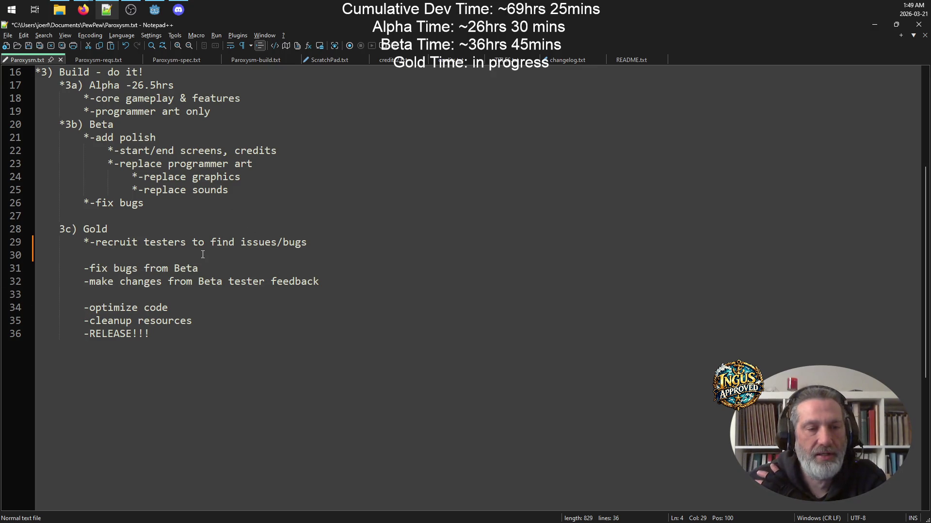
{"action": "left_click_drag", "start_coordinate": [336, 277], "coordinate": [2, 255]}
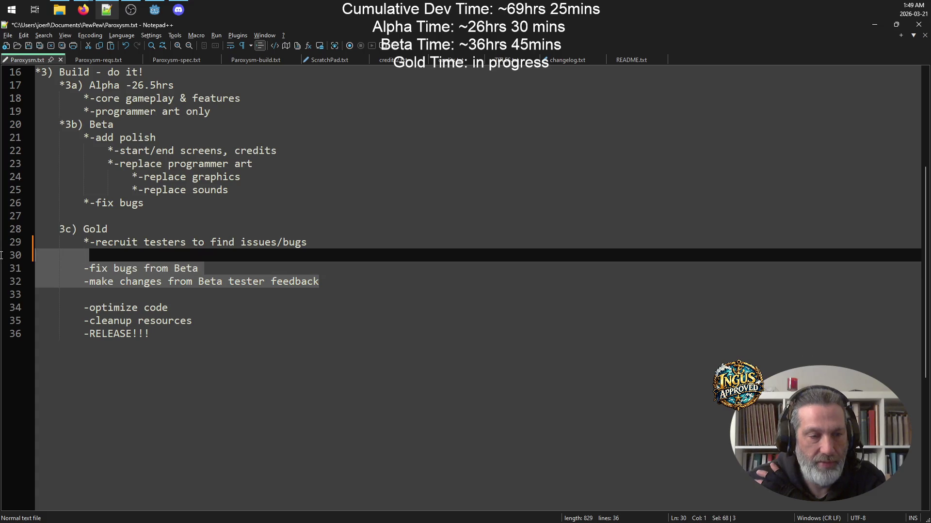
{"action": "left_click", "coordinate": [410, 291]}
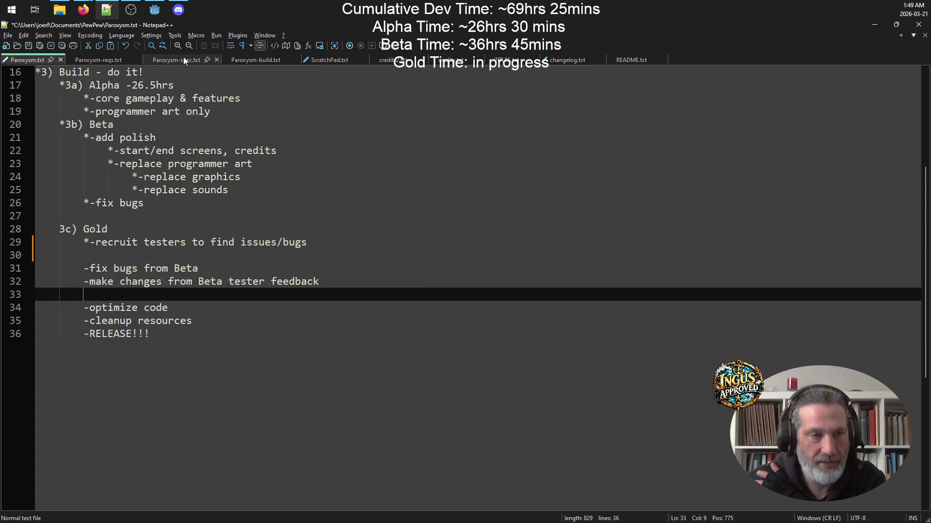
{"action": "scroll", "coordinate": [264, 70], "scroll_direction": "up", "scroll_amount": 5}
Review the clear-player-log, harmonize-UI, end-screen and bot-colour items in Paroxysm-build.txt, then minimize Notepad++.
{"action": "left_click", "coordinate": [255, 60]}
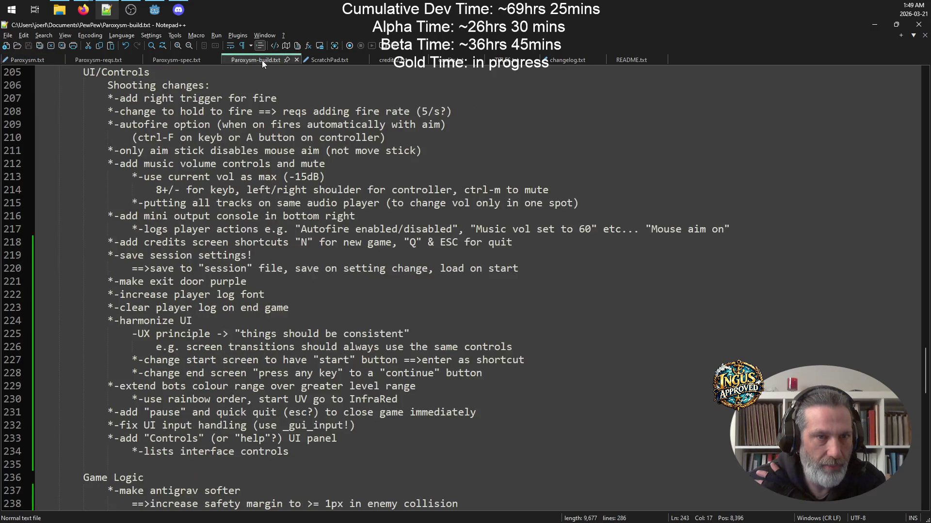
{"action": "scroll", "coordinate": [329, 251], "scroll_direction": "down", "scroll_amount": 4}
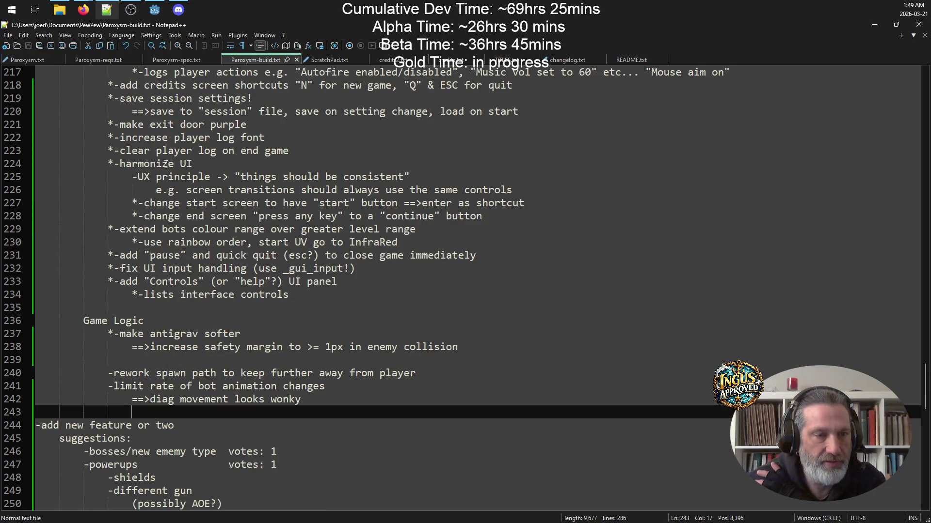
{"action": "scroll", "coordinate": [233, 194], "scroll_direction": "up", "scroll_amount": 2}
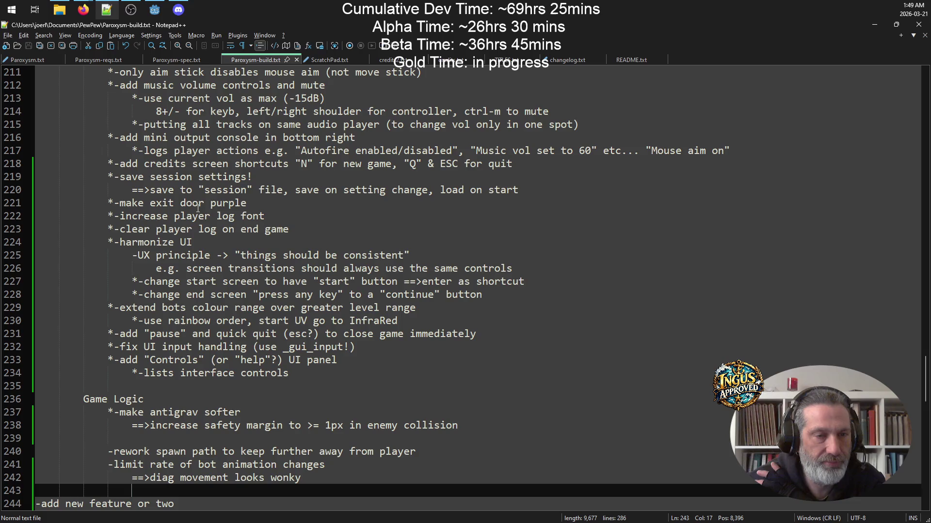
{"action": "left_click_drag", "start_coordinate": [291, 230], "coordinate": [67, 224]}
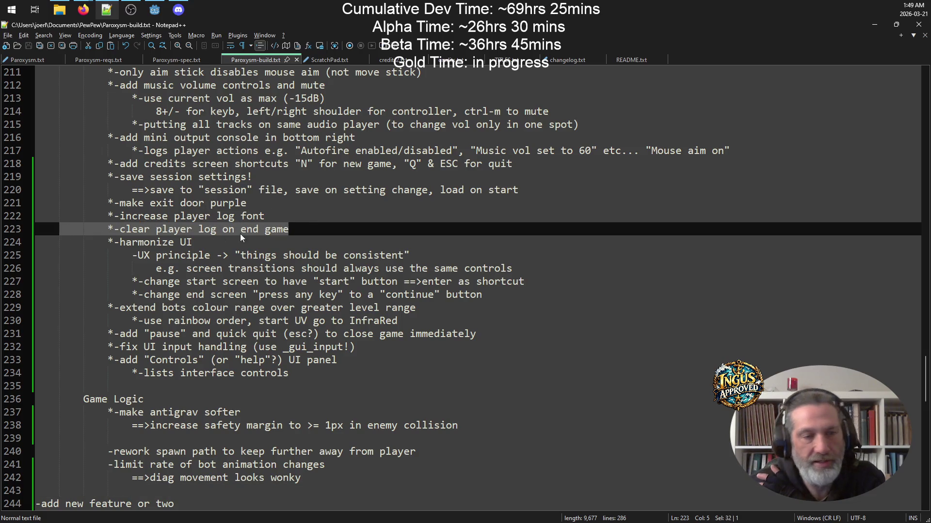
{"action": "left_click", "coordinate": [533, 270]}
{"action": "key", "text": "shift+Home"}
{"action": "key", "text": "shift+Home"}
{"action": "key", "text": "shift+Up"}
{"action": "key", "text": "shift+Up"}
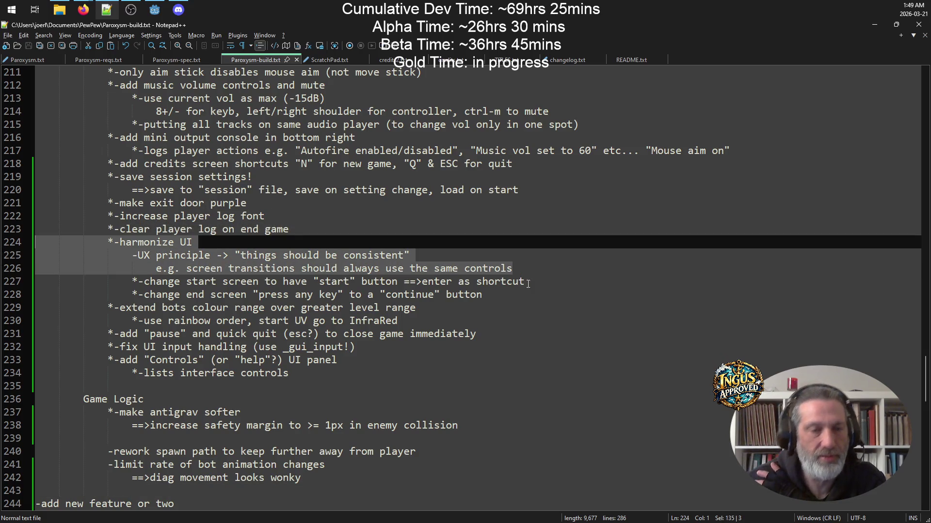
{"action": "mouse_move", "coordinate": [503, 289]}
{"action": "left_mouse_down"}
{"action": "mouse_move", "coordinate": [252, 245]}
{"action": "mouse_move", "coordinate": [1, 232]}
{"action": "left_mouse_up"}
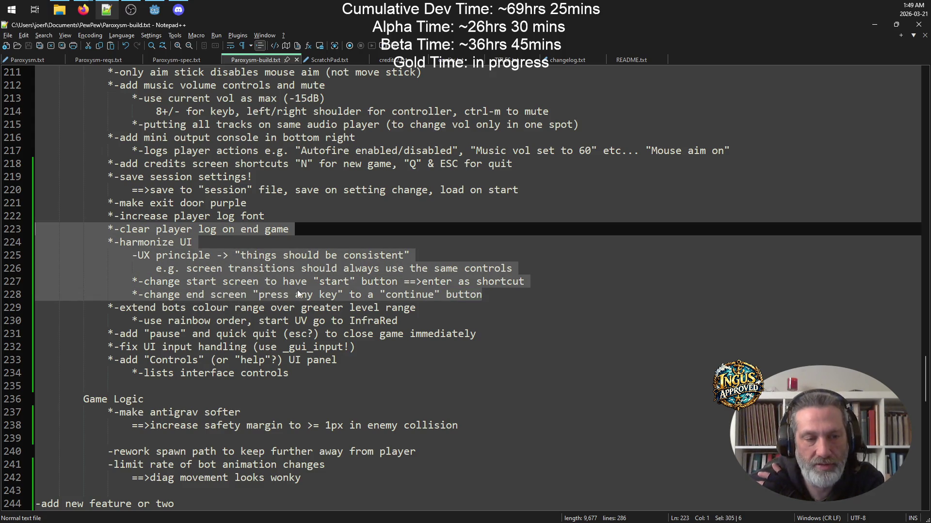
{"action": "left_click_drag", "start_coordinate": [420, 321], "coordinate": [2, 304]}
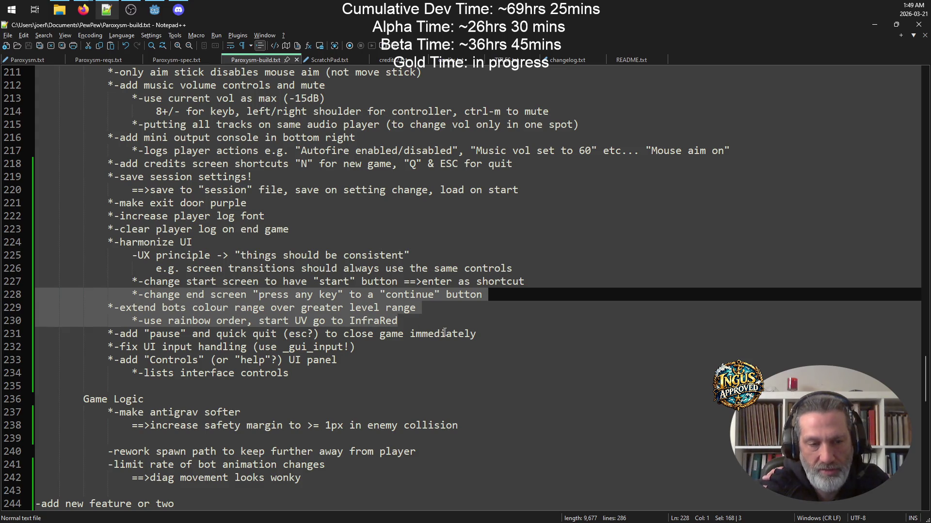
{"action": "left_click", "coordinate": [147, 334]}
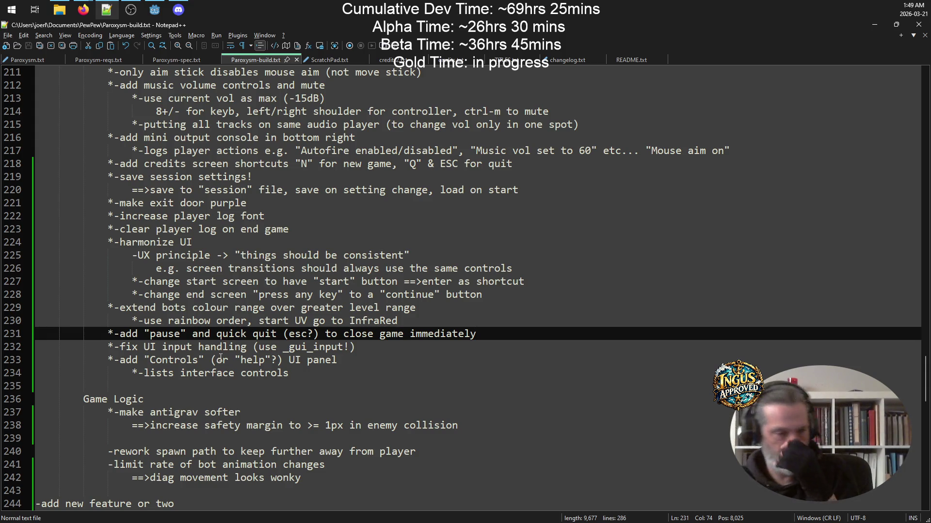
{"action": "left_click", "coordinate": [868, 21]}
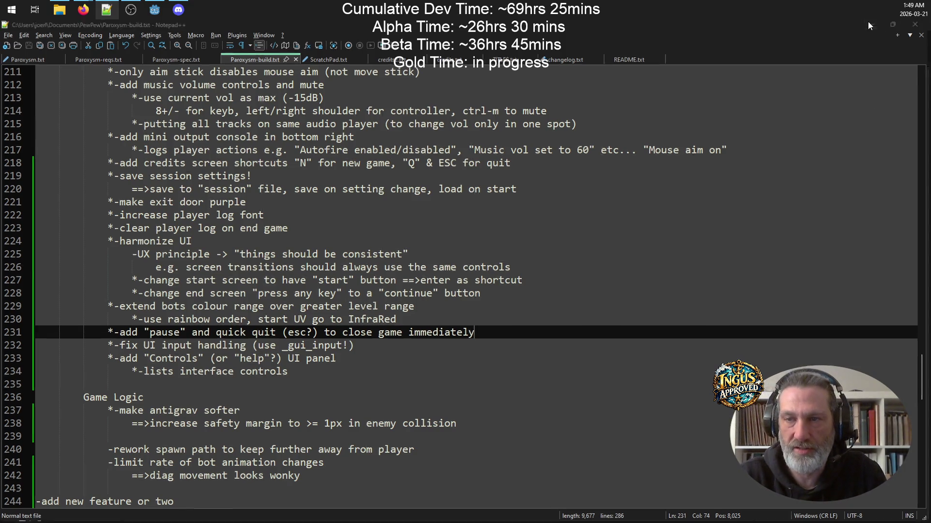
Run the debug build with F5, open and close the Controls panel twice, then close the game.
{"action": "key", "text": "F5"}
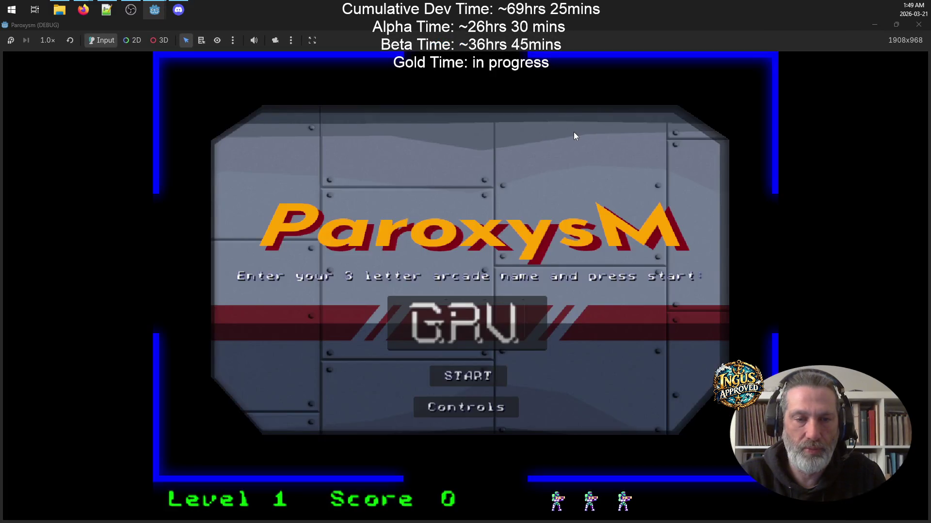
{"action": "left_click", "coordinate": [473, 406]}
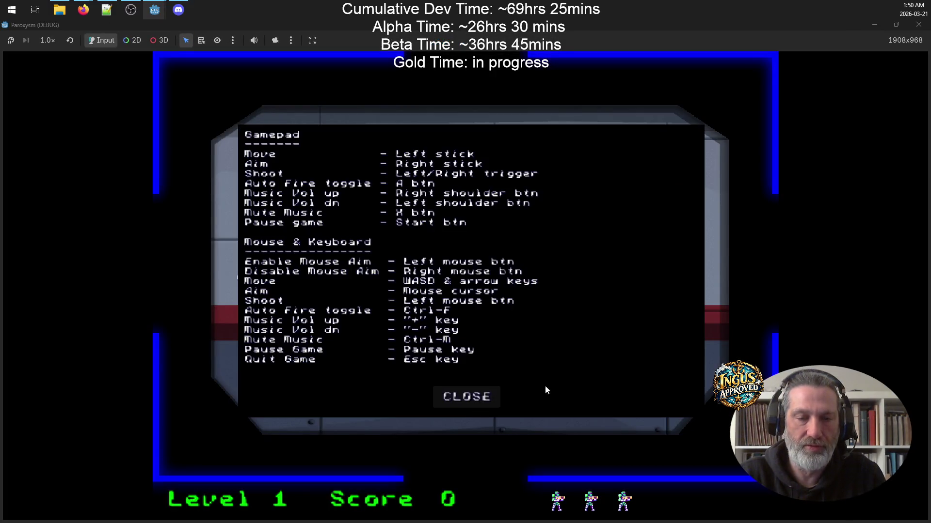
{"action": "left_click", "coordinate": [469, 403]}
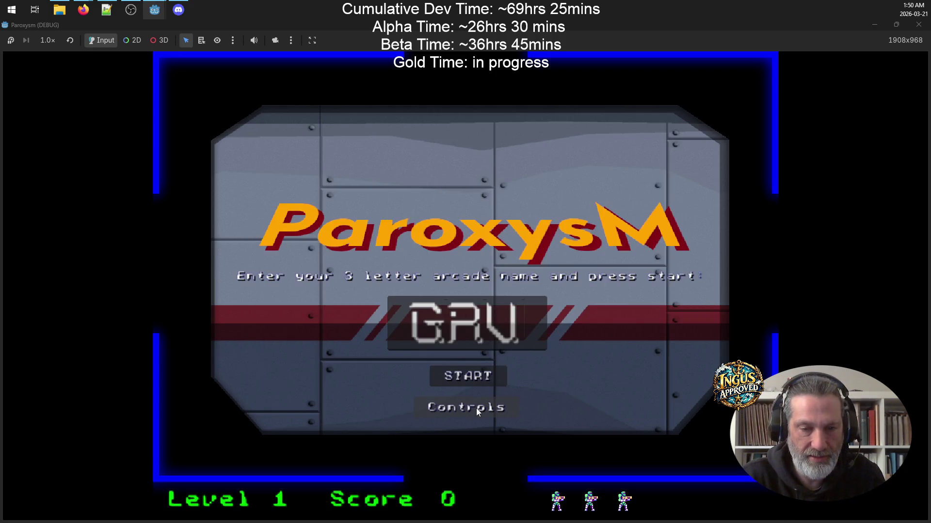
{"action": "left_click", "coordinate": [474, 409]}
{"action": "left_click", "coordinate": [472, 397]}
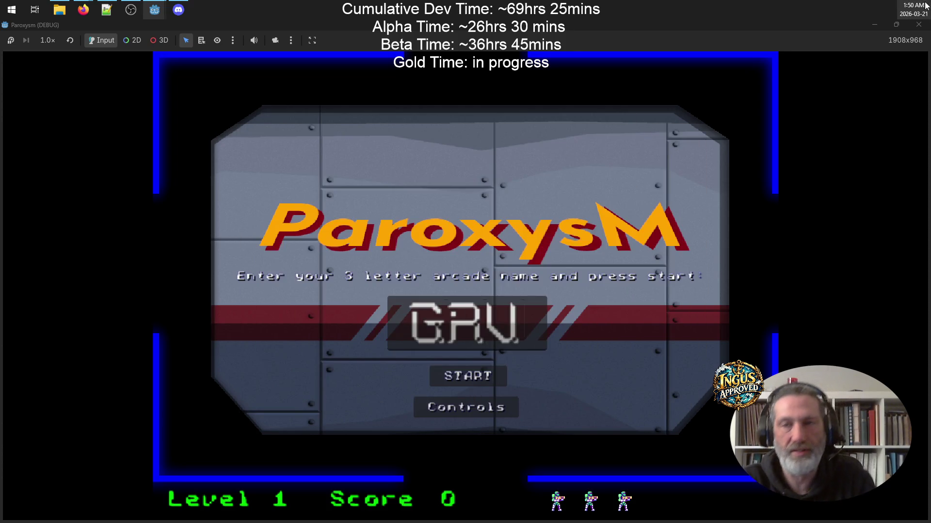
{"action": "left_click", "coordinate": [917, 25]}
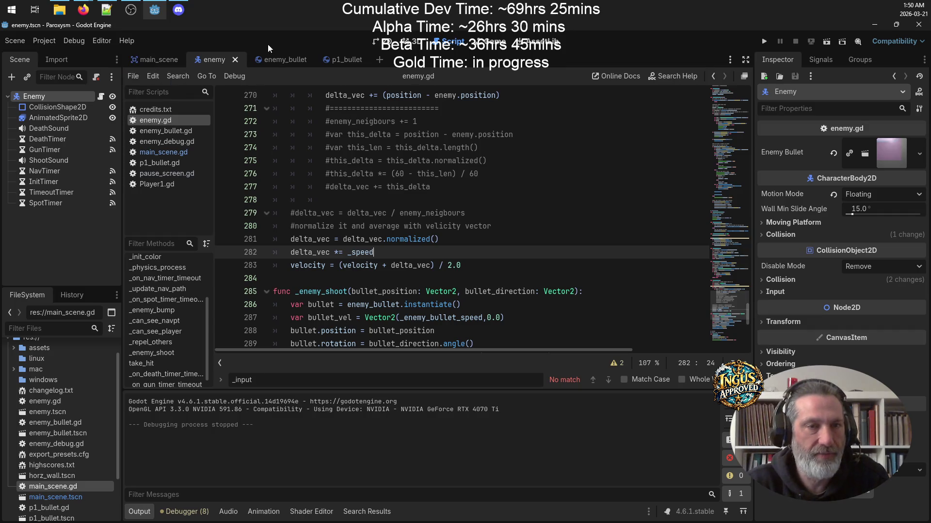
In main_scene, assign a New Shortcut resource to ControlsBtn's Shortcut property.
{"action": "left_click", "coordinate": [386, 43]}
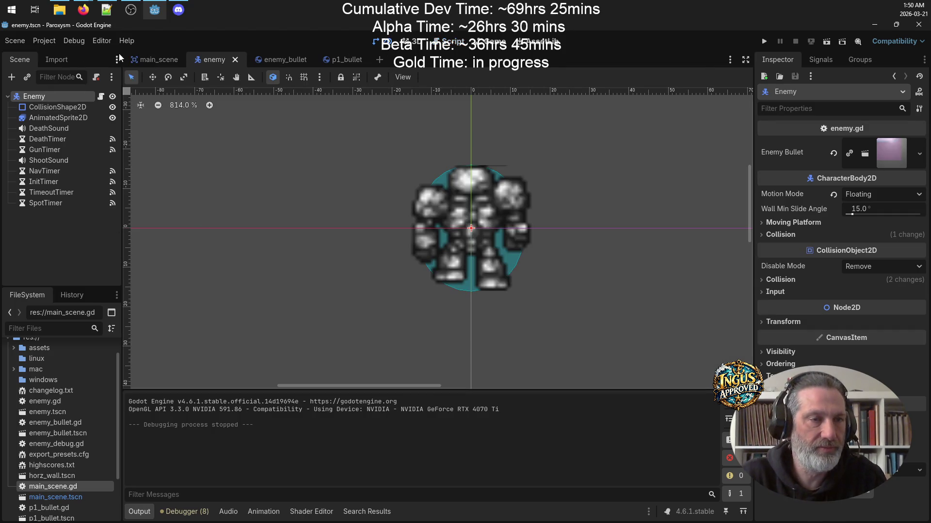
{"action": "left_click", "coordinate": [155, 58]}
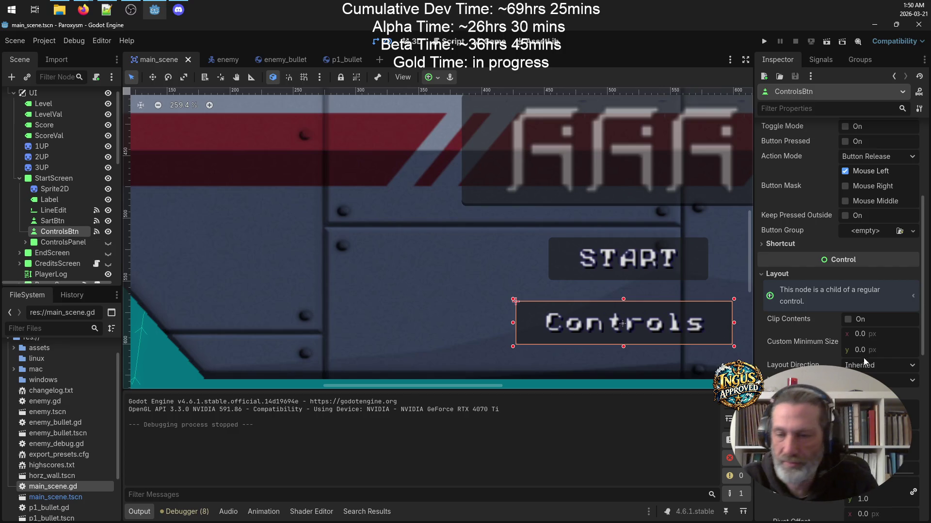
{"action": "scroll", "coordinate": [877, 361], "scroll_direction": "down", "scroll_amount": 5}
{"action": "scroll", "coordinate": [850, 369], "scroll_direction": "down", "scroll_amount": 2}
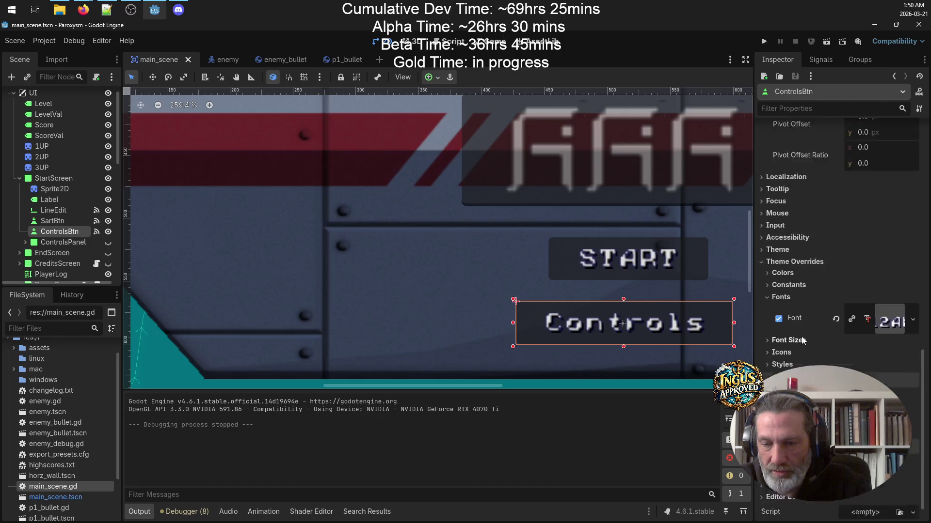
{"action": "scroll", "coordinate": [804, 285], "scroll_direction": "up", "scroll_amount": 7}
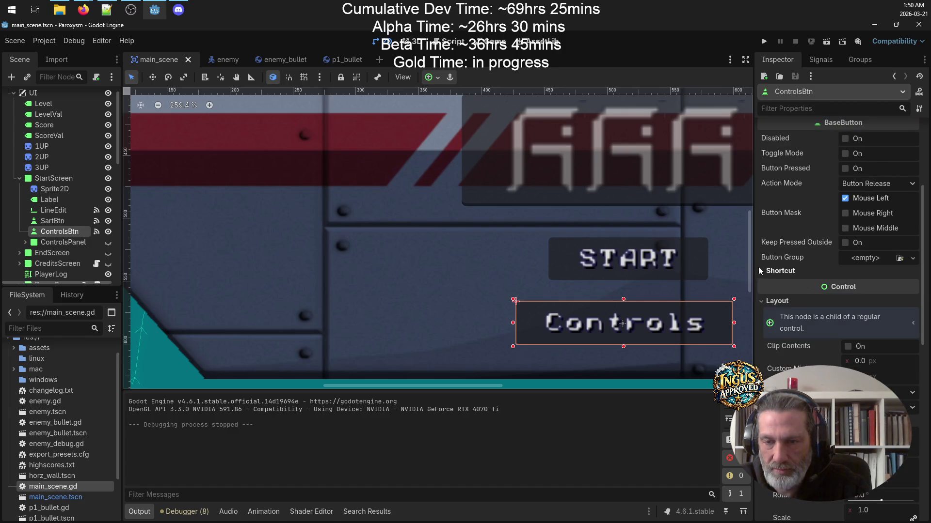
{"action": "left_click", "coordinate": [764, 270]}
{"action": "left_click", "coordinate": [912, 285]}
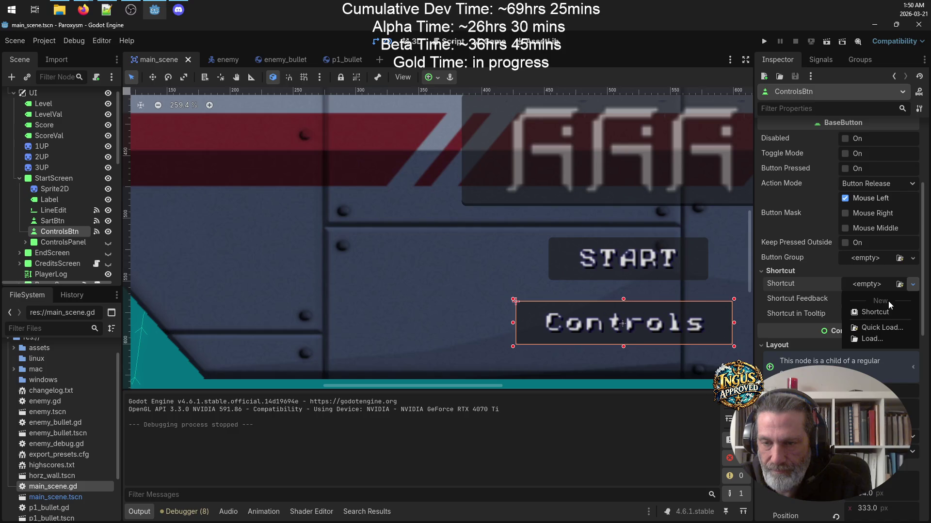
{"action": "left_click", "coordinate": [877, 312]}
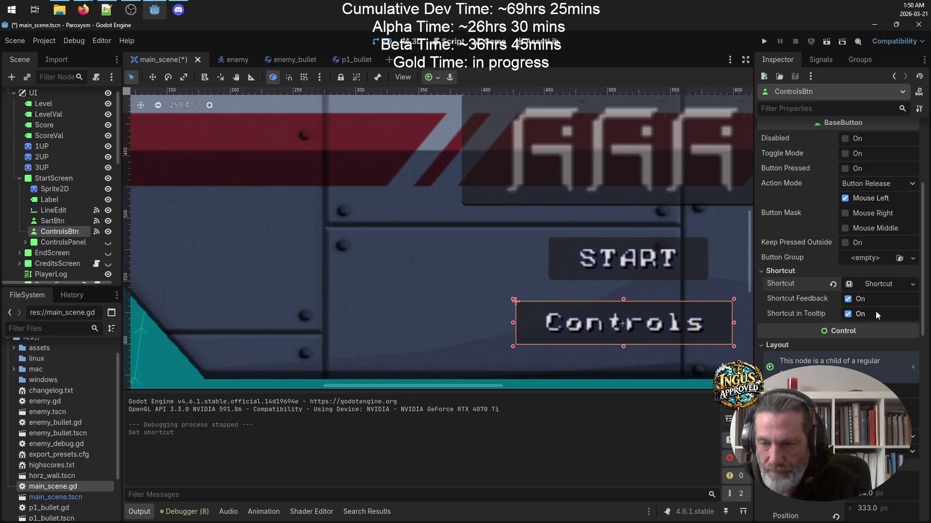
{"action": "left_click", "coordinate": [911, 286]}
{"action": "left_click", "coordinate": [879, 313]}
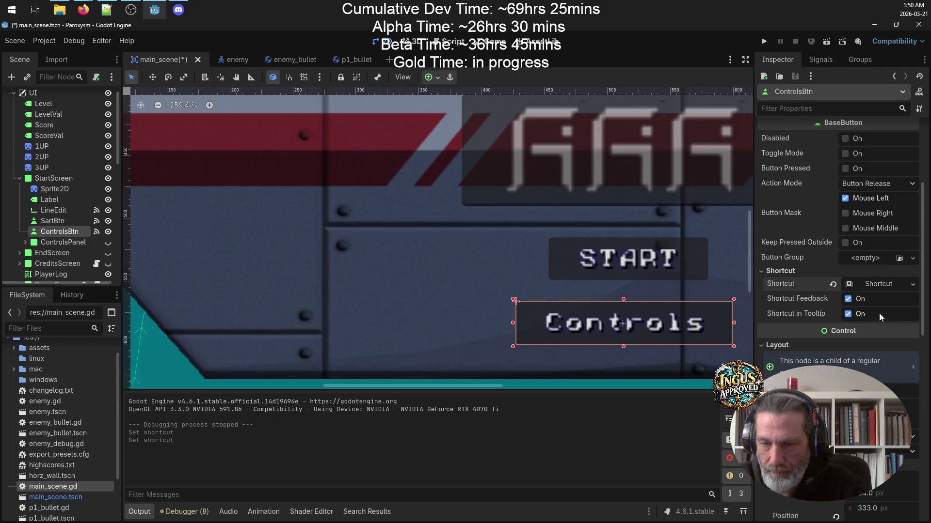
Add an InputEventKey event to the shortcut and configure it as the C key.
{"action": "left_click", "coordinate": [875, 286]}
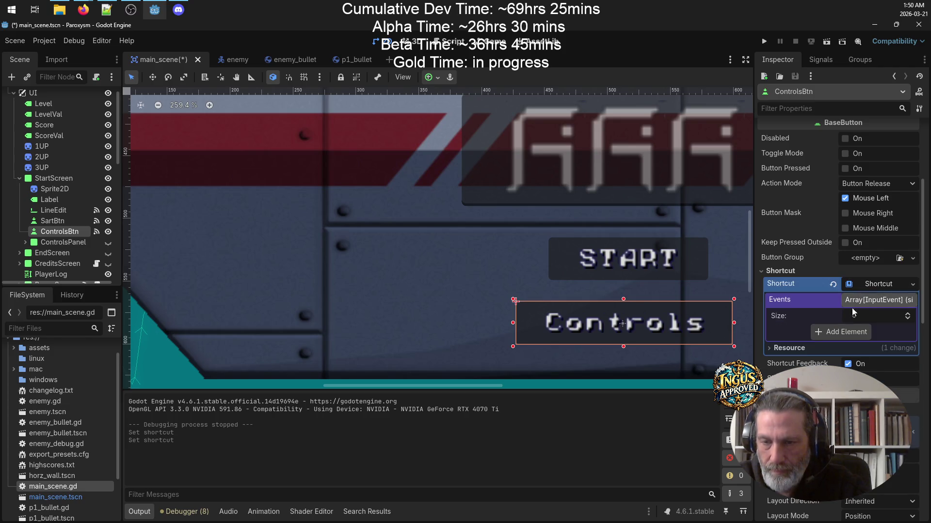
{"action": "left_click", "coordinate": [849, 332]}
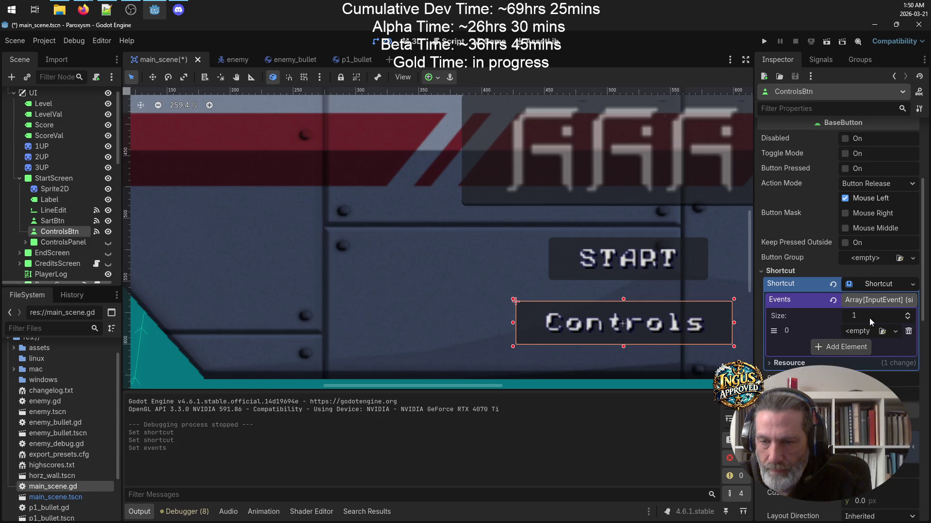
{"action": "left_click", "coordinate": [883, 332]}
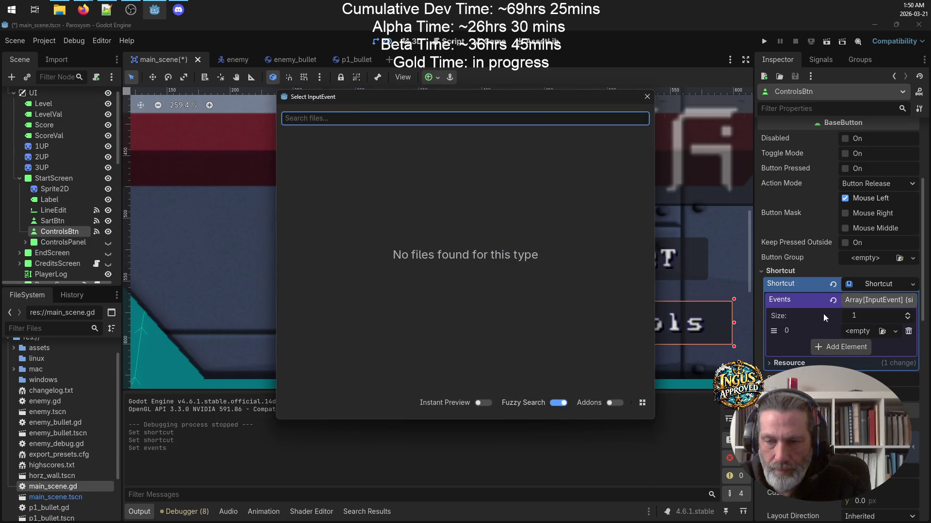
{"action": "left_click", "coordinate": [647, 97]}
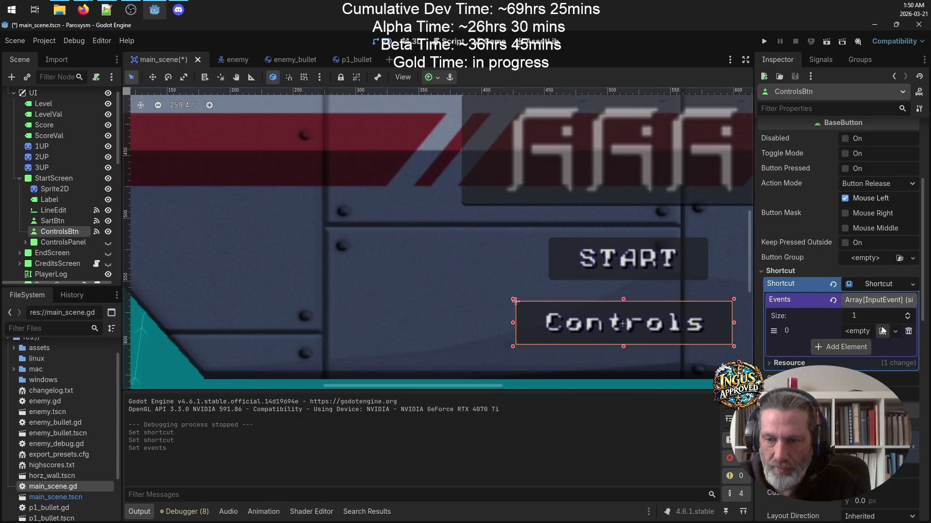
{"action": "left_click", "coordinate": [894, 332]}
{"action": "left_click", "coordinate": [853, 359]}
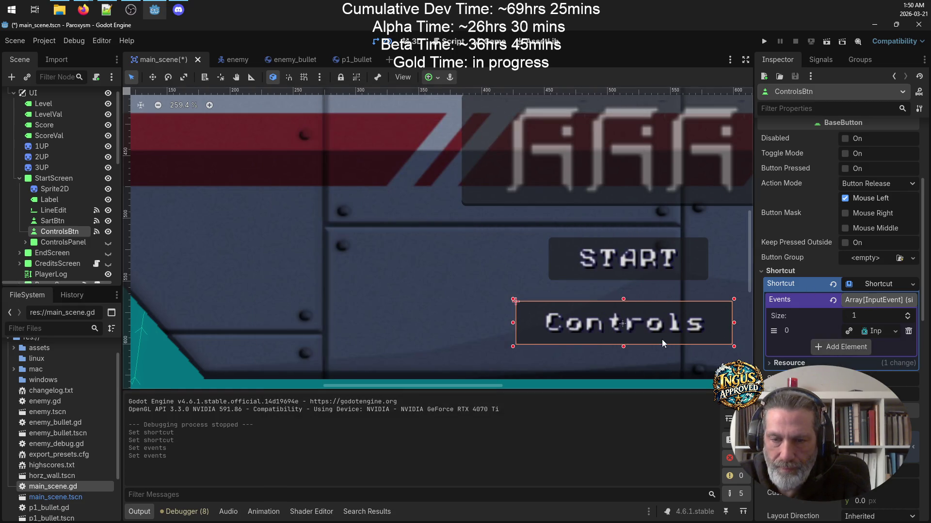
{"action": "left_click", "coordinate": [870, 332]}
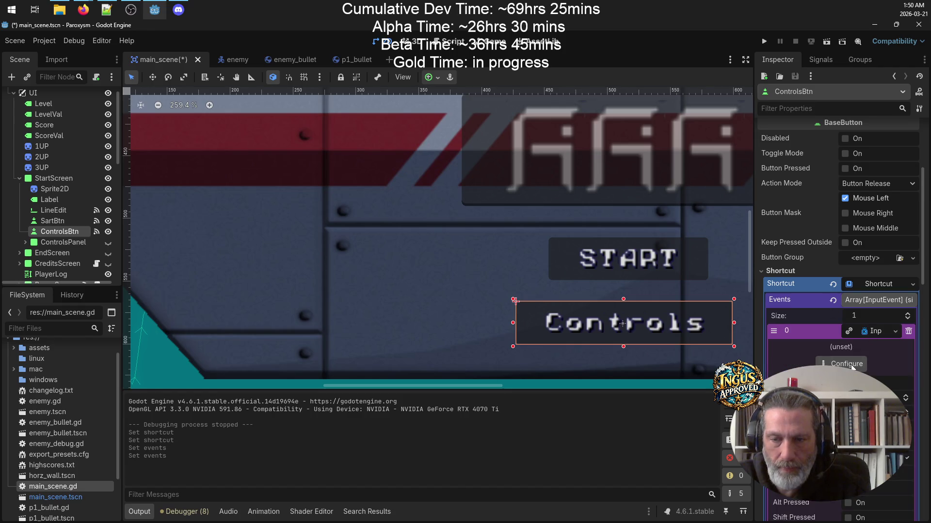
{"action": "left_click", "coordinate": [851, 365]}
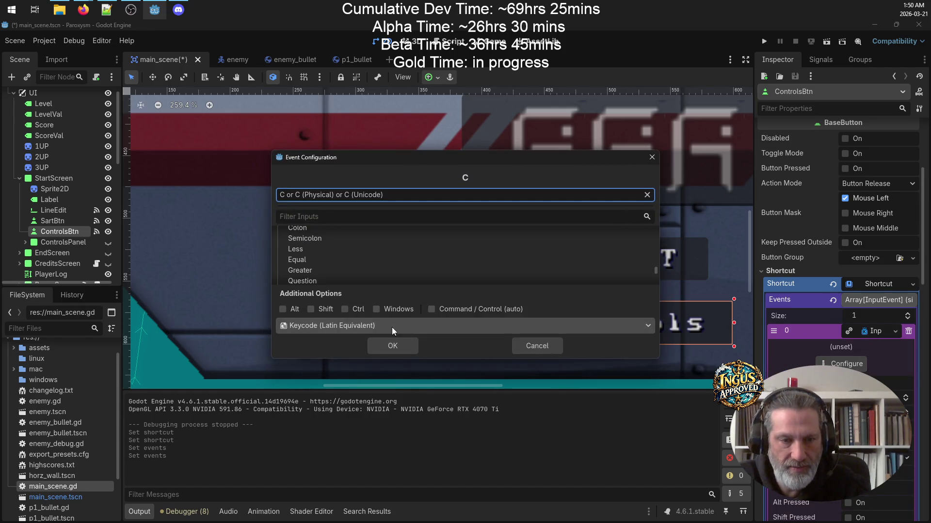
{"action": "left_click", "coordinate": [396, 349]}
{"action": "left_click", "coordinate": [386, 313]}
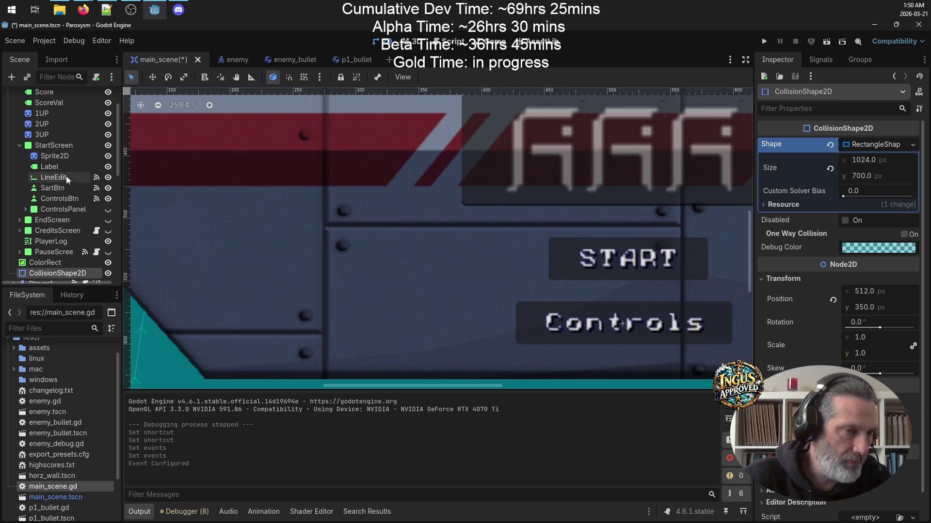
Select the CloseBtn node under ControlsPanel in the scene tree.
{"action": "left_click", "coordinate": [72, 210]}
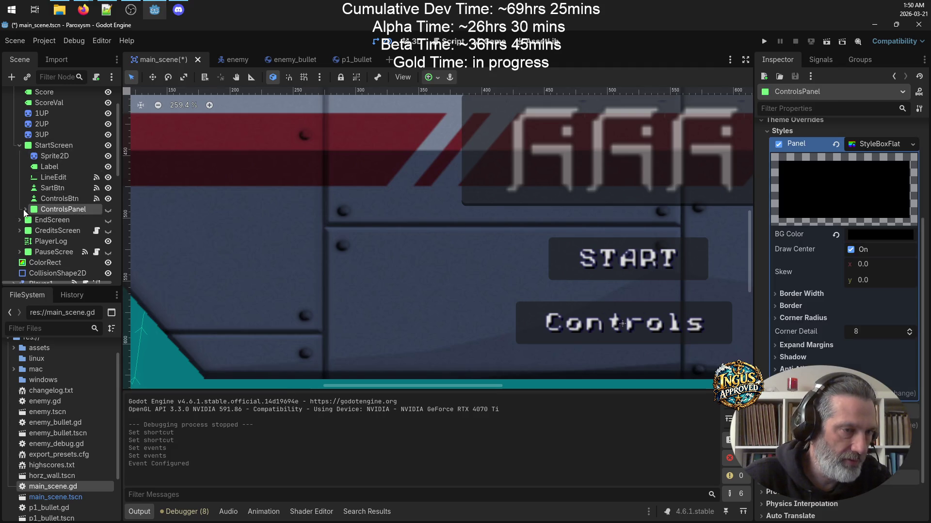
{"action": "key", "text": "Right"}
{"action": "left_click", "coordinate": [59, 219]}
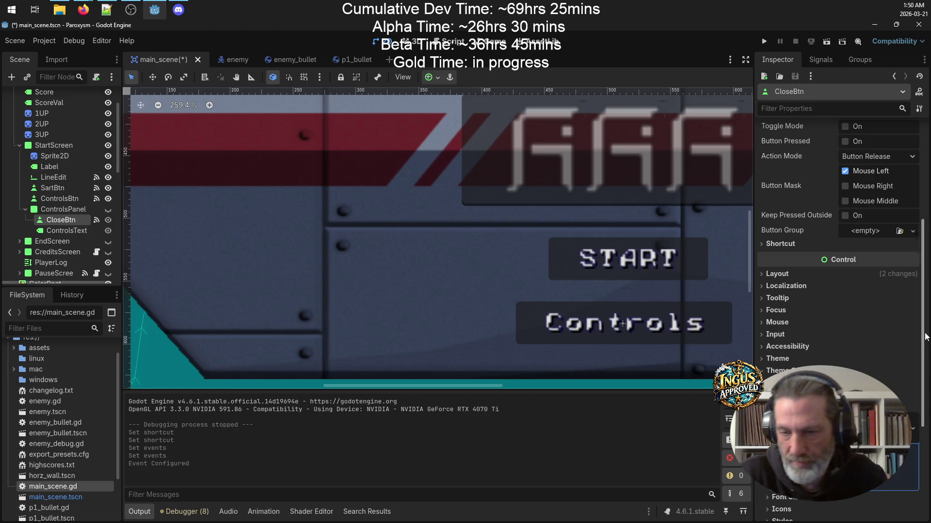
Assign a New Shortcut resource to CloseBtn's Shortcut property.
{"action": "scroll", "coordinate": [830, 335], "scroll_direction": "down", "scroll_amount": 1}
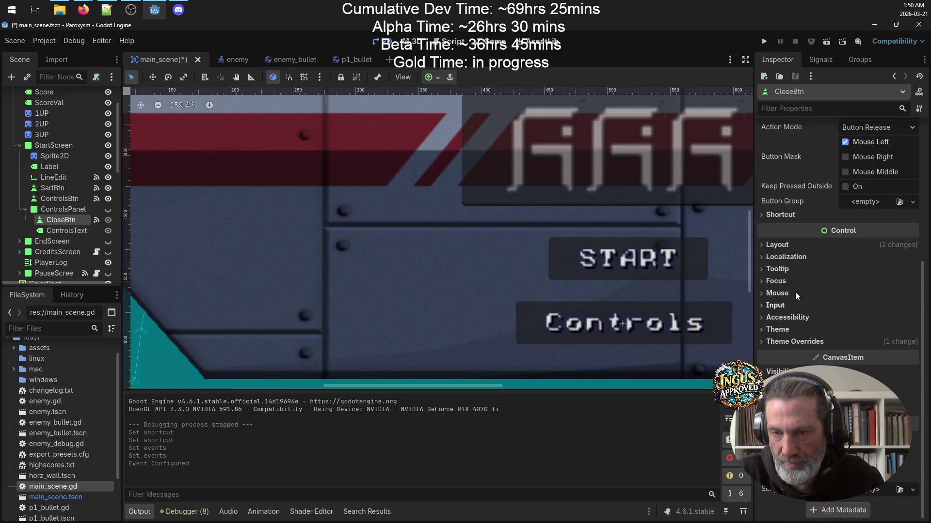
{"action": "left_click", "coordinate": [762, 215]}
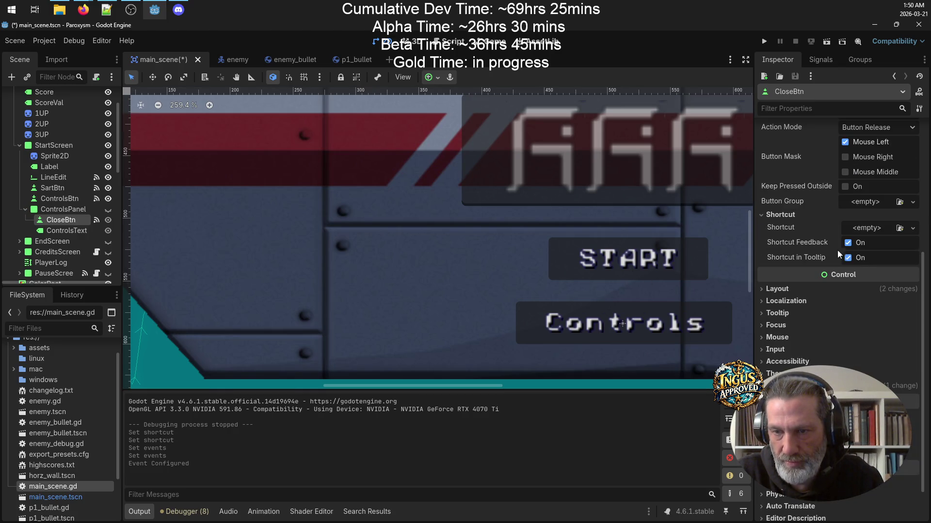
{"action": "left_click", "coordinate": [905, 230]}
{"action": "left_click", "coordinate": [889, 260]}
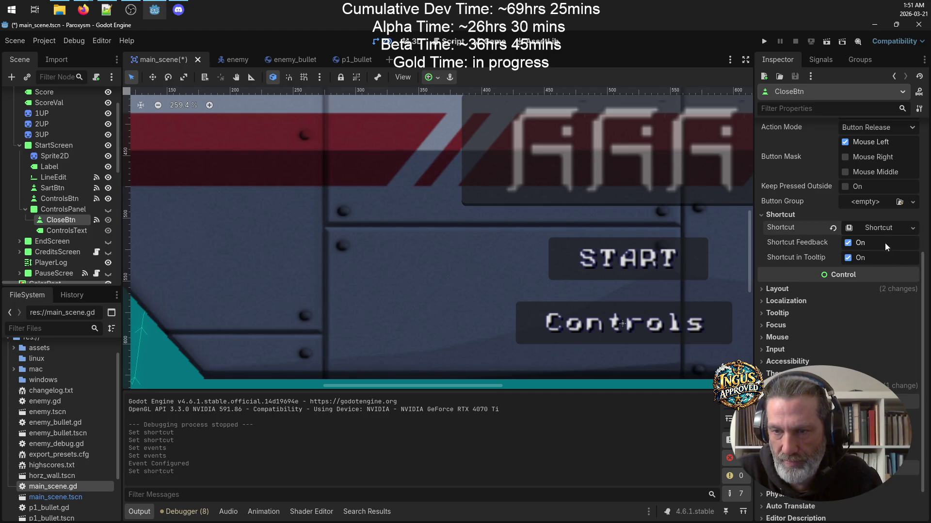
{"action": "left_click", "coordinate": [863, 227]}
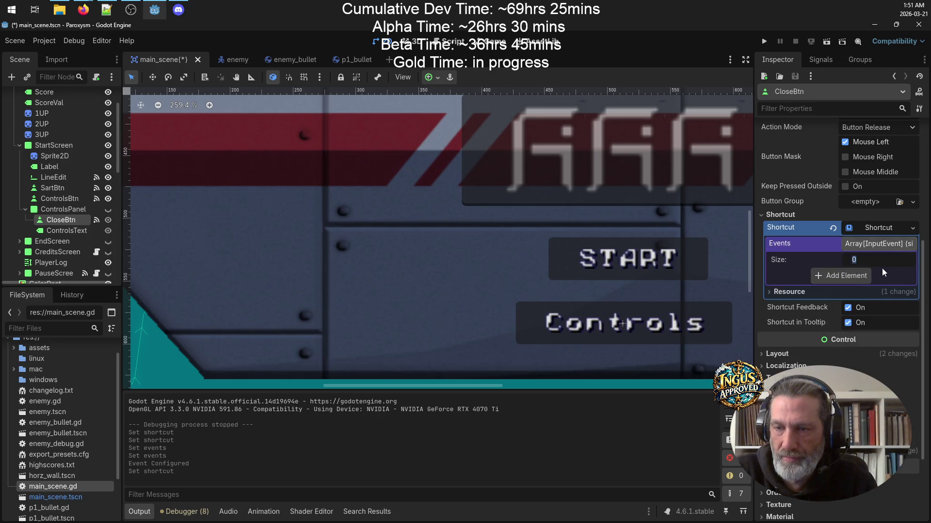
Add an InputEventKey bound to Enter, save the main scene, and run the game.
{"action": "left_click", "coordinate": [861, 276]}
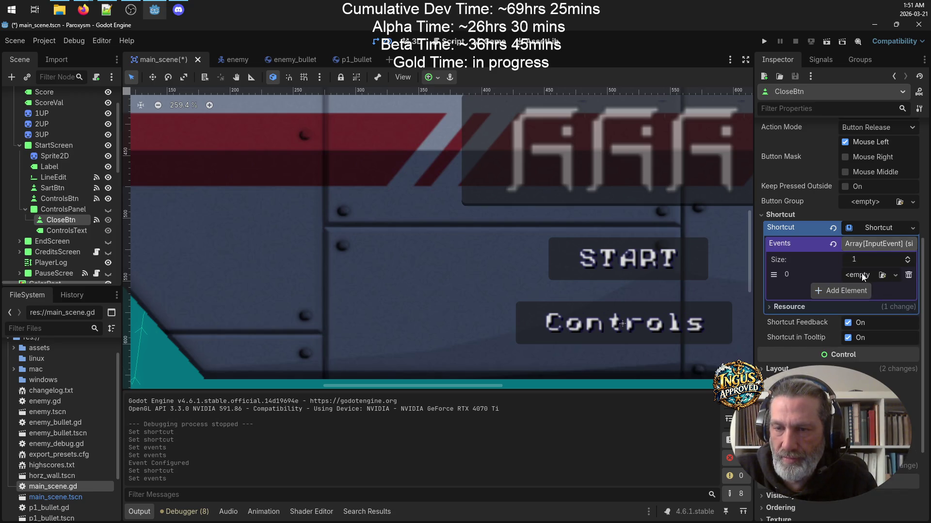
{"action": "left_click", "coordinate": [896, 276]}
{"action": "left_click", "coordinate": [831, 304]}
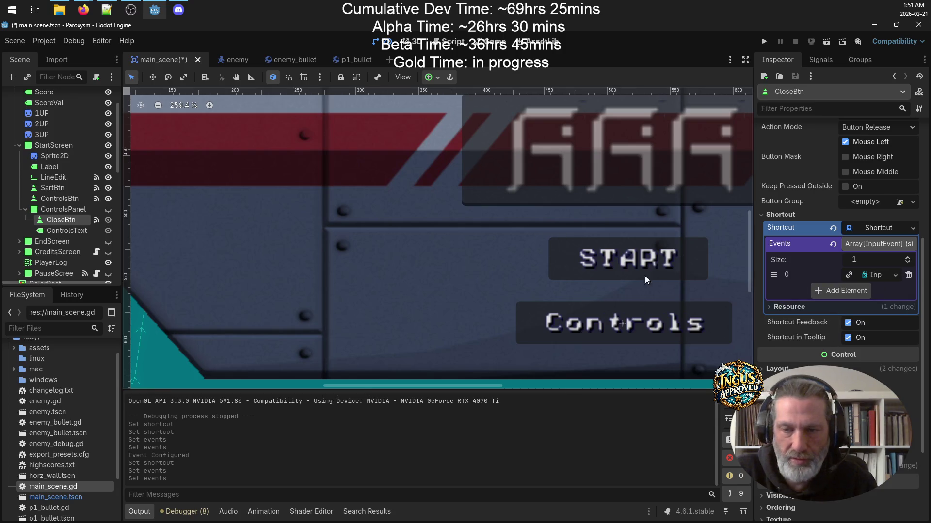
{"action": "left_click", "coordinate": [878, 274]}
{"action": "left_click", "coordinate": [841, 308]}
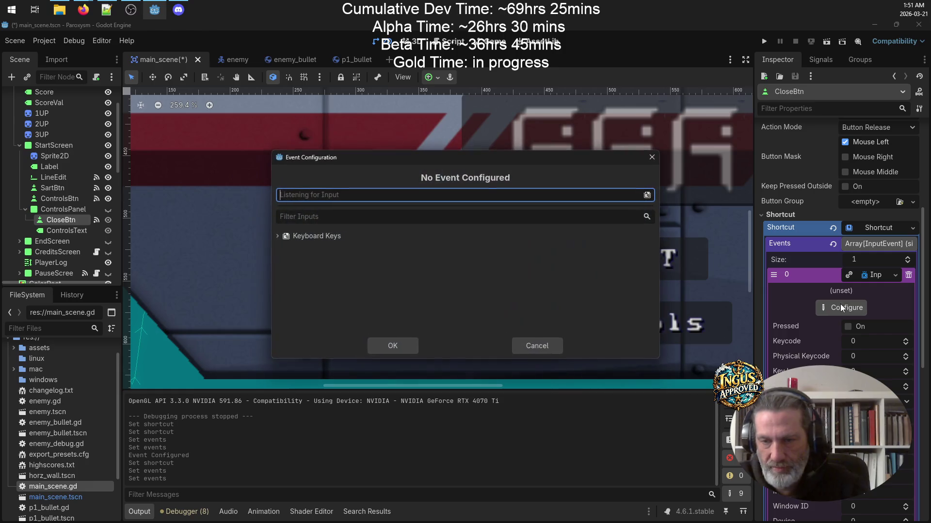
{"action": "key", "text": "Return"}
{"action": "left_click", "coordinate": [394, 345]}
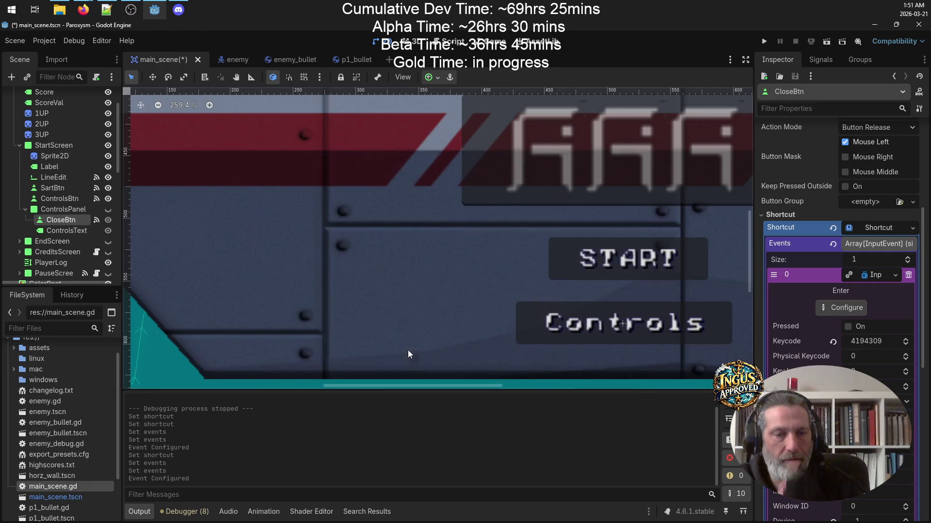
{"action": "key", "text": "ctrl+s"}
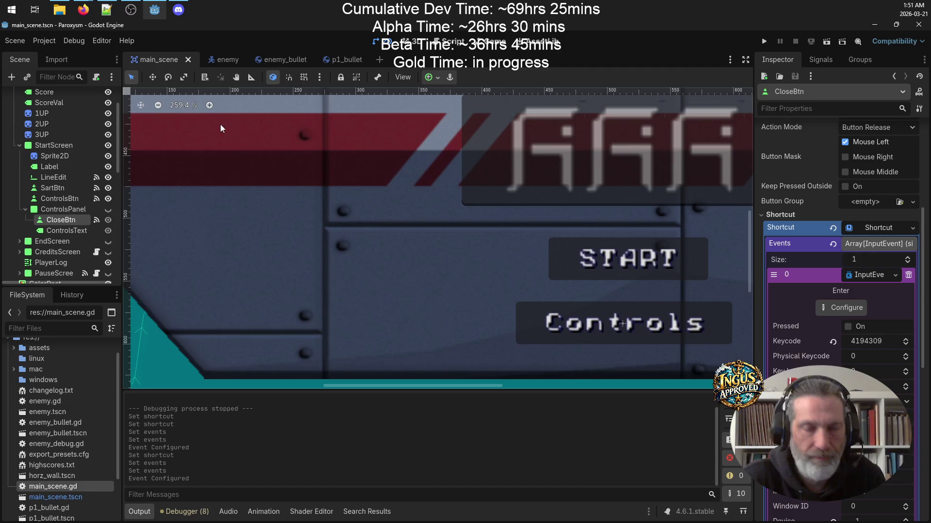
{"action": "left_click", "coordinate": [765, 40]}
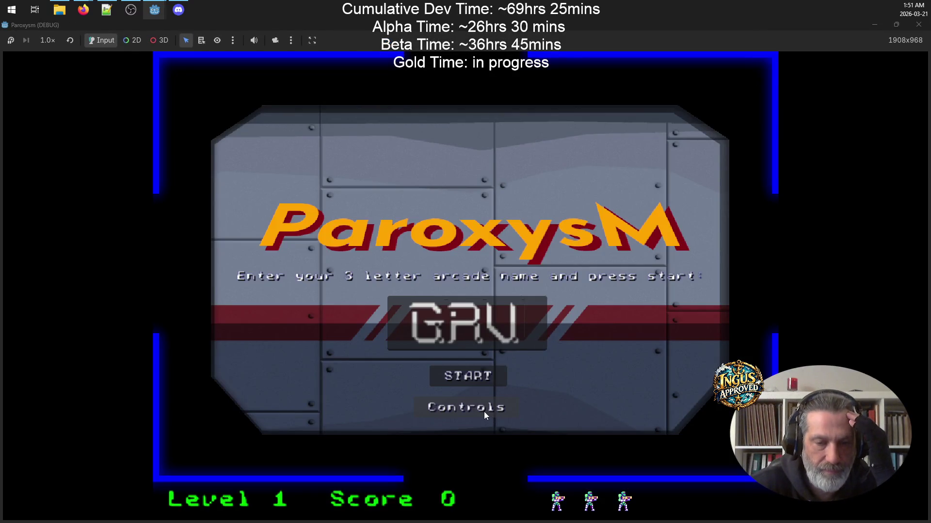
Open and close the Controls panel in-game, trying the Enter key on it.
{"action": "left_click", "coordinate": [484, 411]}
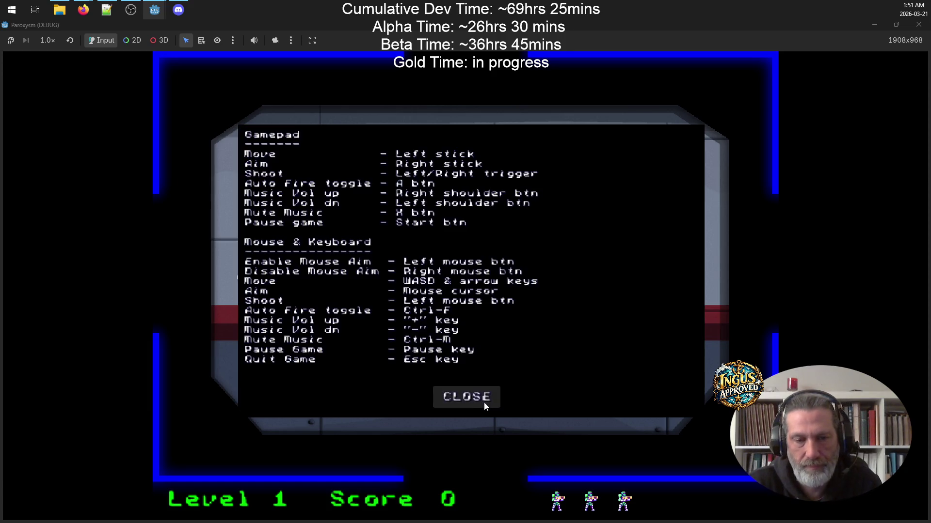
{"action": "left_click", "coordinate": [483, 402]}
{"action": "key", "text": "Return"}
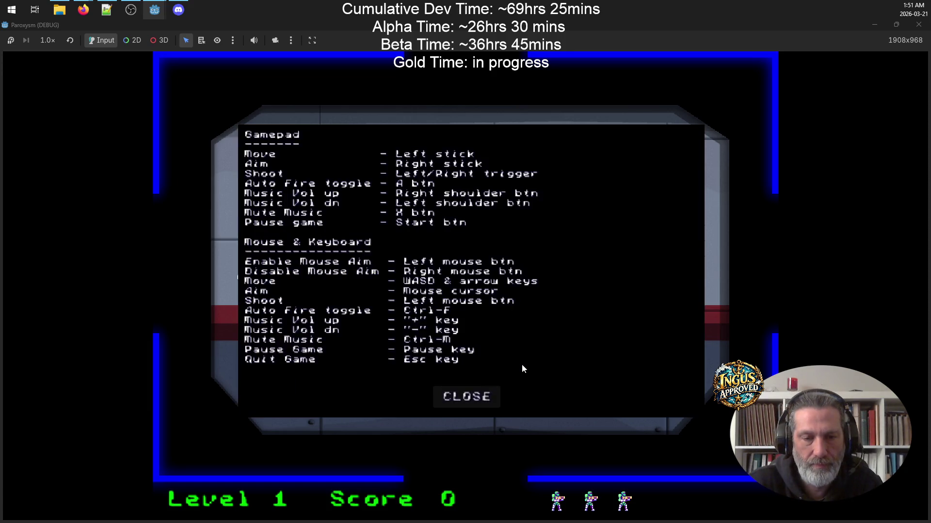
{"action": "left_click", "coordinate": [473, 398]}
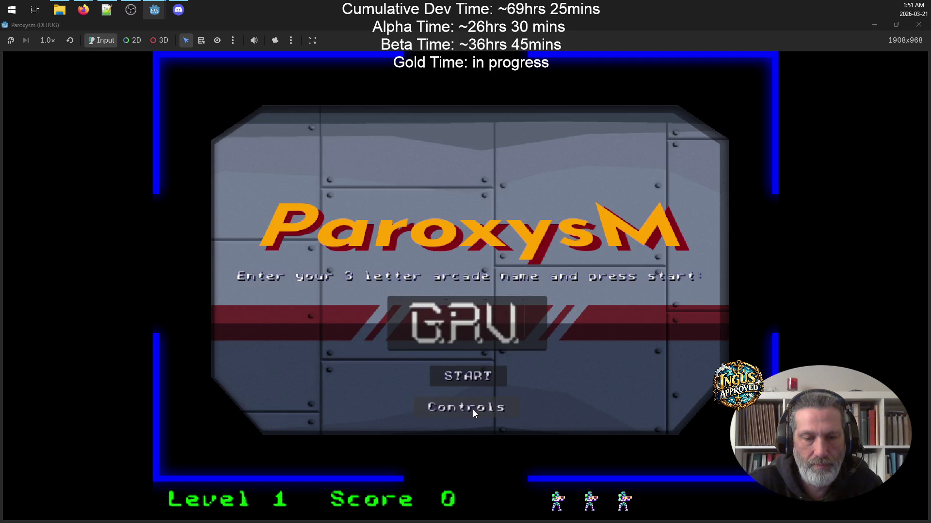
{"action": "left_click", "coordinate": [472, 409]}
{"action": "left_click", "coordinate": [471, 407]}
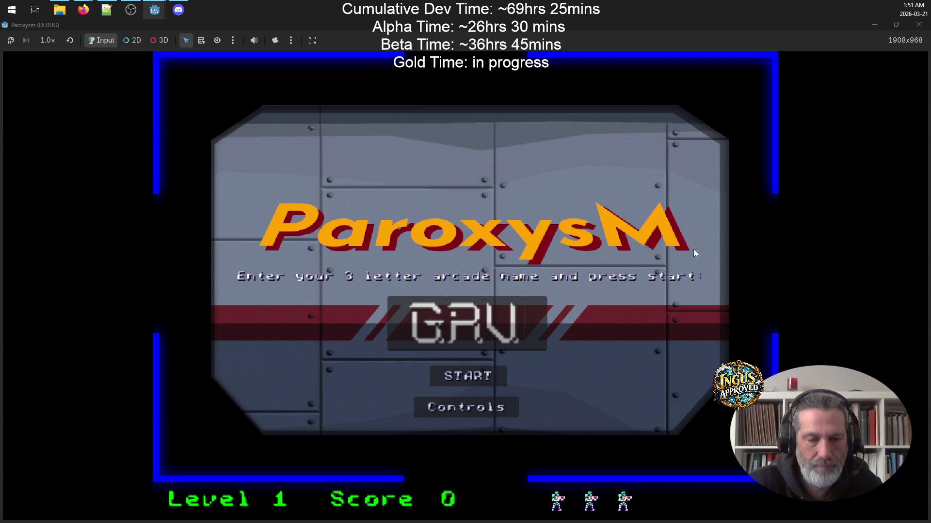
Repeatedly open and close the Controls panel, then bring the Godot editor back to the front.
{"action": "left_click", "coordinate": [501, 407]}
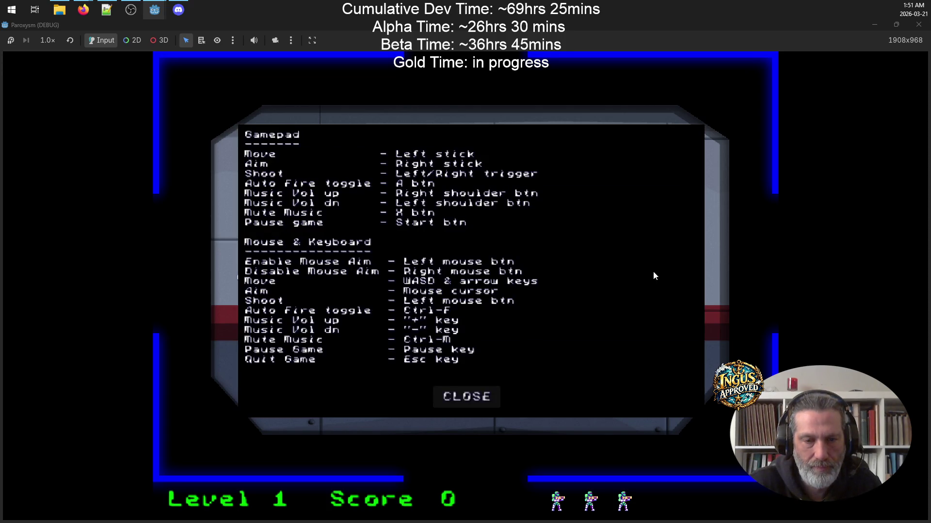
{"action": "left_click", "coordinate": [480, 397]}
{"action": "left_click", "coordinate": [450, 411]}
{"action": "left_click", "coordinate": [463, 399]}
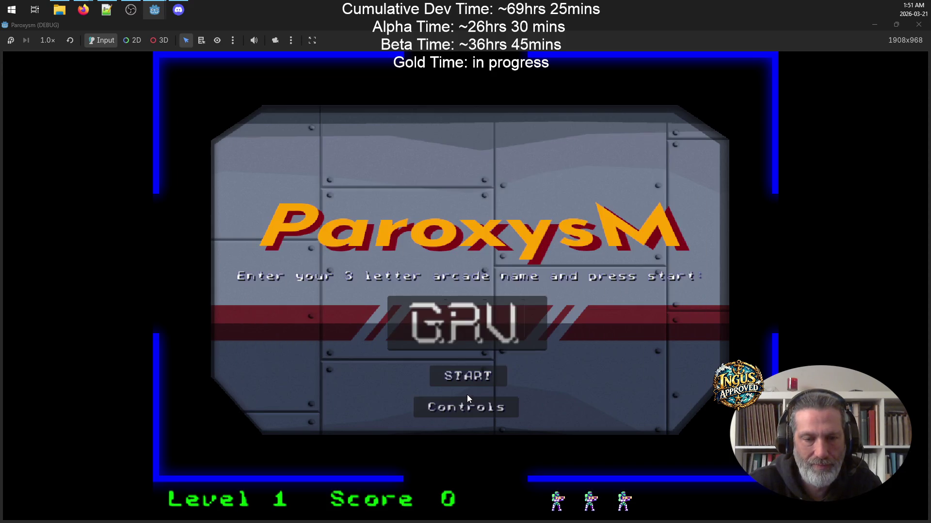
{"action": "left_click", "coordinate": [484, 412]}
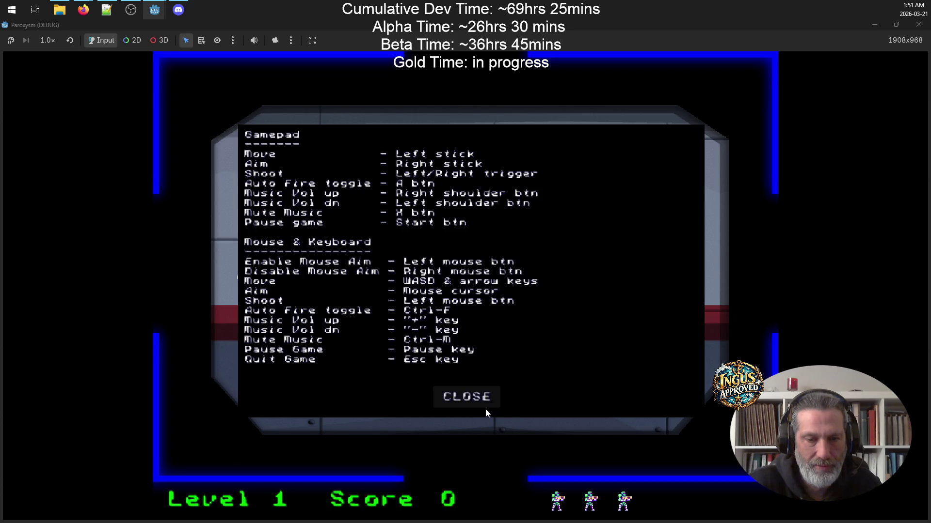
{"action": "left_click", "coordinate": [495, 402]}
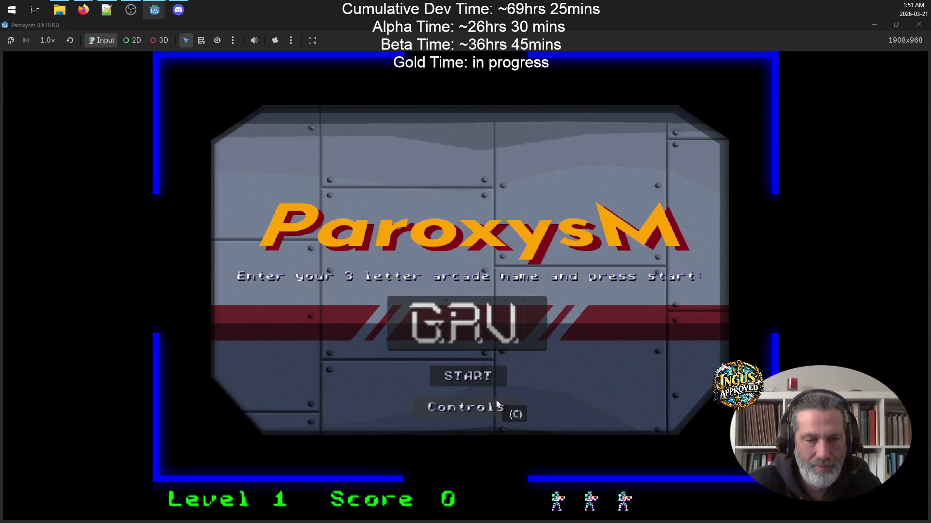
{"action": "left_click", "coordinate": [496, 403]}
{"action": "left_click", "coordinate": [495, 402]}
{"action": "left_click", "coordinate": [494, 402]}
{"action": "left_click", "coordinate": [494, 400]}
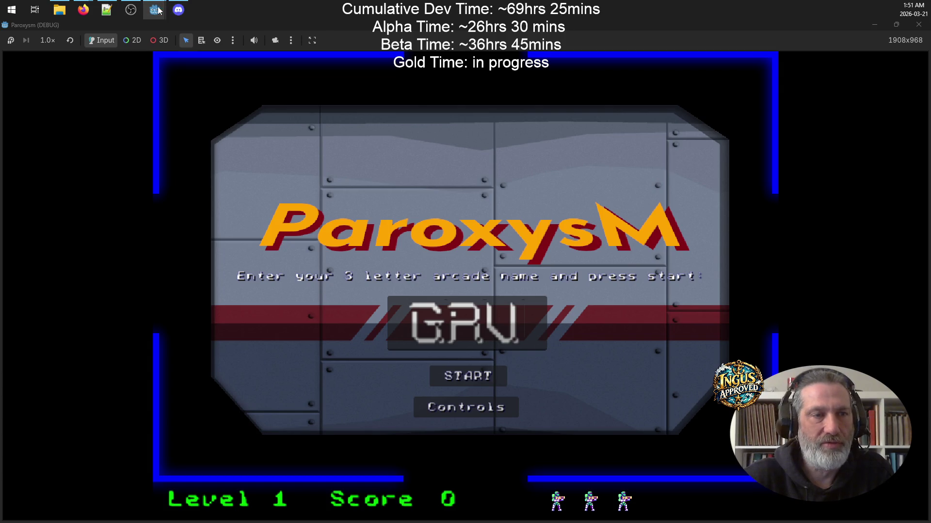
{"action": "mouse_move", "coordinate": [154, 9]}
{"action": "left_click", "coordinate": [111, 67]}
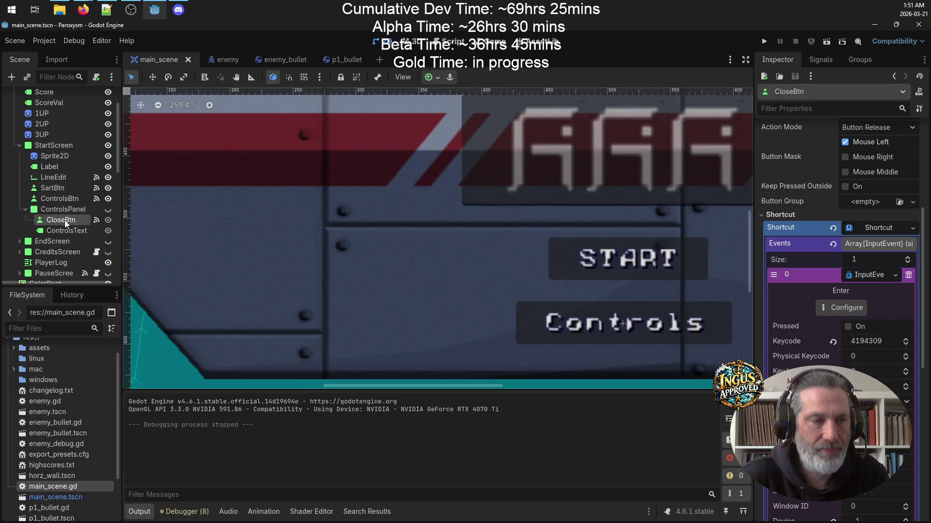
Clear CloseBtn's shortcut, relabel it from CLOSE to Close, save the scene, and rerun the game.
{"action": "left_click", "coordinate": [913, 229]}
{"action": "left_click", "coordinate": [833, 300]}
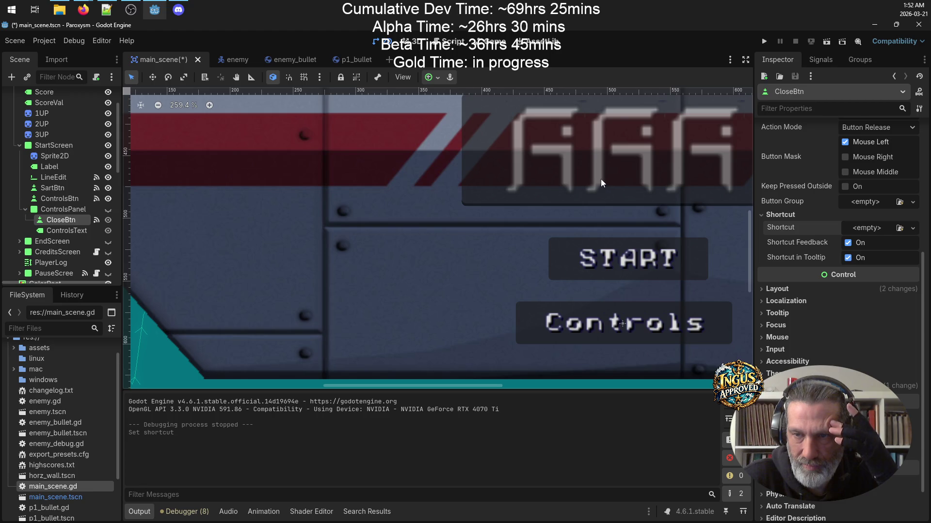
{"action": "scroll", "coordinate": [897, 122], "scroll_direction": "up", "scroll_amount": 3}
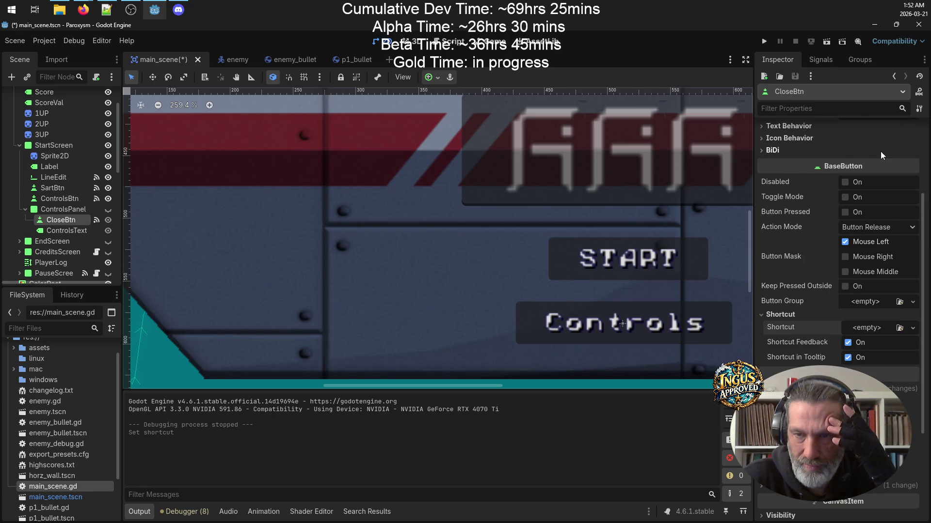
{"action": "scroll", "coordinate": [871, 189], "scroll_direction": "up", "scroll_amount": 3}
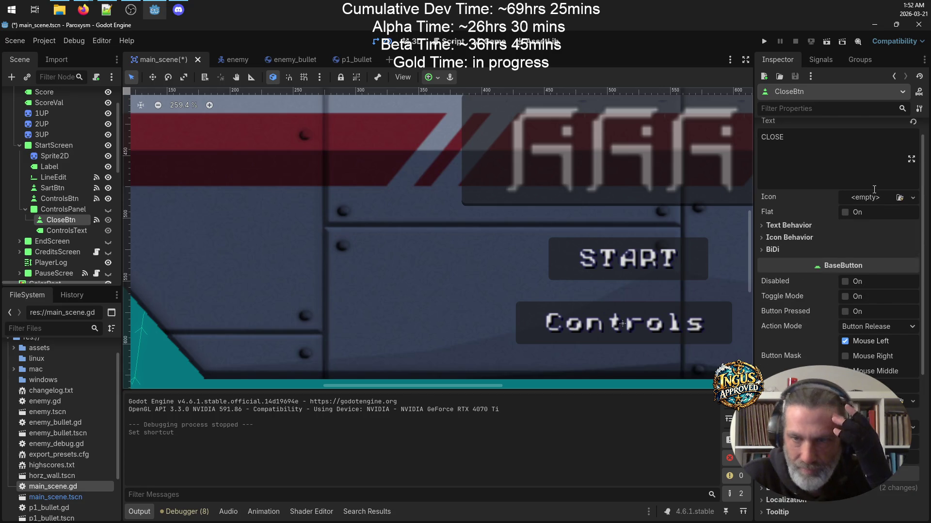
{"action": "left_click", "coordinate": [803, 137]}
{"action": "type", "text": "Close"}
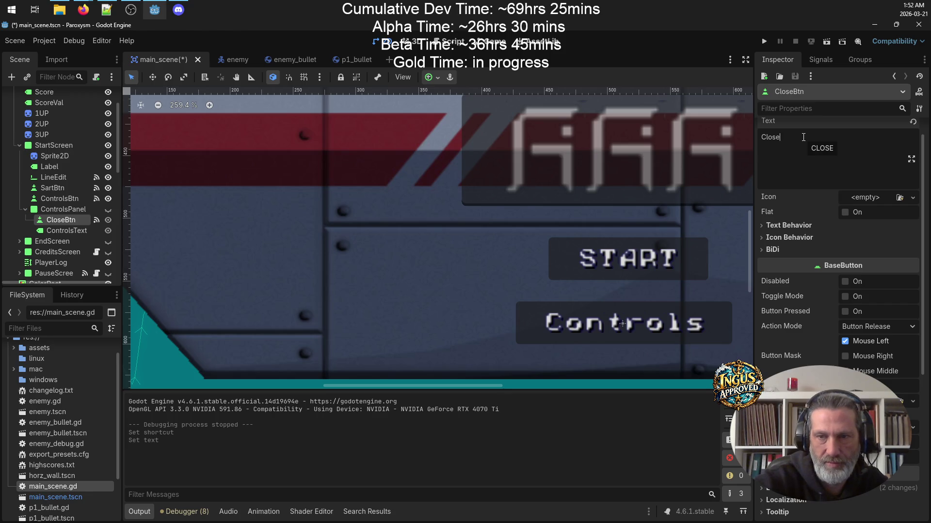
{"action": "key", "text": "ctrl+s"}
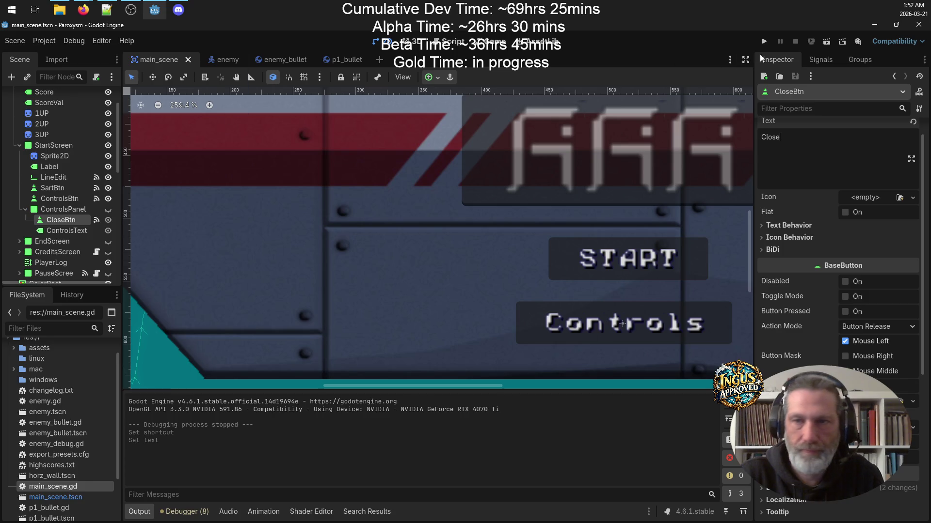
{"action": "left_click", "coordinate": [759, 40]}
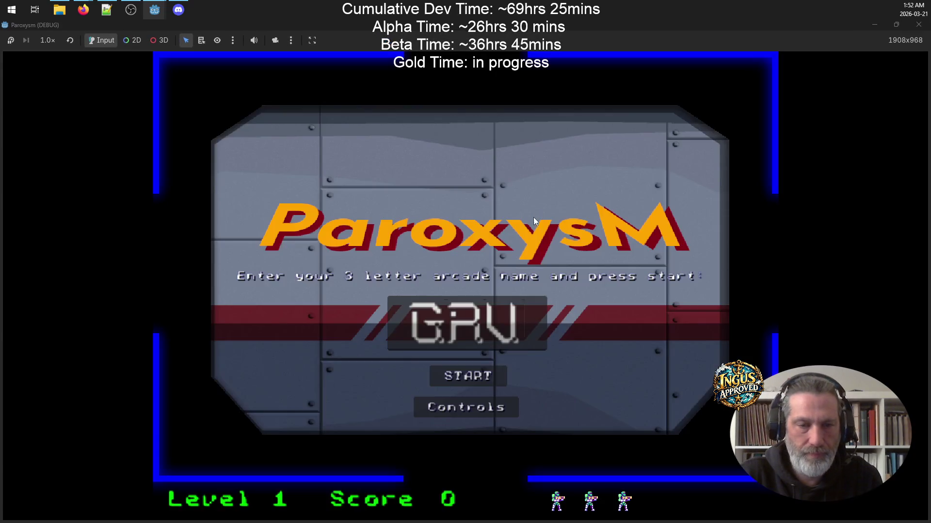
Open and close the Controls panel a few times, then start a new game at Level 1.
{"action": "left_click", "coordinate": [477, 408]}
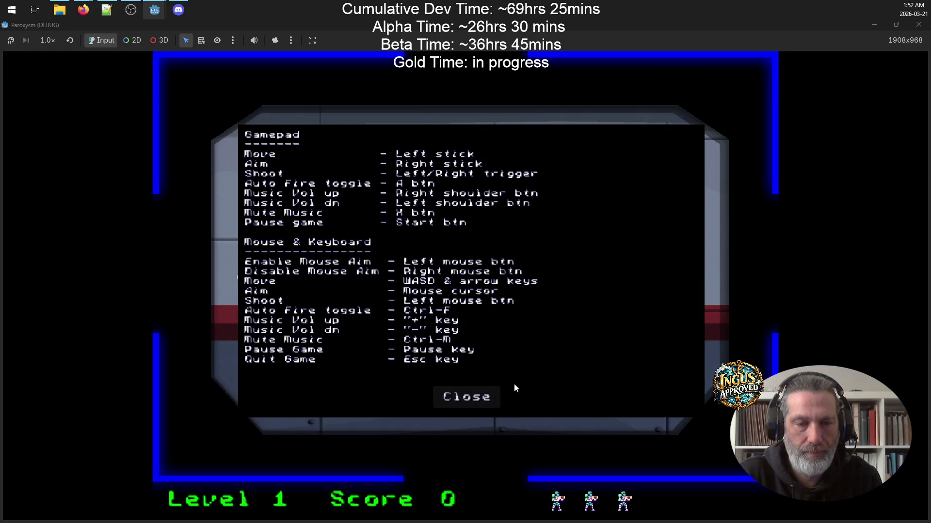
{"action": "left_click", "coordinate": [491, 398]}
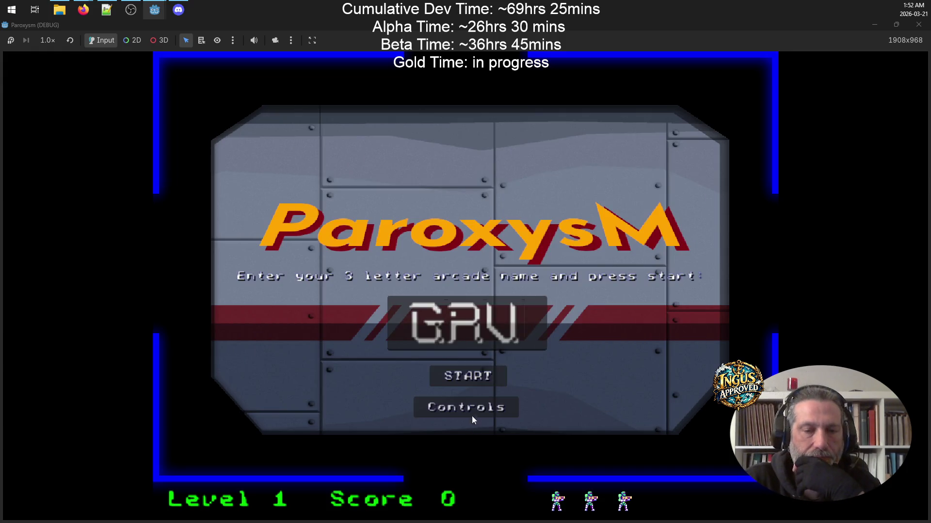
{"action": "left_click", "coordinate": [481, 408]}
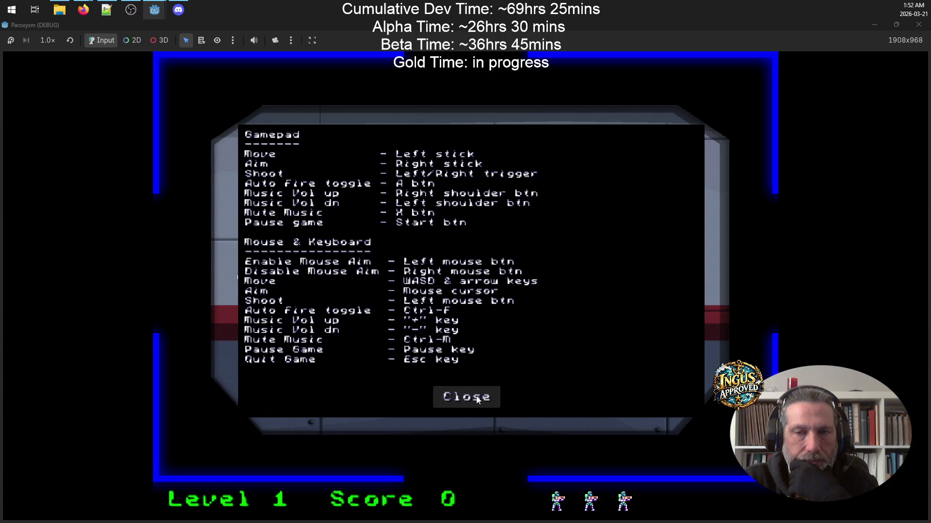
{"action": "left_click", "coordinate": [476, 398]}
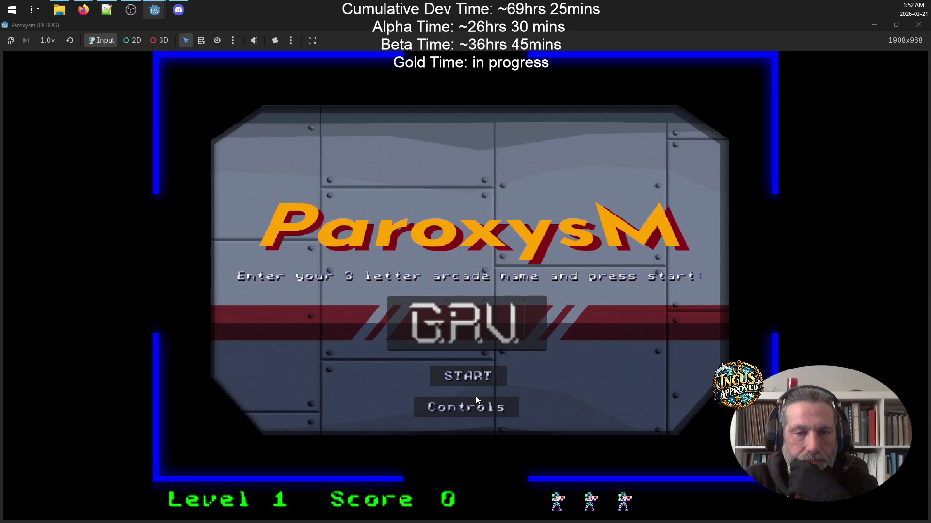
{"action": "left_click", "coordinate": [477, 378]}
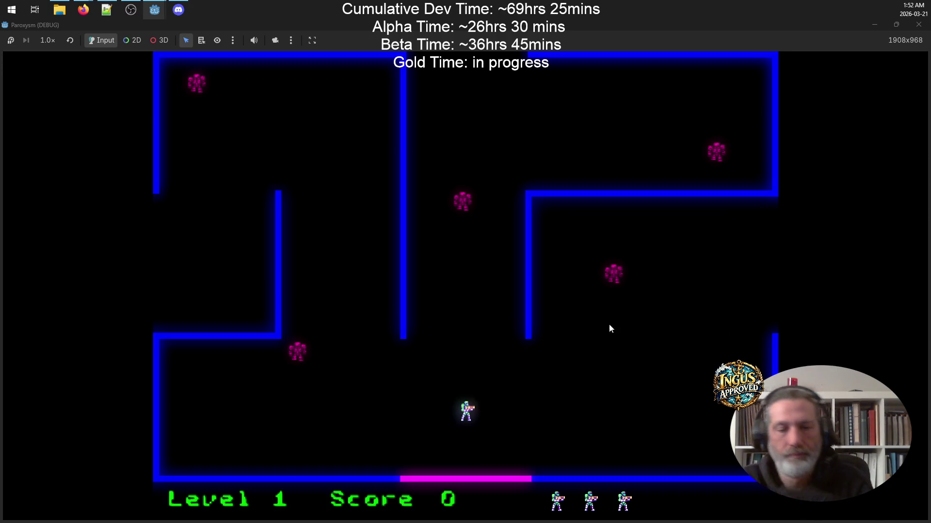
Shoot the Level 1 robots and exit through the right opening to Level 2.
{"action": "key", "text": "Right"}
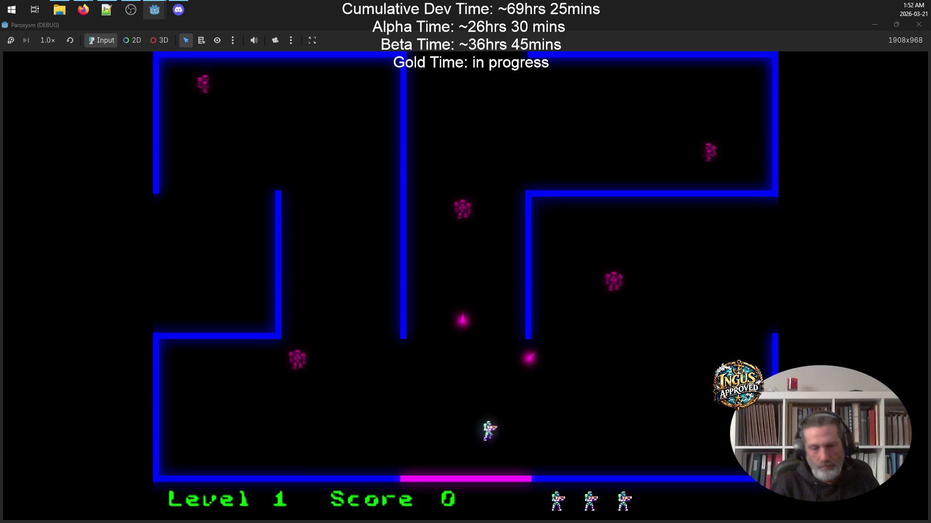
{"action": "key", "text": "Up"}
{"action": "key", "text": "space"}
{"action": "key", "text": "Left"}
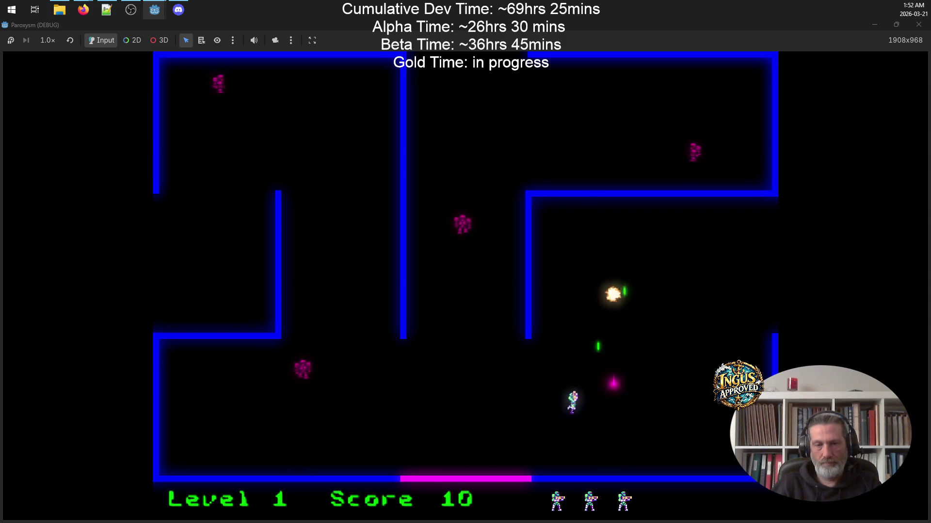
{"action": "key", "text": "space"}
{"action": "key", "text": "Down"}
{"action": "key", "text": "Left"}
{"action": "key", "text": "Down"}
{"action": "key", "text": "Left"}
{"action": "key", "text": "space"}
{"action": "key", "text": "Right"}
{"action": "key", "text": "Up"}
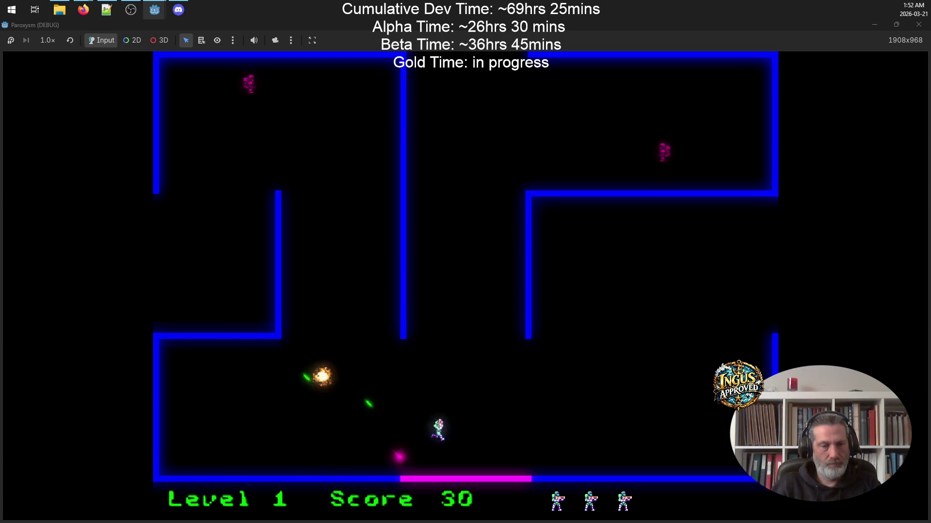
{"action": "key", "text": "Up"}
{"action": "key", "text": "space"}
{"action": "key", "text": "Left"}
{"action": "key", "text": "Down"}
{"action": "key", "text": "Right"}
{"action": "key", "text": "Down"}
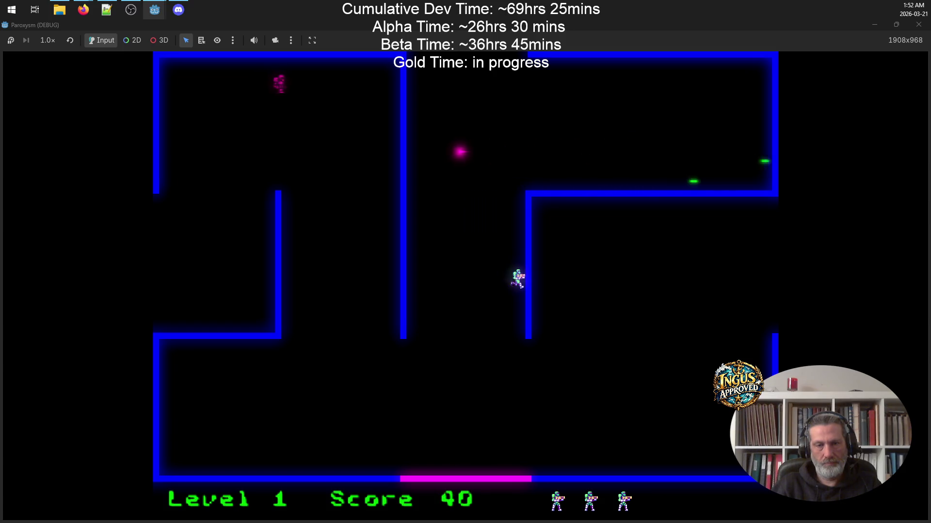
{"action": "key", "text": "Right"}
{"action": "key", "text": "Up"}
{"action": "key", "text": "Right"}
{"action": "key", "text": "Up"}
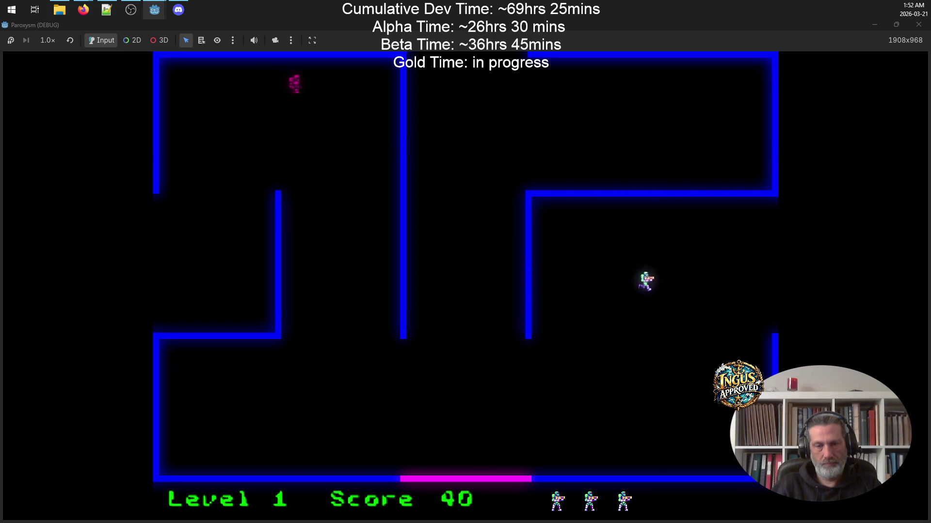
On Level 2, unmute the music with M while fighting robots across the room.
{"action": "key", "text": "Up"}
{"action": "key", "text": "space"}
{"action": "key", "text": "Right"}
{"action": "key", "text": "Left"}
{"action": "key", "text": "Up"}
{"action": "key", "text": "space"}
{"action": "key", "text": "Right"}
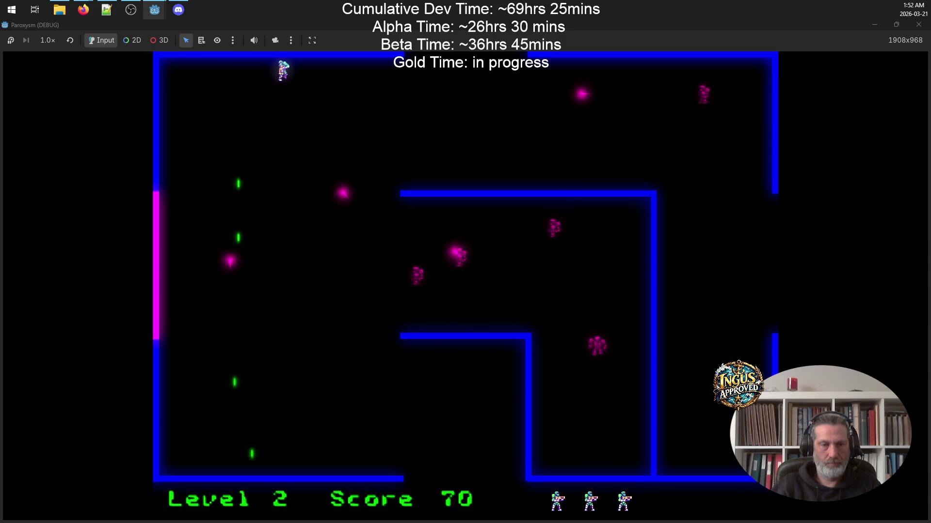
{"action": "key", "text": "Down"}
{"action": "key", "text": "Left"}
{"action": "key", "text": "m"}
{"action": "key", "text": "Down"}
{"action": "key", "text": "Left"}
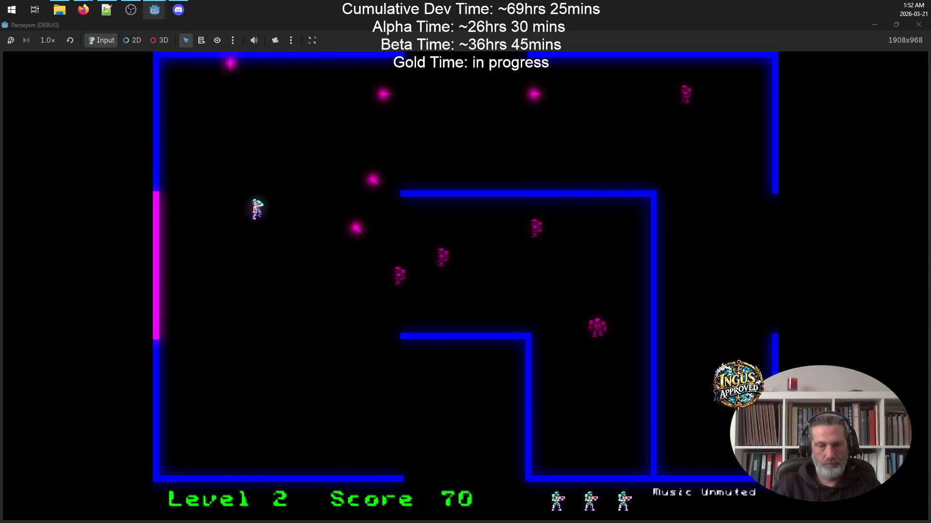
{"action": "key", "text": "Right"}
{"action": "key", "text": "space"}
{"action": "key", "text": "Right"}
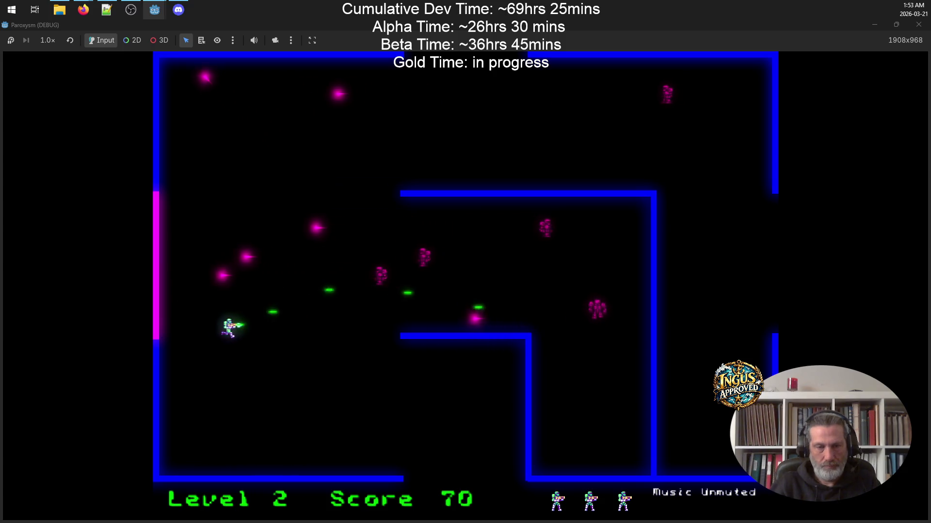
{"action": "key", "text": "space"}
{"action": "key", "text": "Down"}
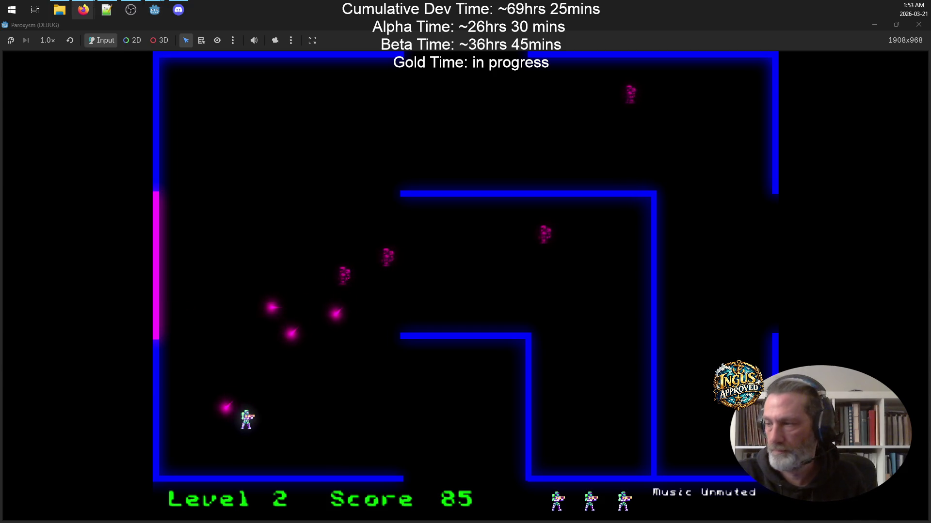
{"action": "key", "text": "Down"}
{"action": "key", "text": "Up"}
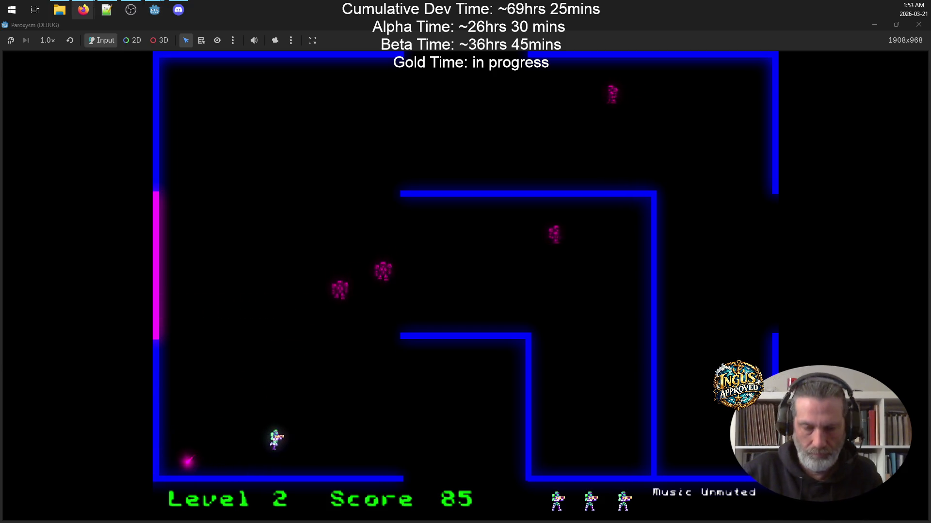
{"action": "key", "text": "Left"}
Raise the music volume, clear the remaining Level 2 robots and exit through the top to Level 3.
{"action": "key", "text": "equal"}
{"action": "key", "text": "equal"}
{"action": "key", "text": "equal"}
{"action": "key", "text": "Up"}
{"action": "key", "text": "space"}
{"action": "key", "text": "Up"}
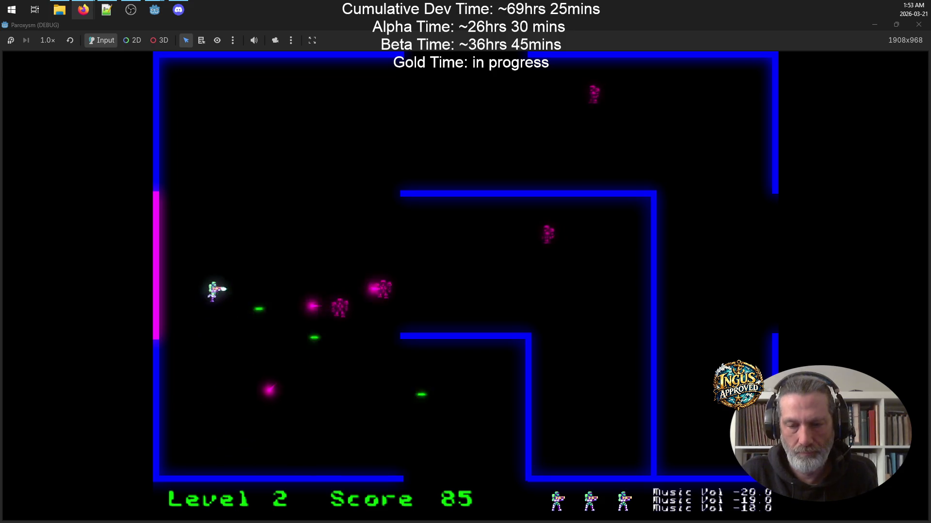
{"action": "key", "text": "space"}
{"action": "key", "text": "Down"}
{"action": "key", "text": "Down"}
{"action": "key", "text": "Up"}
{"action": "key", "text": "Left"}
{"action": "key", "text": "space"}
{"action": "key", "text": "Right"}
{"action": "key", "text": "space"}
{"action": "key", "text": "Up"}
{"action": "key", "text": "Right"}
{"action": "key", "text": "space"}
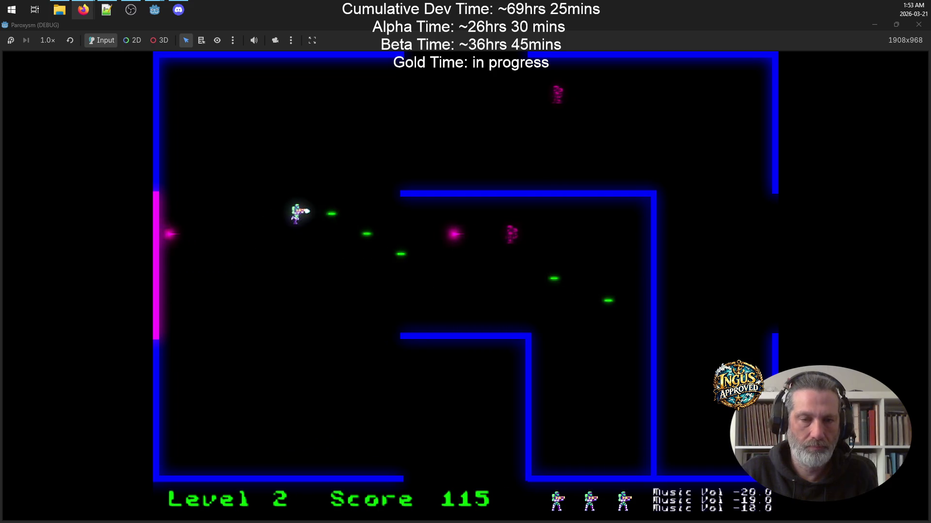
{"action": "key", "text": "Down"}
{"action": "key", "text": "Right"}
{"action": "key", "text": "space"}
{"action": "key", "text": "Left"}
{"action": "key", "text": "Down"}
{"action": "key", "text": "Right"}
{"action": "key", "text": "space"}
{"action": "key", "text": "Down"}
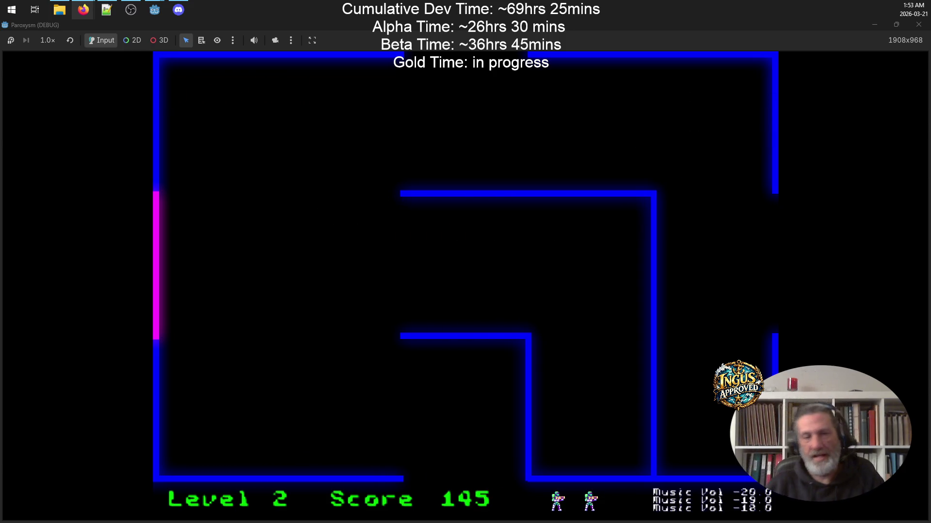
{"action": "key", "text": "Left"}
{"action": "key", "text": "Up"}
{"action": "key", "text": "Right"}
{"action": "key", "text": "Right"}
{"action": "key", "text": "Up"}
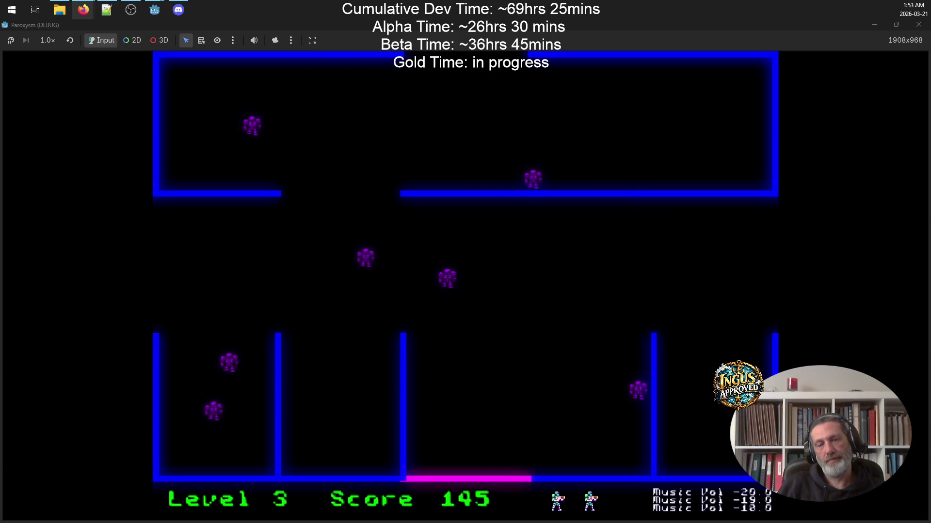
Play Level 3 until the last life is lost, ending on a score of 145.
{"action": "key", "text": "Up"}
{"action": "key", "text": "Right"}
{"action": "key", "text": "Left"}
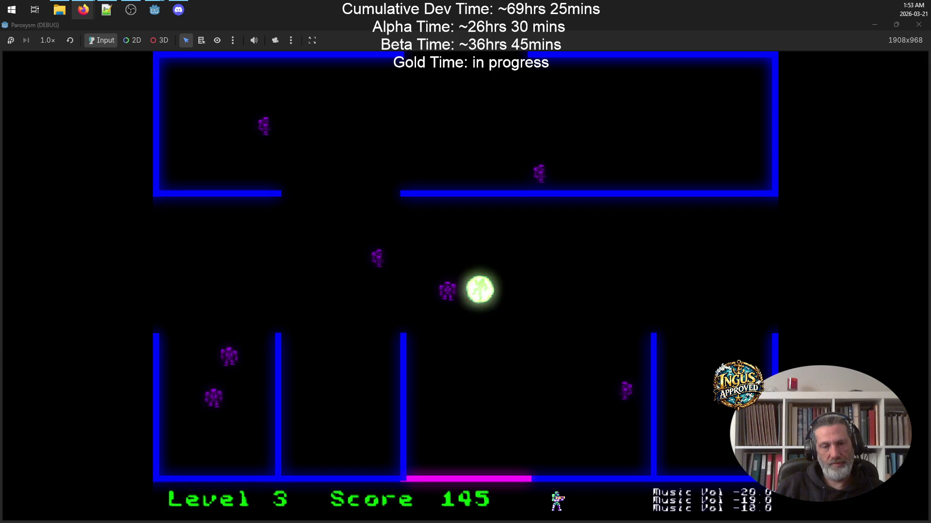
{"action": "key", "text": "Up"}
{"action": "key", "text": "Right"}
{"action": "key", "text": "Up"}
{"action": "key", "text": "Left"}
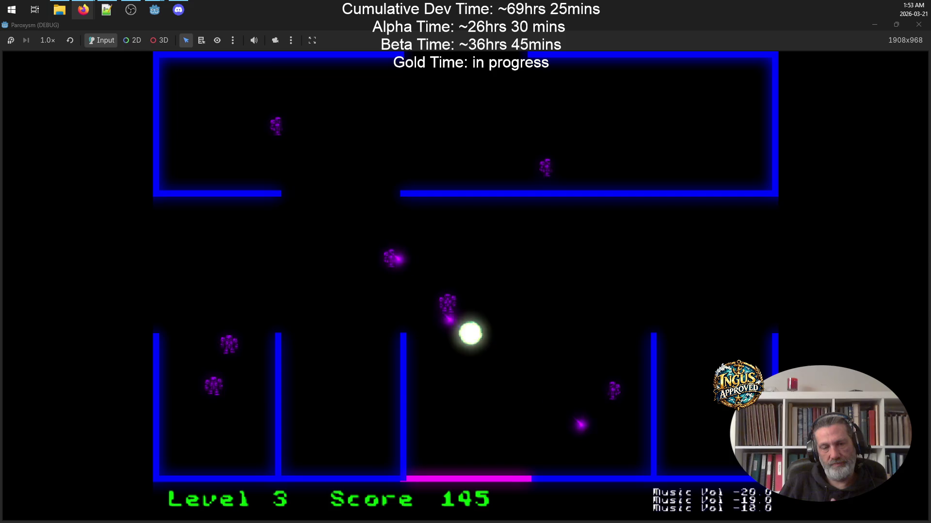
{"action": "key", "text": "Up"}
{"action": "key", "text": "Left"}
{"action": "key", "text": "Up"}
{"action": "key", "text": "Right"}
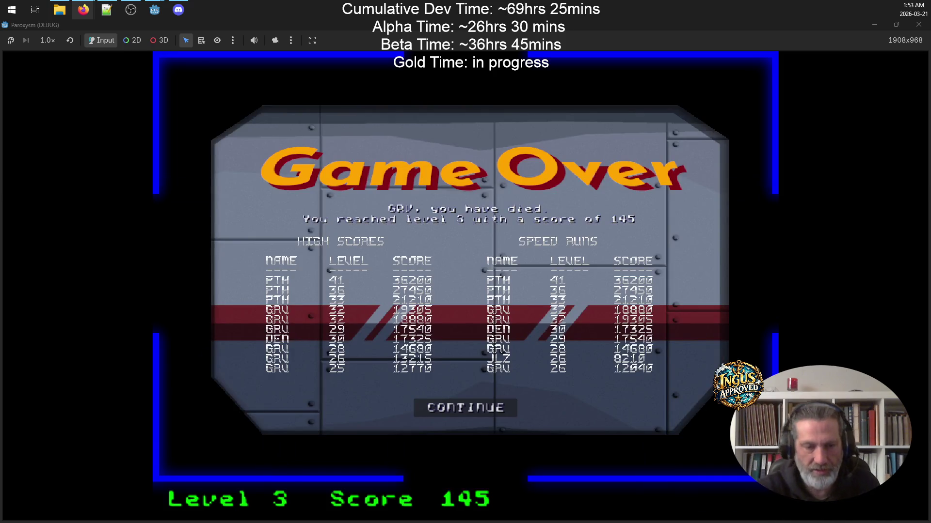
Continue past Game Over, quit from Credits, pan to the Paroxysm title and open the project folder.
{"action": "left_click", "coordinate": [489, 409]}
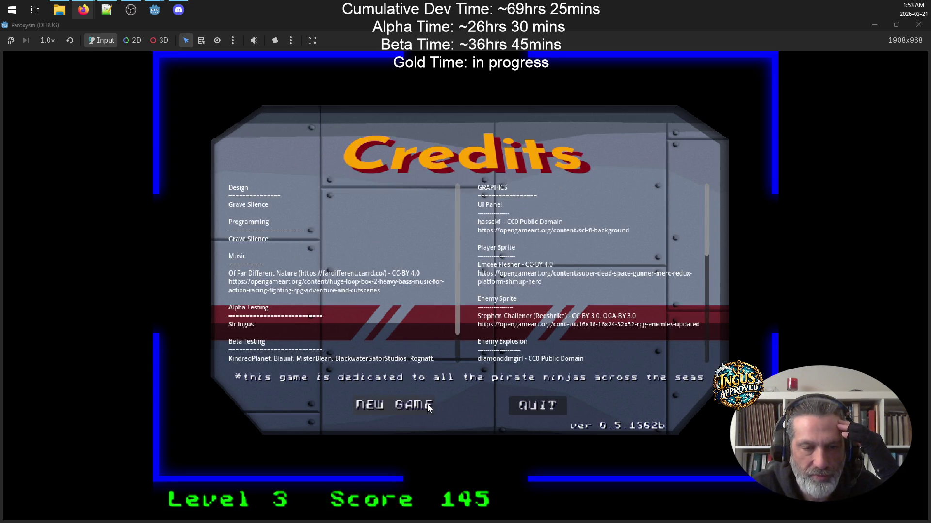
{"action": "left_click", "coordinate": [542, 409]}
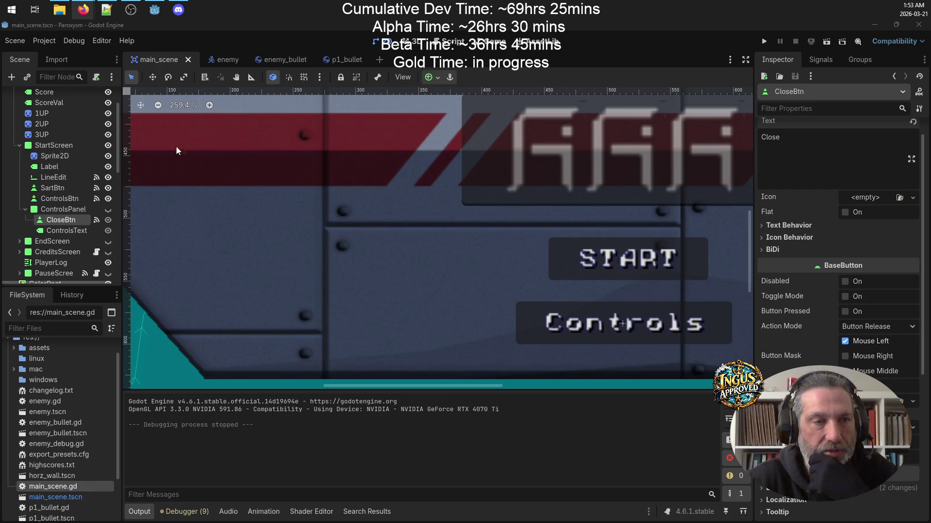
{"action": "scroll", "coordinate": [562, 160], "scroll_direction": "down", "scroll_amount": 2}
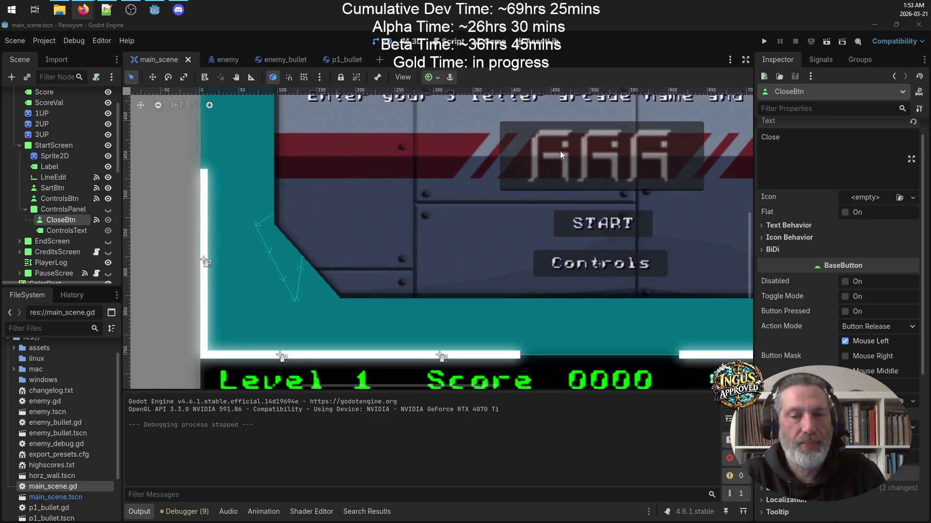
{"action": "left_click_drag", "start_coordinate": [469, 145], "coordinate": [394, 251]}
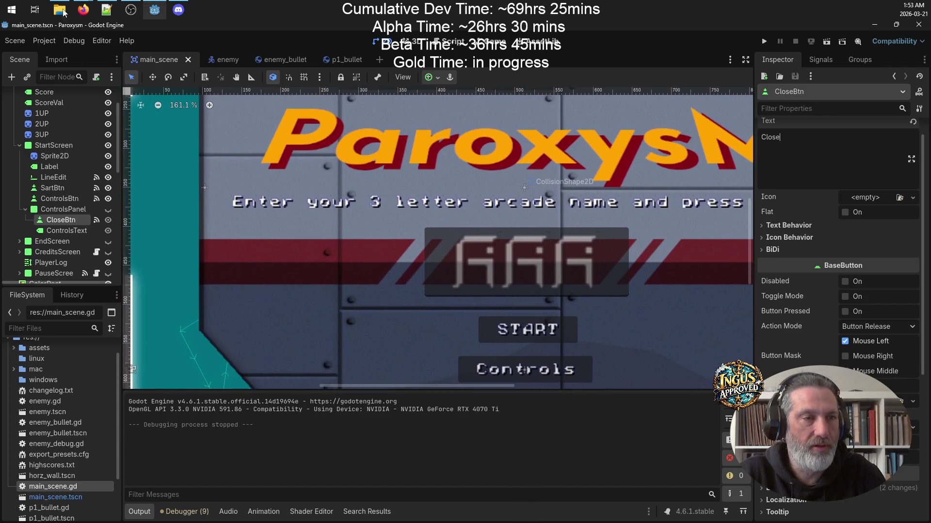
{"action": "left_click", "coordinate": [68, 7]}
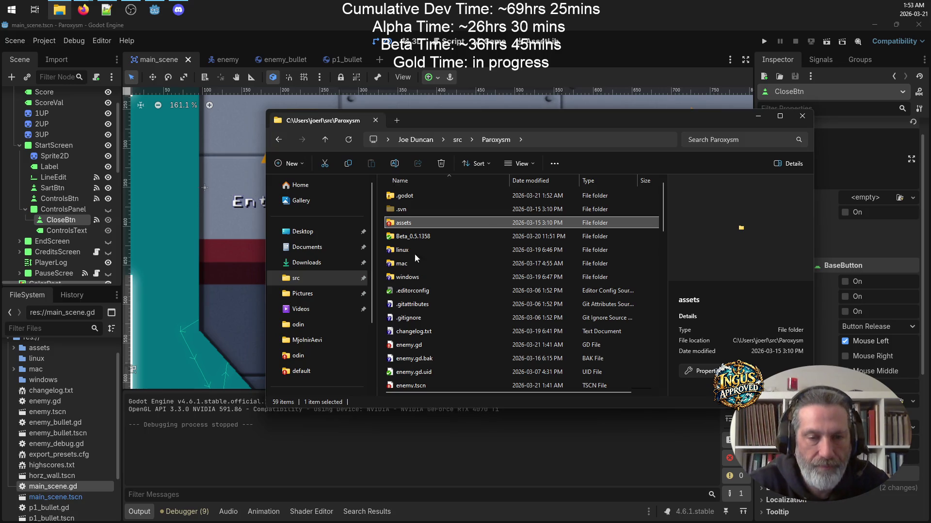
From the src folder, start an SVN Commit of Paroxysm and enlarge the commit window.
{"action": "left_click", "coordinate": [325, 140]}
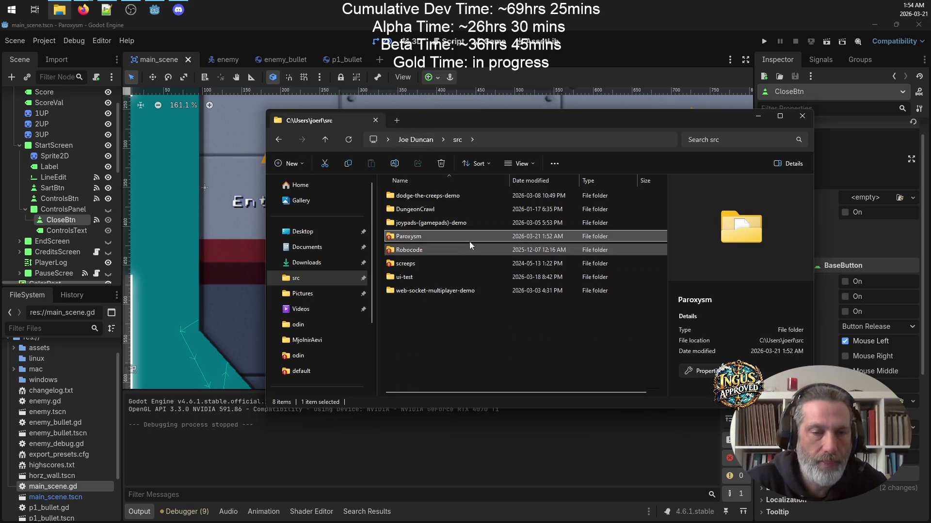
{"action": "right_click", "coordinate": [426, 235]}
{"action": "key", "text": "Escape"}
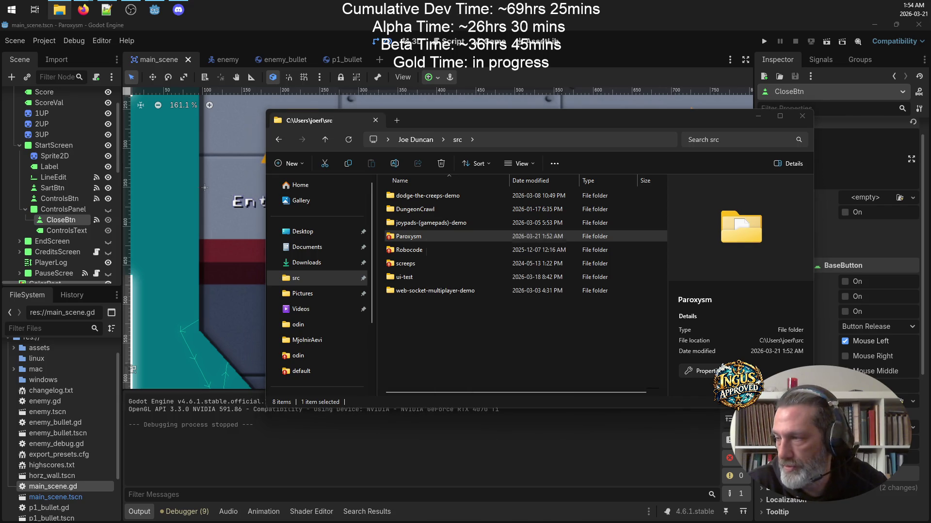
{"action": "right_click", "coordinate": [441, 236]}
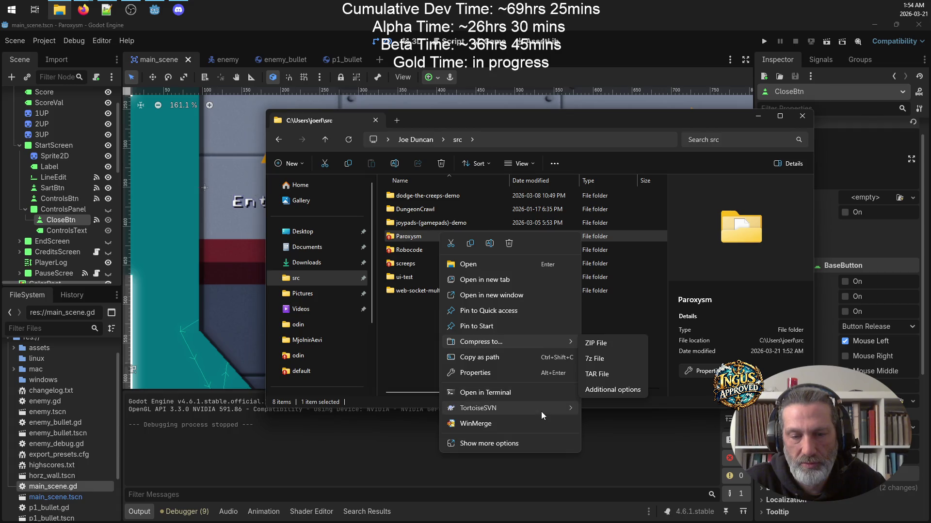
{"action": "mouse_move", "coordinate": [541, 411]}
{"action": "left_click", "coordinate": [617, 238]}
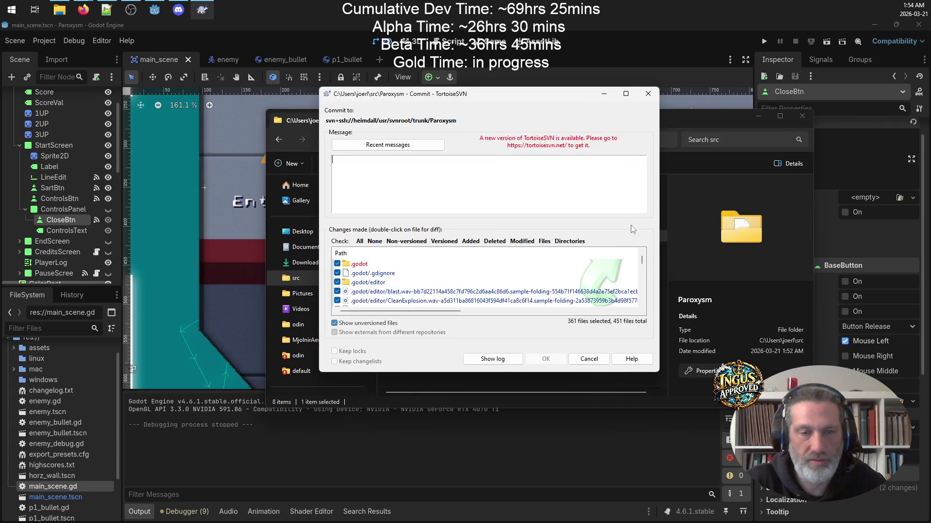
{"action": "left_click_drag", "start_coordinate": [458, 95], "coordinate": [326, 46]}
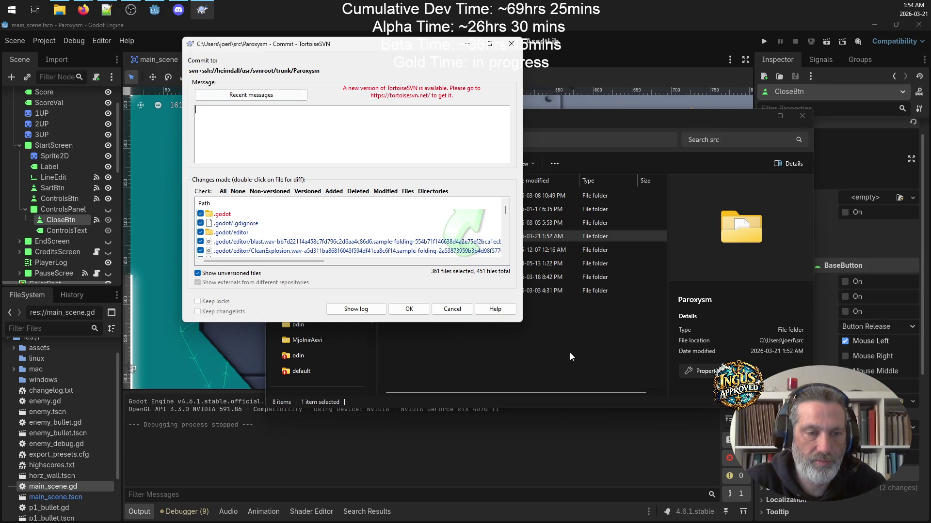
{"action": "left_click_drag", "start_coordinate": [518, 323], "coordinate": [739, 440]}
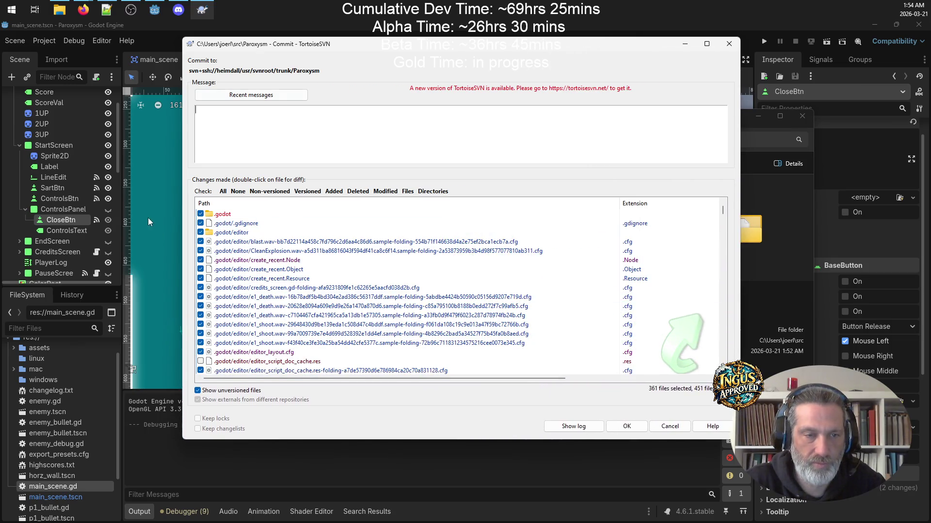
Exclude the .godot folder, scroll through the pending files, then cancel the commit.
{"action": "left_click", "coordinate": [201, 214]}
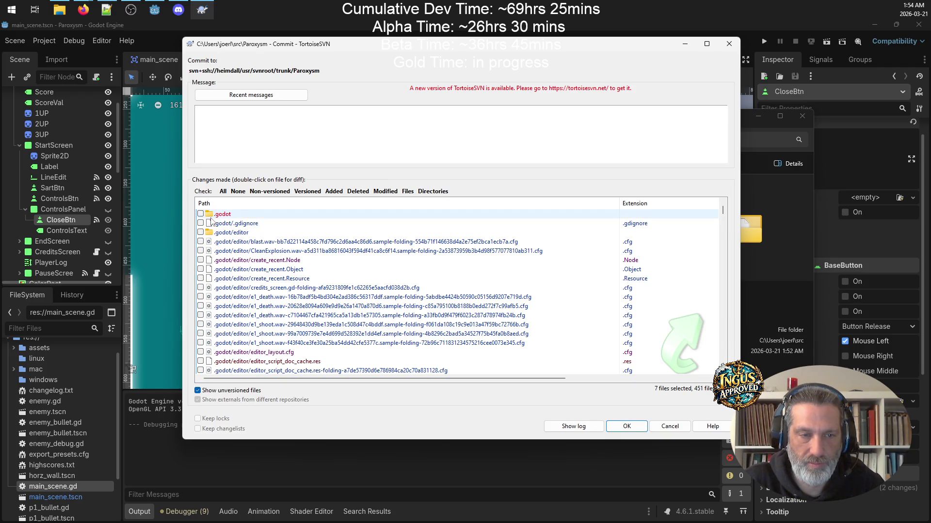
{"action": "left_click", "coordinate": [201, 214]}
{"action": "left_click", "coordinate": [200, 214]}
{"action": "scroll", "coordinate": [227, 233], "scroll_direction": "down", "scroll_amount": 3}
{"action": "scroll", "coordinate": [227, 233], "scroll_direction": "down", "scroll_amount": 20}
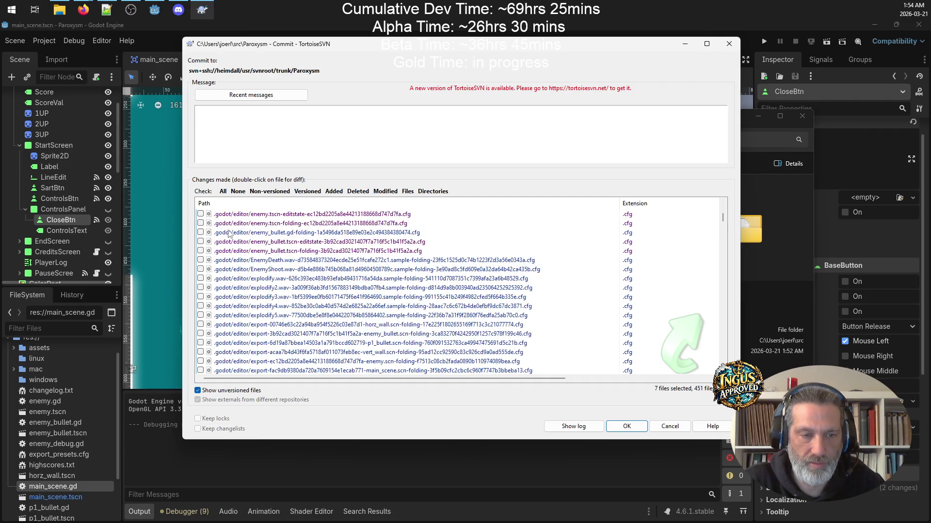
{"action": "scroll", "coordinate": [265, 271], "scroll_direction": "down", "scroll_amount": 20}
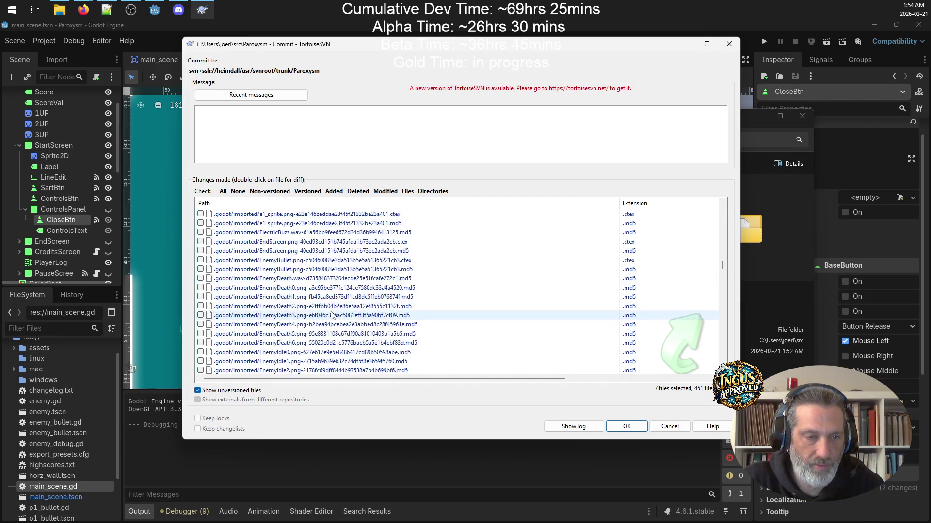
{"action": "mouse_move", "coordinate": [722, 294]}
{"action": "left_mouse_down"}
{"action": "mouse_move", "coordinate": [724, 363]}
{"action": "mouse_move", "coordinate": [721, 206]}
{"action": "left_mouse_up"}
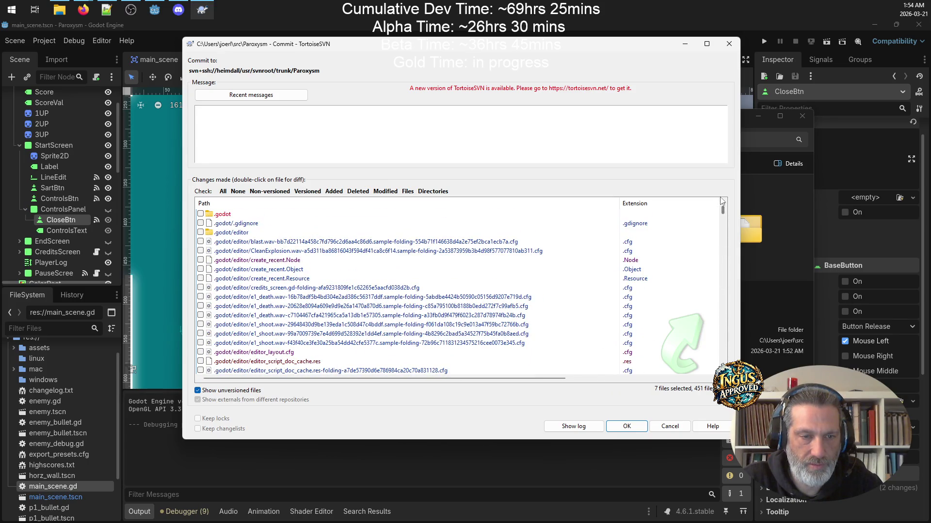
{"action": "left_click", "coordinate": [665, 429]}
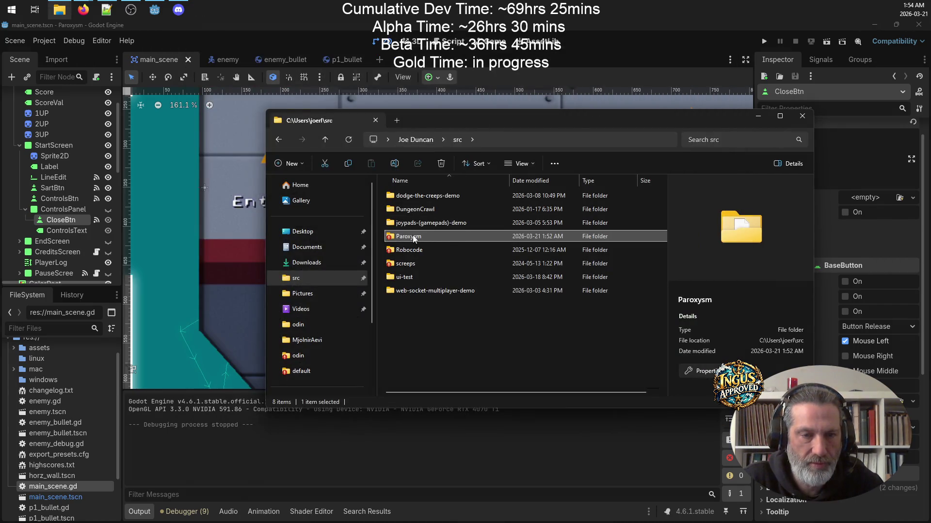
Run TortoiseSVN Check for modifications on the Paroxysm folder.
{"action": "right_click", "coordinate": [413, 237]}
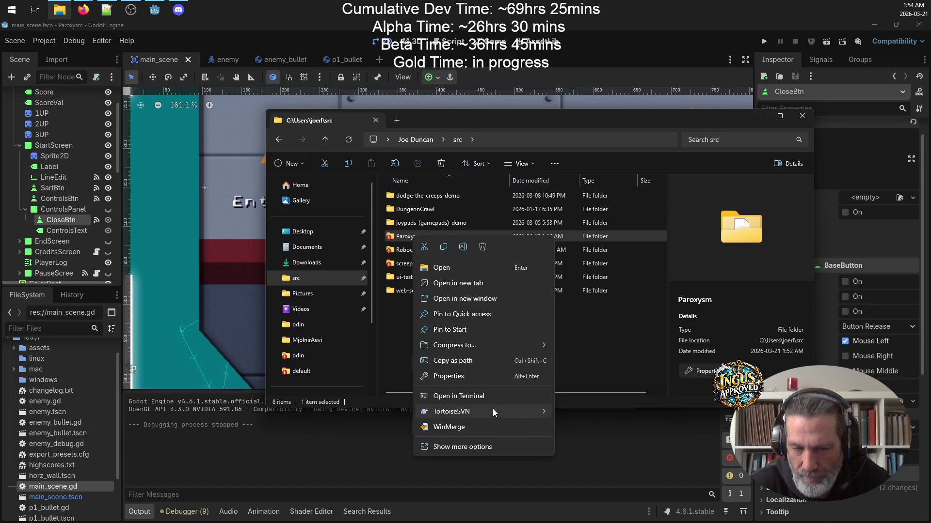
{"action": "mouse_move", "coordinate": [492, 411]}
{"action": "left_click", "coordinate": [606, 291]}
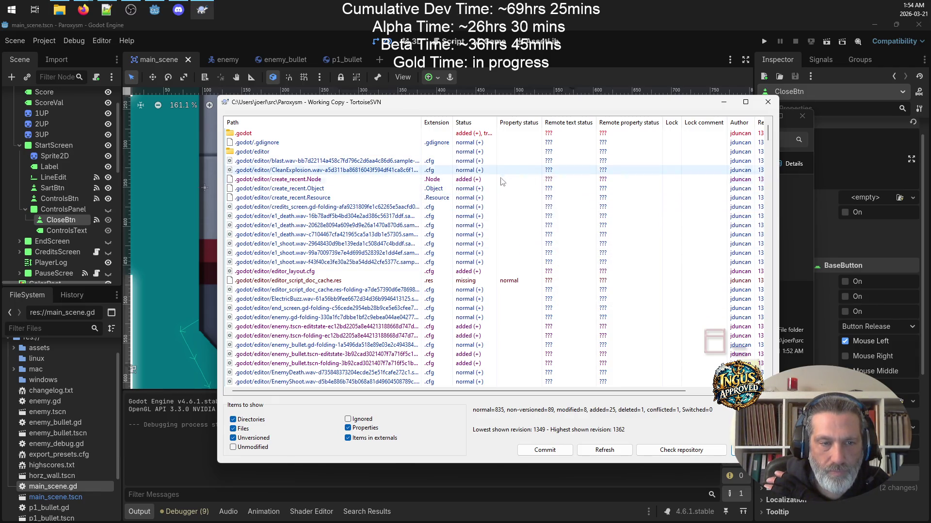
Open the Edit Tree Conflicts dialog for the conflicted .godot entry.
{"action": "mouse_move", "coordinate": [468, 182]}
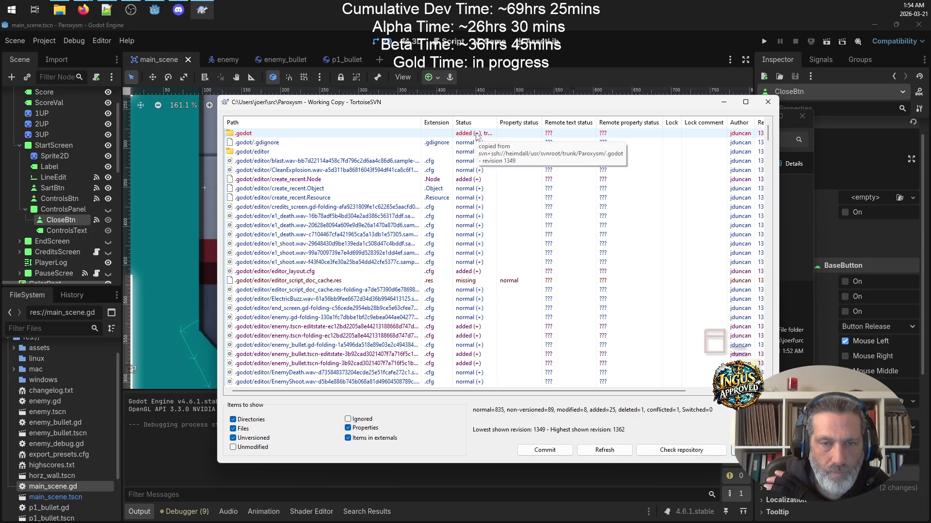
{"action": "mouse_move", "coordinate": [476, 135]}
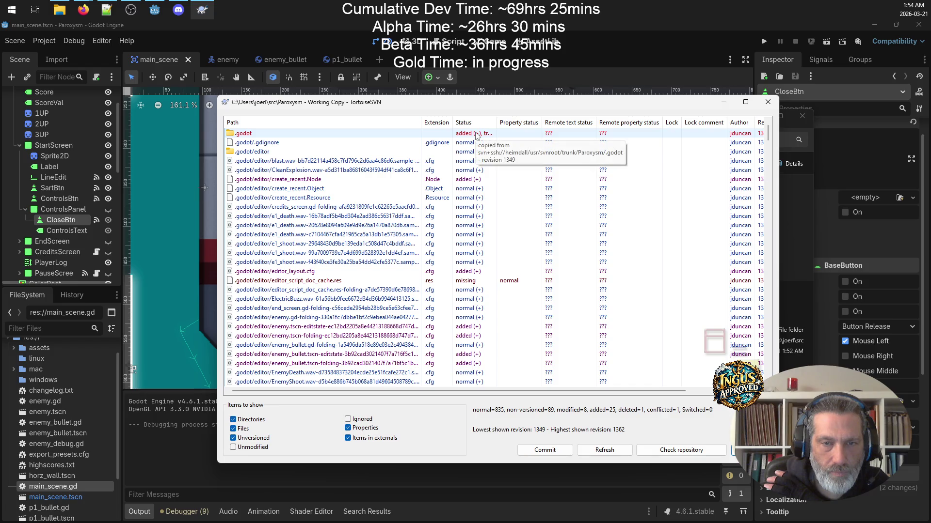
{"action": "right_click", "coordinate": [477, 135]}
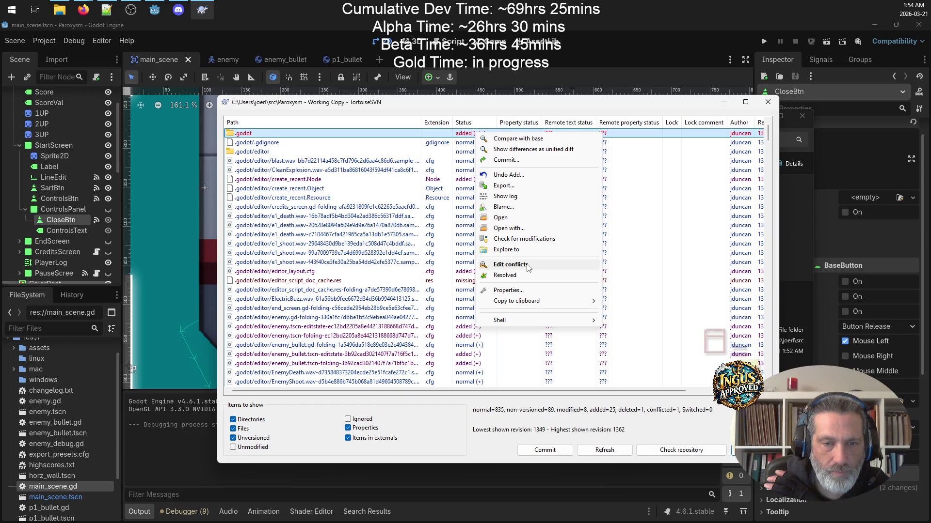
{"action": "left_click", "coordinate": [528, 267]}
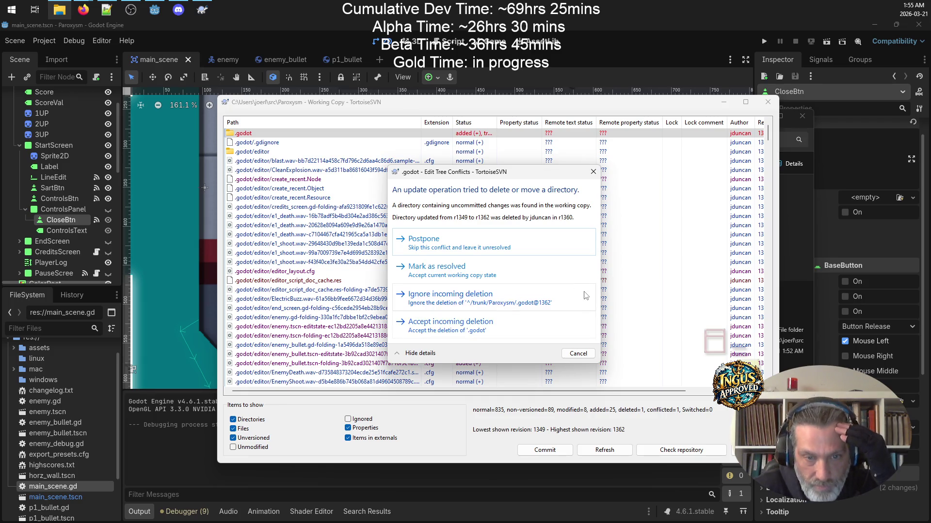
Resolve the .godot tree conflict and review the refreshed list of modified and unversioned files.
{"action": "left_click", "coordinate": [436, 334]}
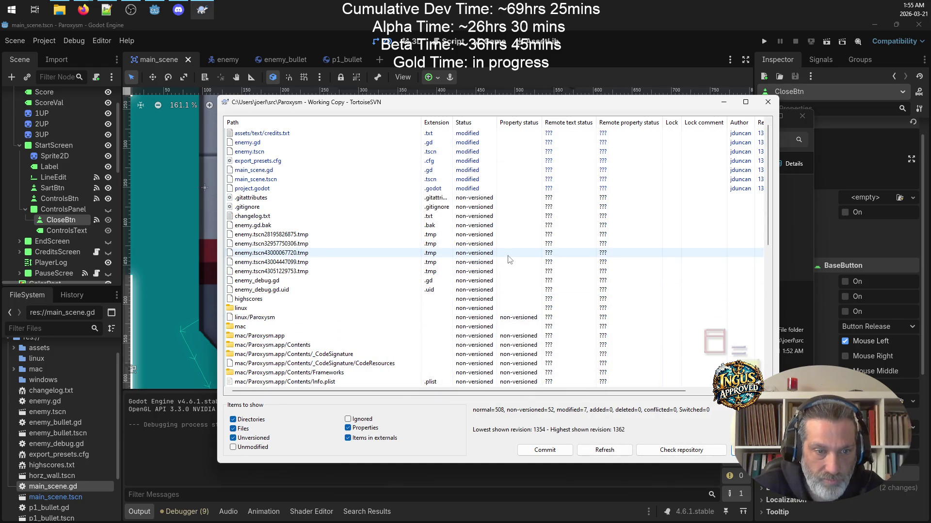
{"action": "scroll", "coordinate": [514, 262], "scroll_direction": "down", "scroll_amount": 10}
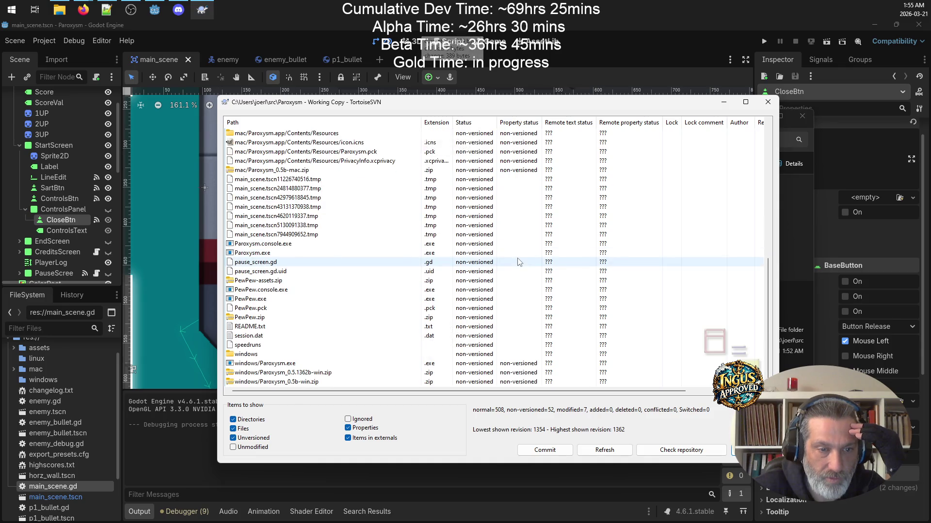
{"action": "scroll", "coordinate": [392, 249], "scroll_direction": "up", "scroll_amount": 6}
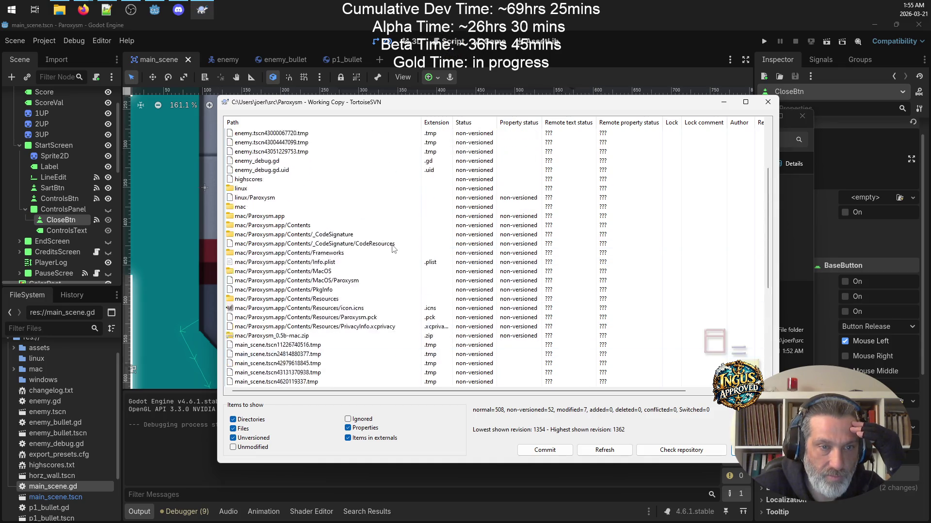
{"action": "scroll", "coordinate": [393, 249], "scroll_direction": "up", "scroll_amount": 2}
{"action": "scroll", "coordinate": [393, 249], "scroll_direction": "up", "scroll_amount": 2}
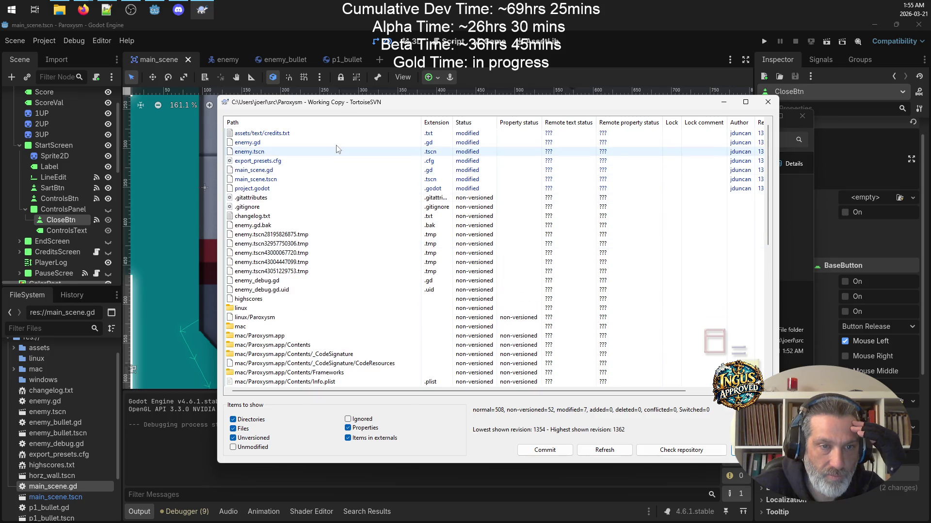
{"action": "right_click", "coordinate": [316, 171]}
Diff main_scene.gd against base revision 1363 in WinMerge, reviewing changes near line 273 and _end_game.
{"action": "left_click", "coordinate": [421, 180]}
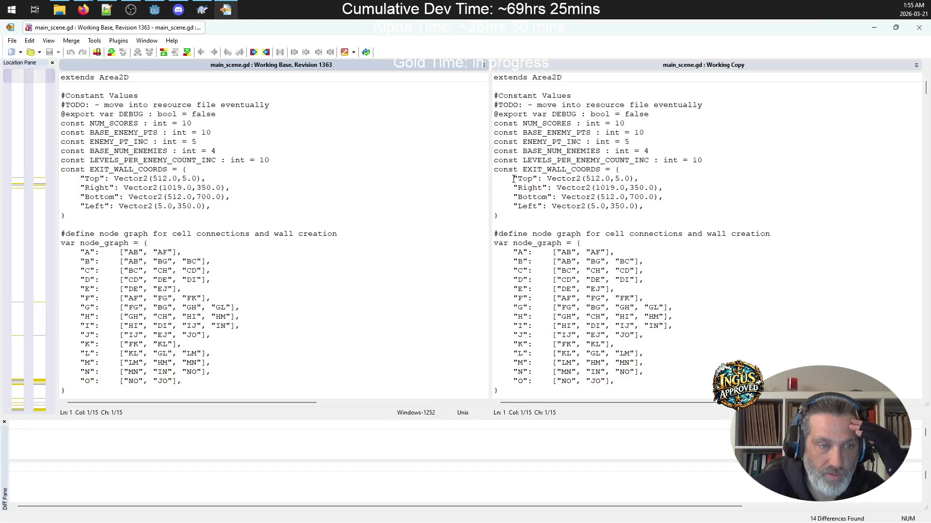
{"action": "left_click", "coordinate": [39, 186]}
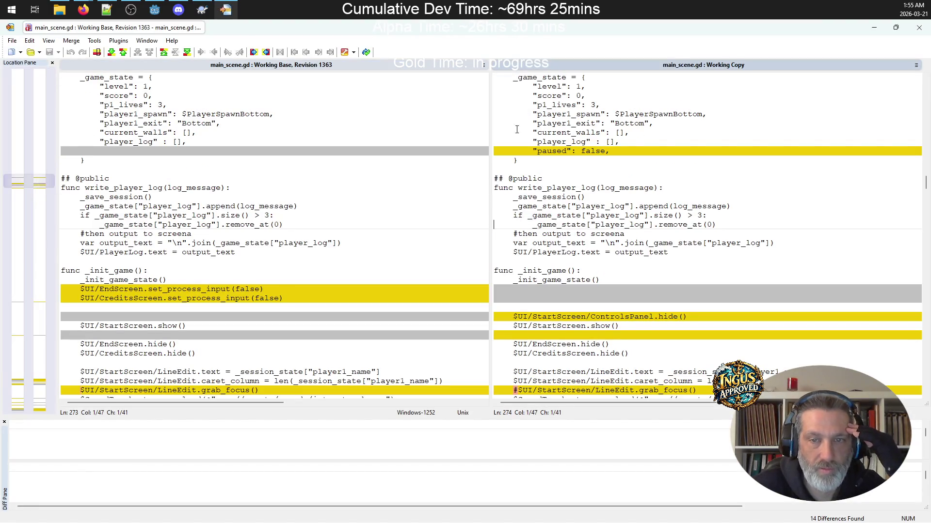
{"action": "scroll", "coordinate": [637, 215], "scroll_direction": "down", "scroll_amount": 15}
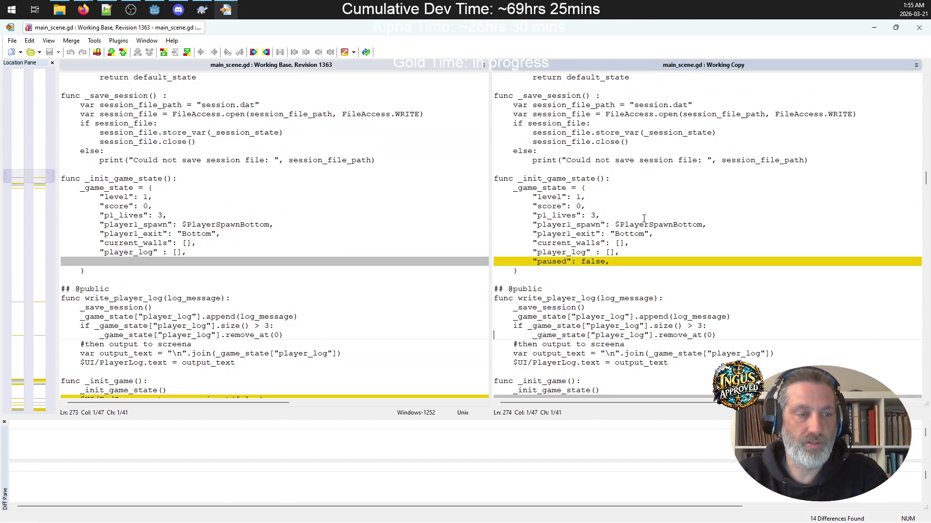
{"action": "left_click", "coordinate": [35, 308]}
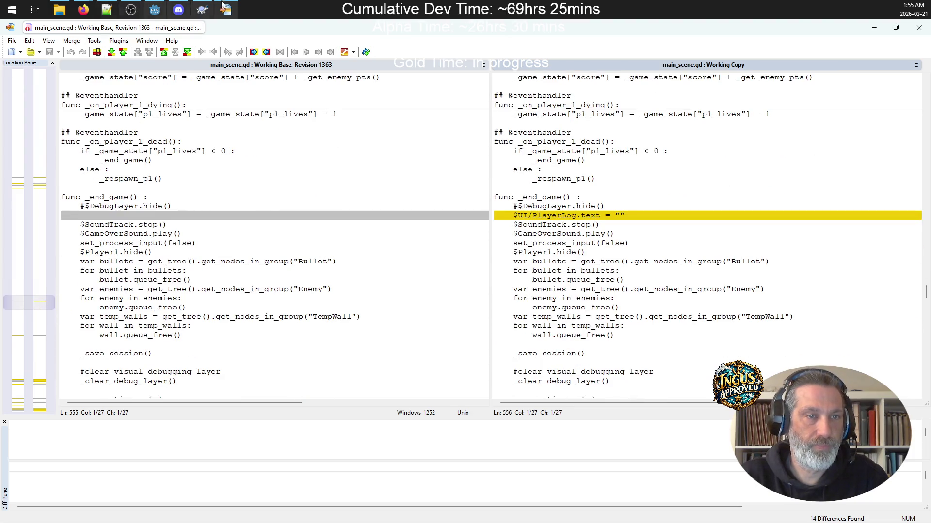
{"action": "left_click", "coordinate": [106, 10]}
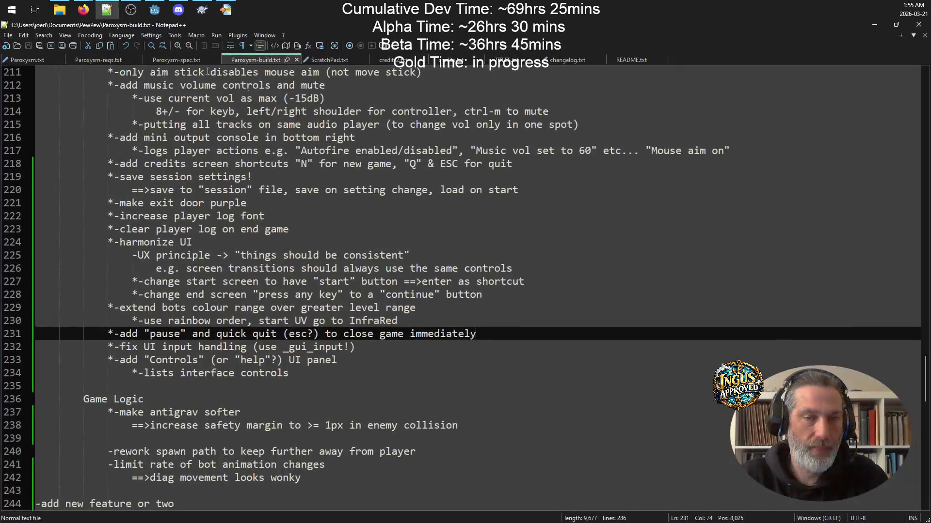
In changelog.txt, add a dashed separator line below the 0.5.1362b entries and start a new line.
{"action": "left_click", "coordinate": [549, 63]}
{"action": "scroll", "coordinate": [351, 206], "scroll_direction": "down", "scroll_amount": 4}
{"action": "scroll", "coordinate": [302, 200], "scroll_direction": "up", "scroll_amount": 4}
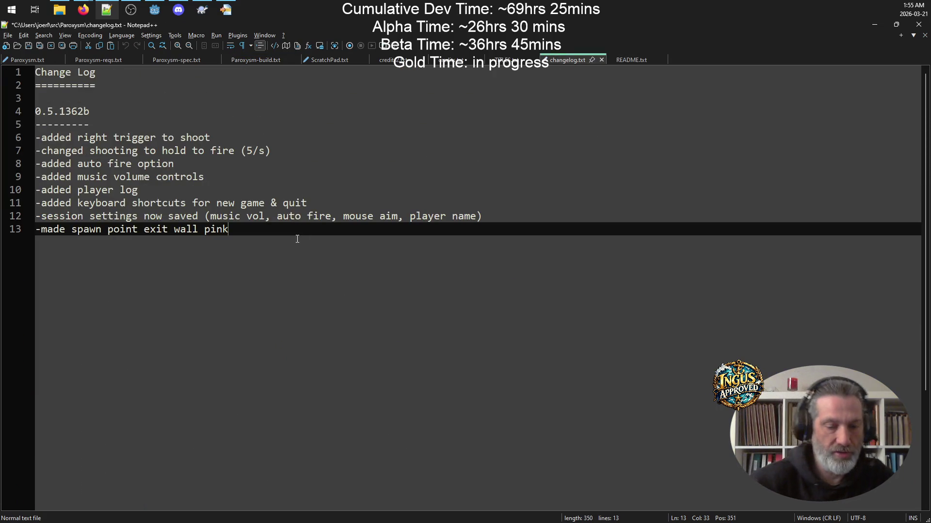
{"action": "key", "text": "Return"}
{"action": "key", "text": "Return"}
{"action": "key", "text": "Return"}
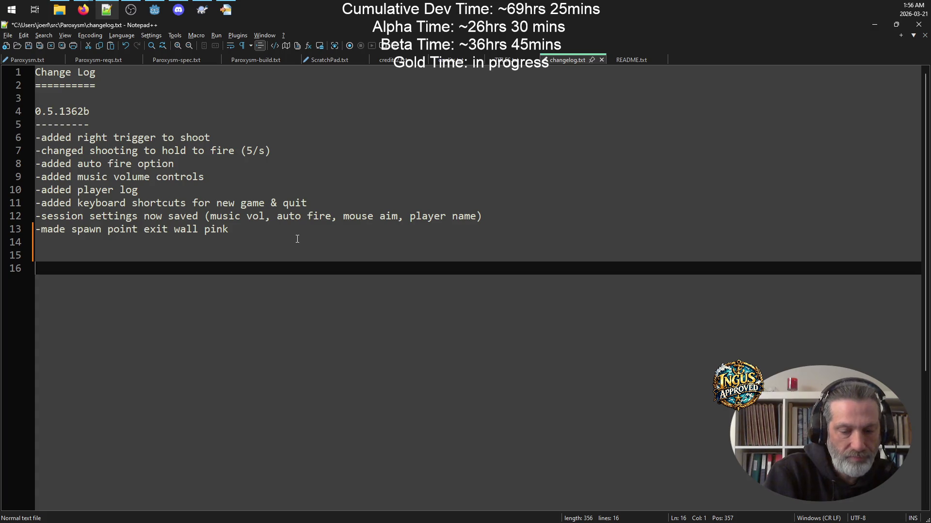
{"action": "type", "text": "---------"}
{"action": "key", "text": "BackSpace"}
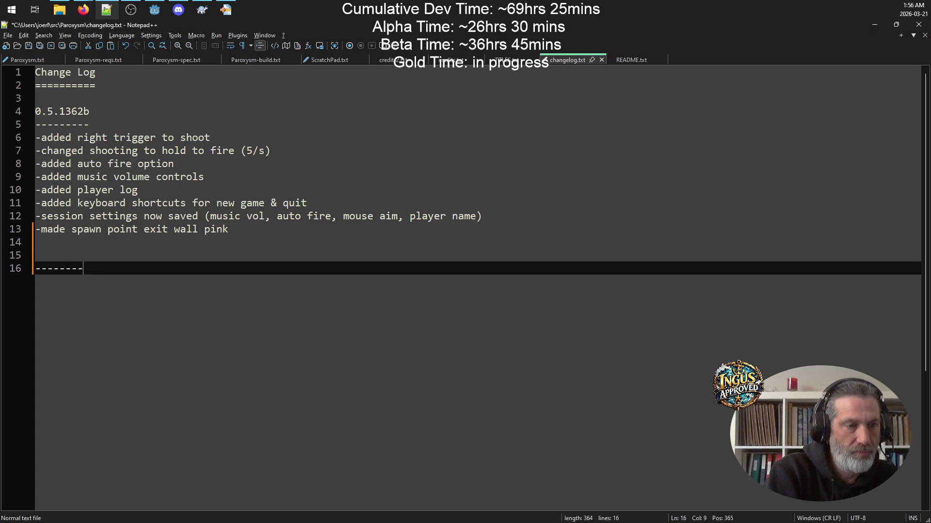
{"action": "key", "text": "Return"}
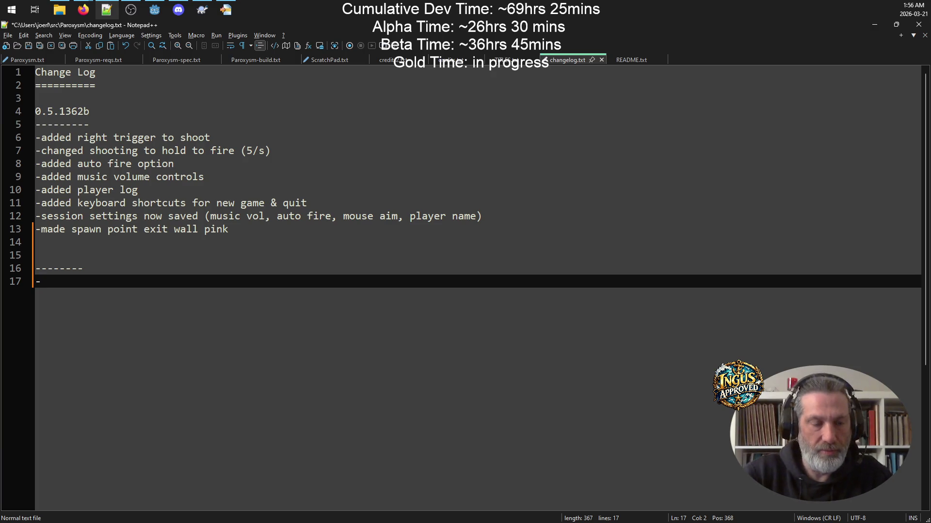